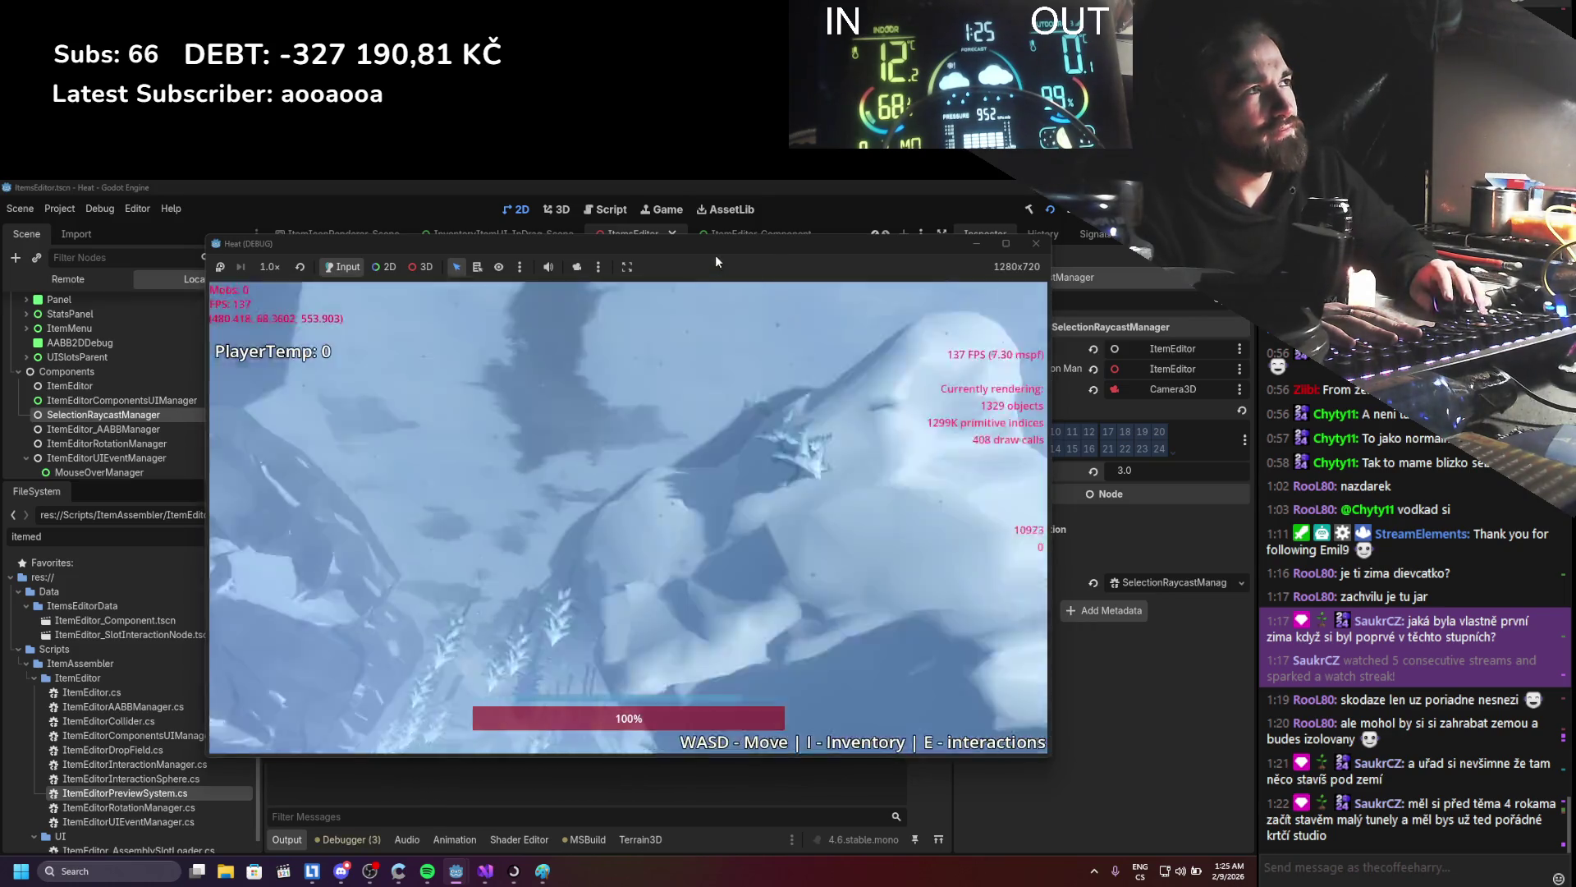
- In the running game, open an inventory item in the Item Editor
drag(716, 255, 987, 266)
key(i)
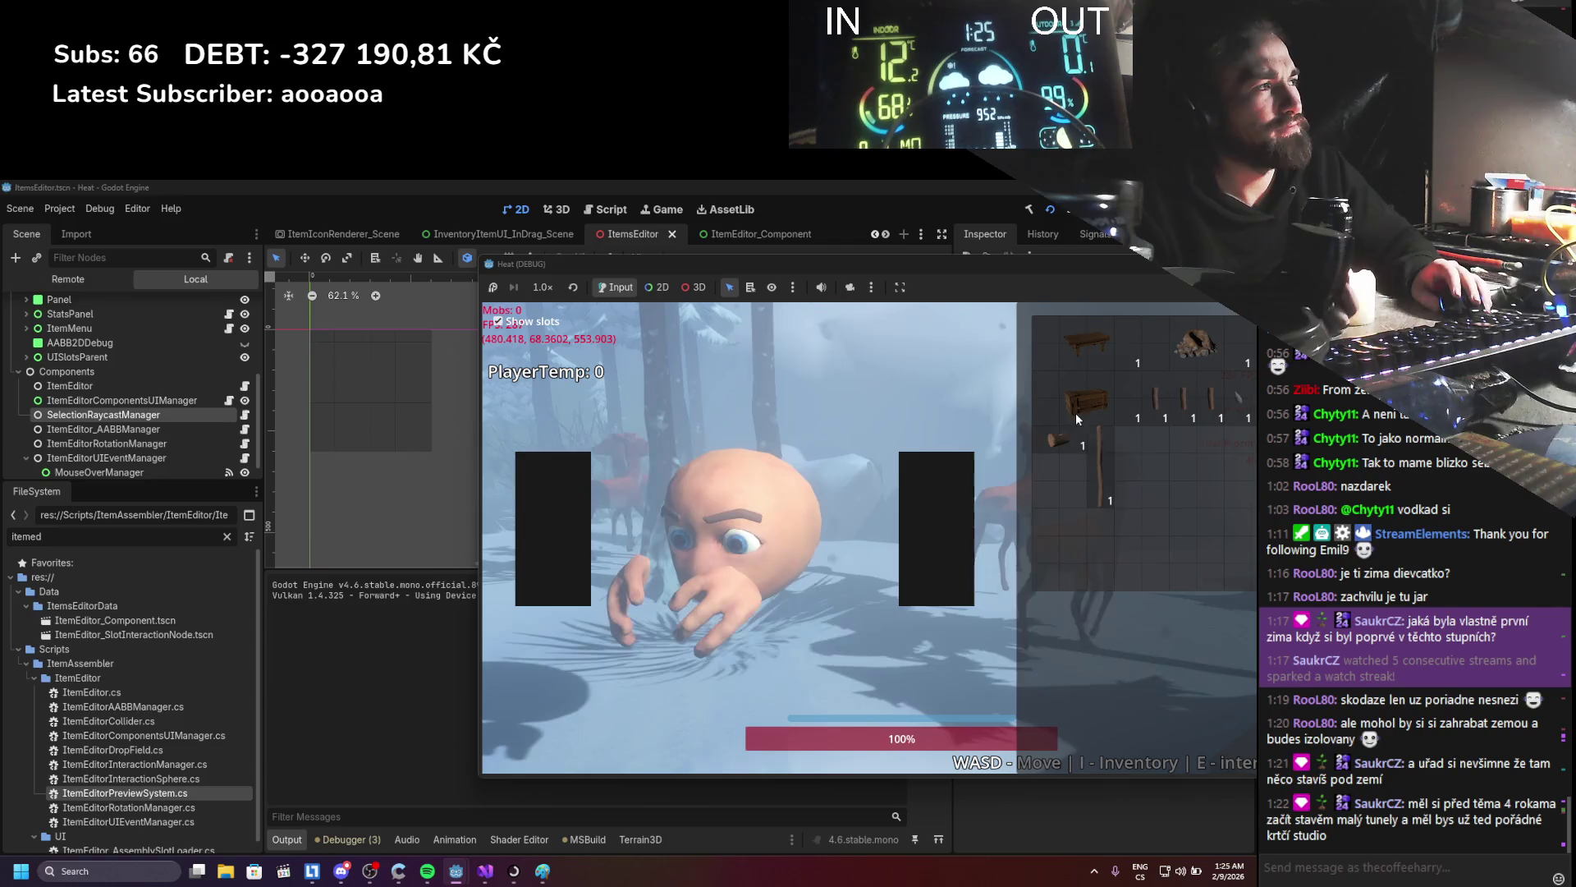
right_click(1111, 434)
click(1150, 447)
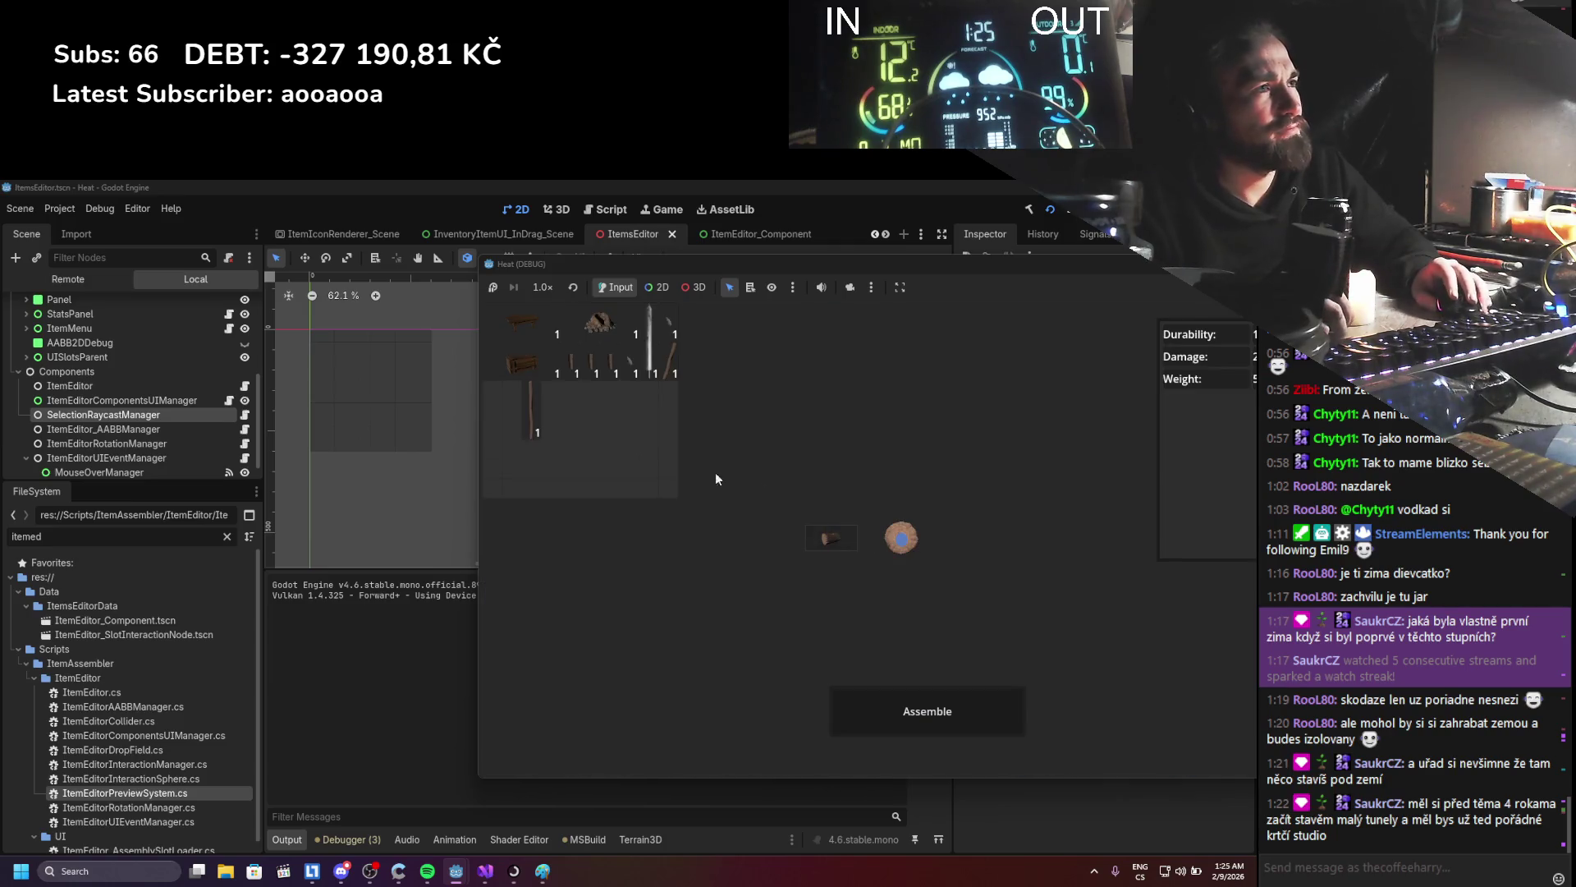
- Click inside the item editor to check the logged input, then stop the game and return to SelectionRaycastManager.cs
click(822, 462)
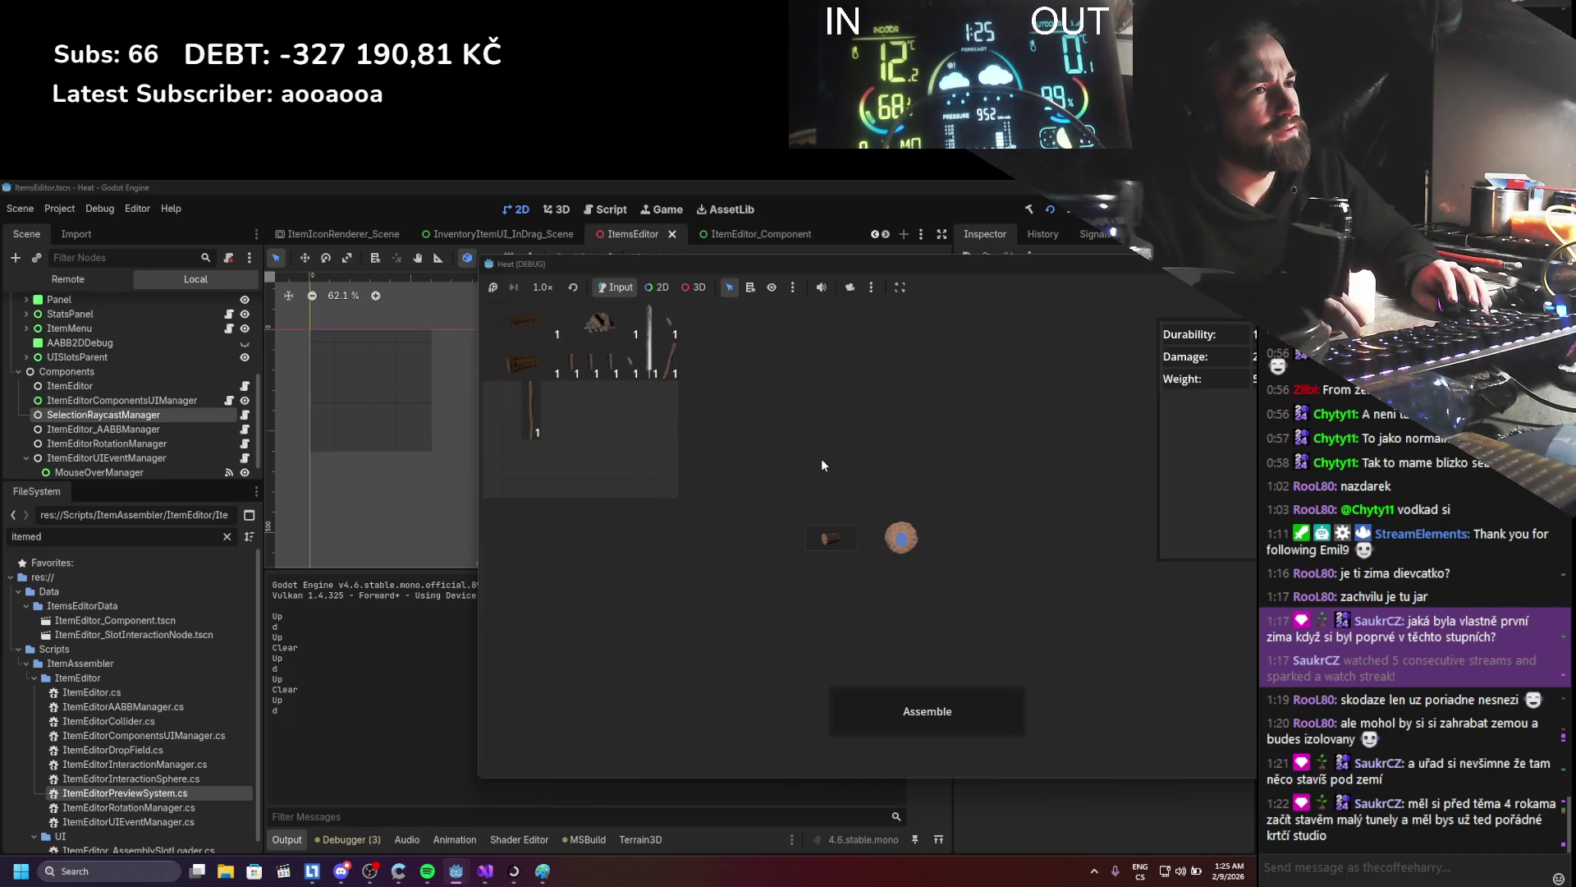
click(822, 465)
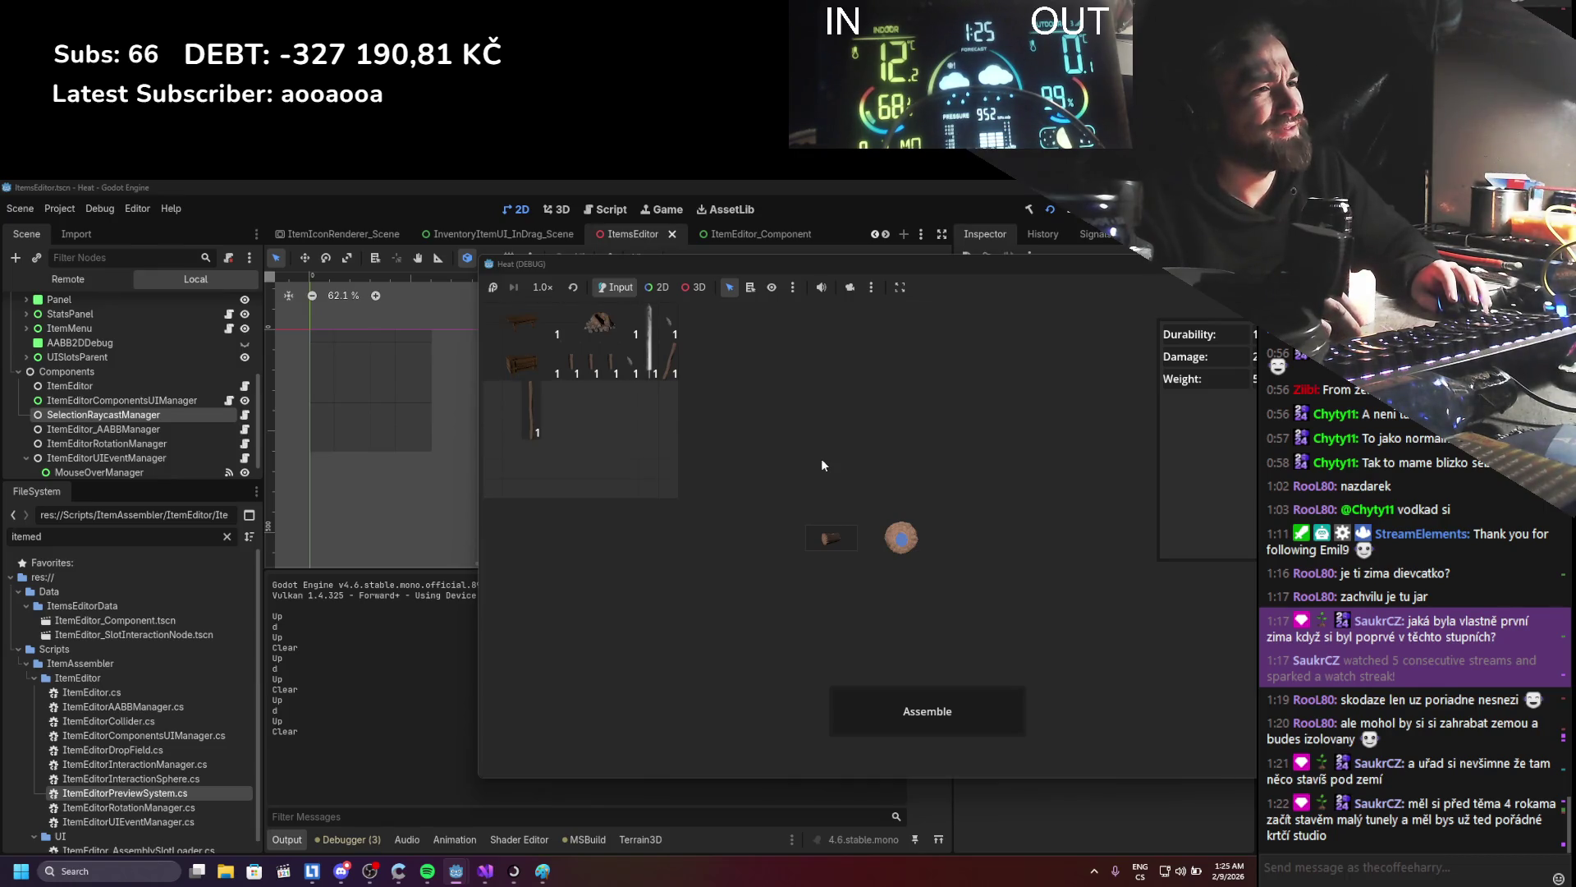
click(821, 458)
key(F8)
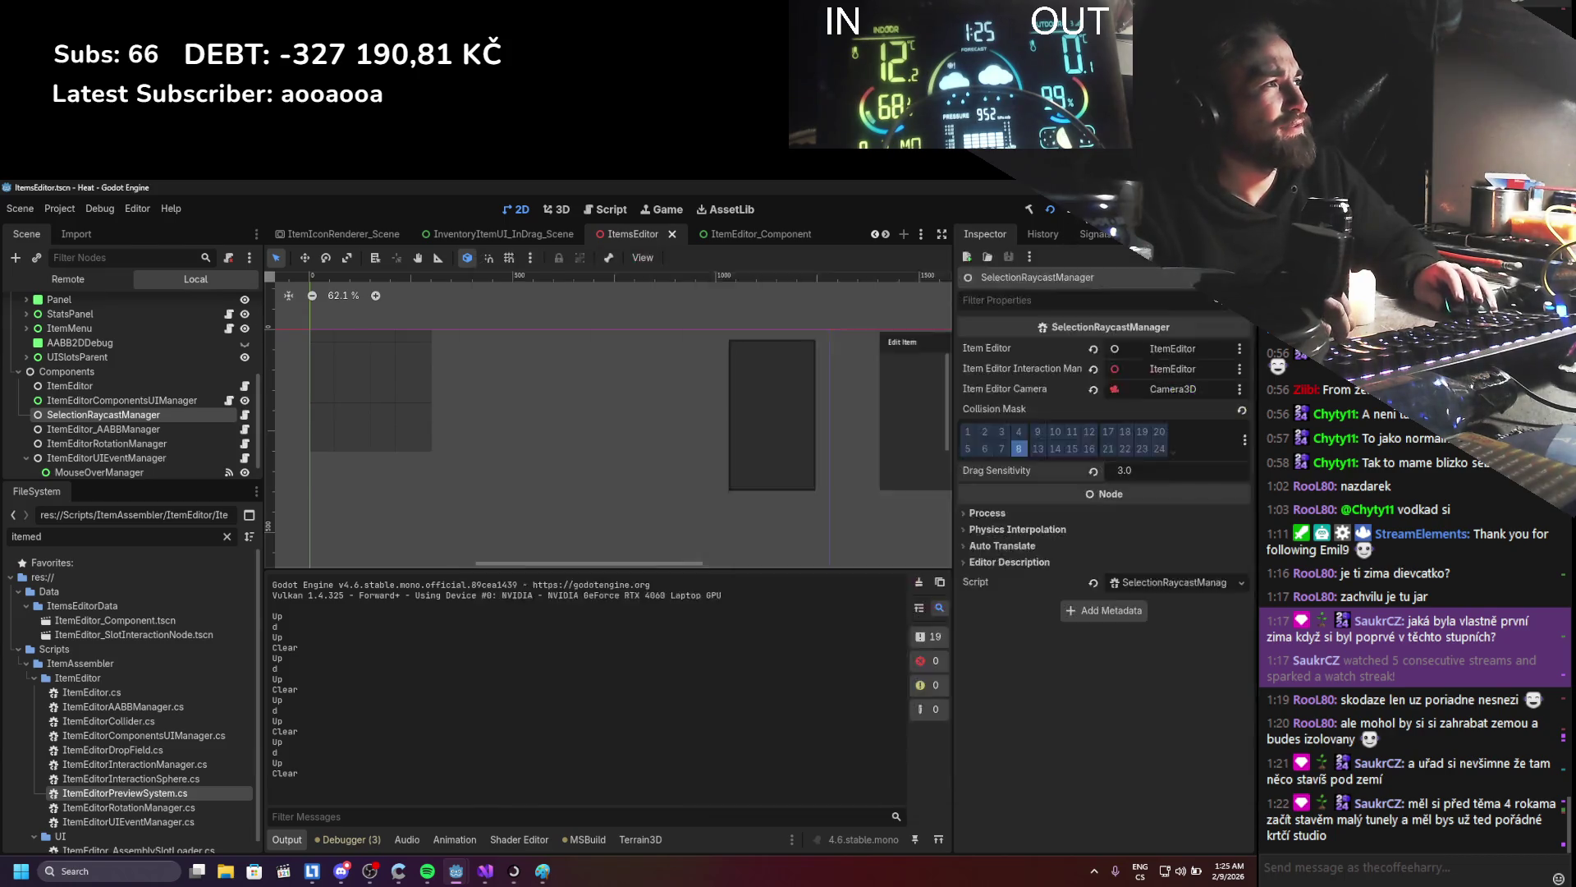
click(485, 871)
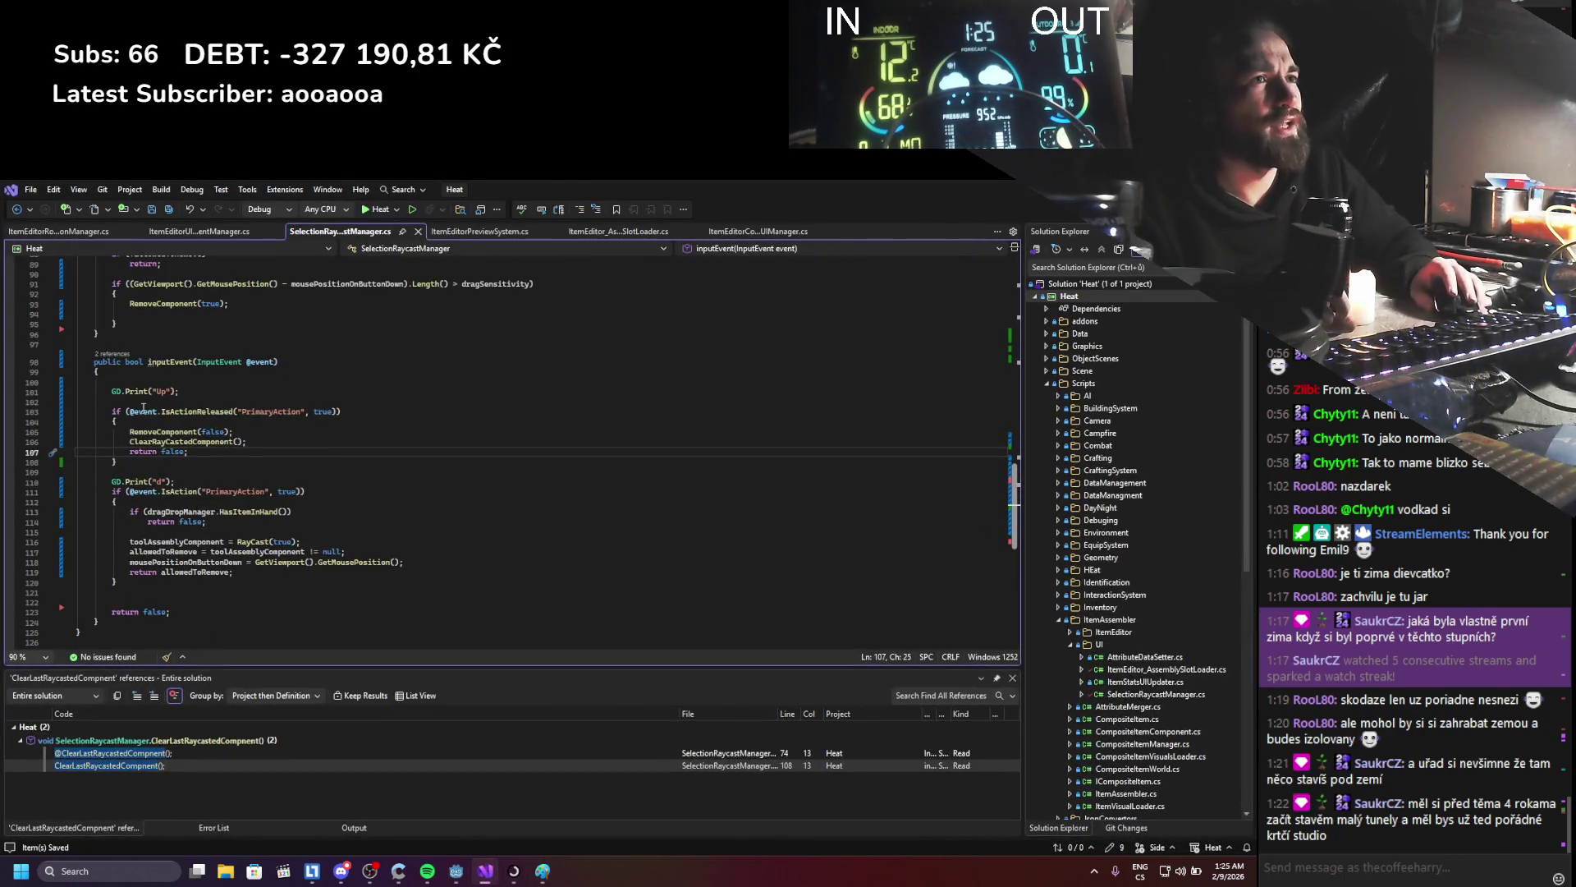
- Move the GD.Print("Up") line into the PrimaryAction release block, save, and rerun the game
click(111, 390)
key(shift+End)
key(Delete)
click(145, 420)
key(Return)
text(GD.Print("Up");)
key(ctrl+s)
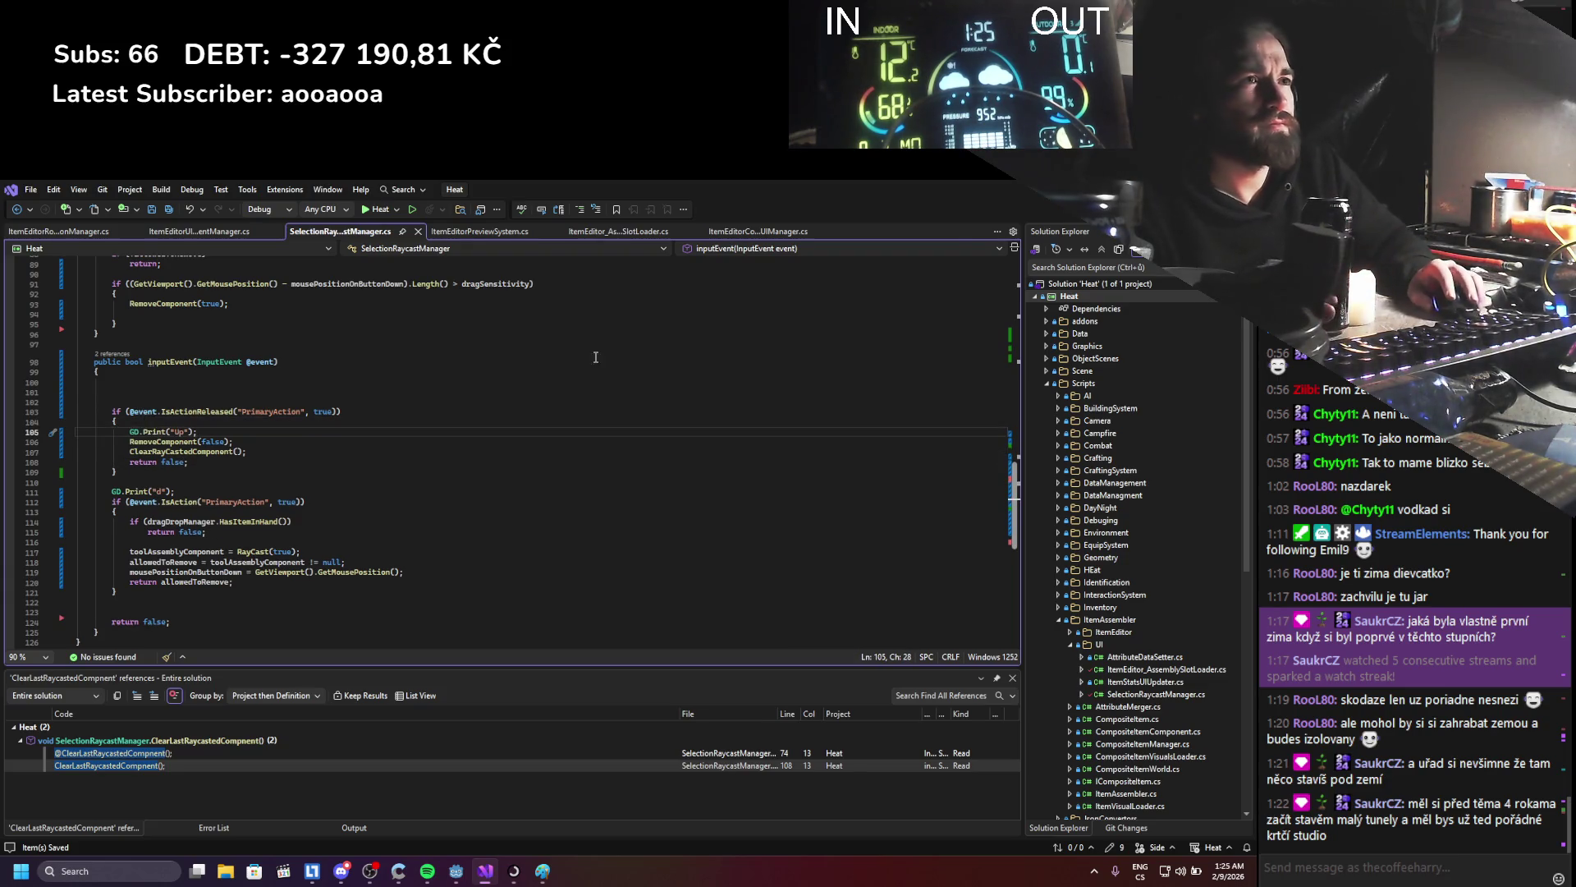
key(alt+Tab)
key(F5)
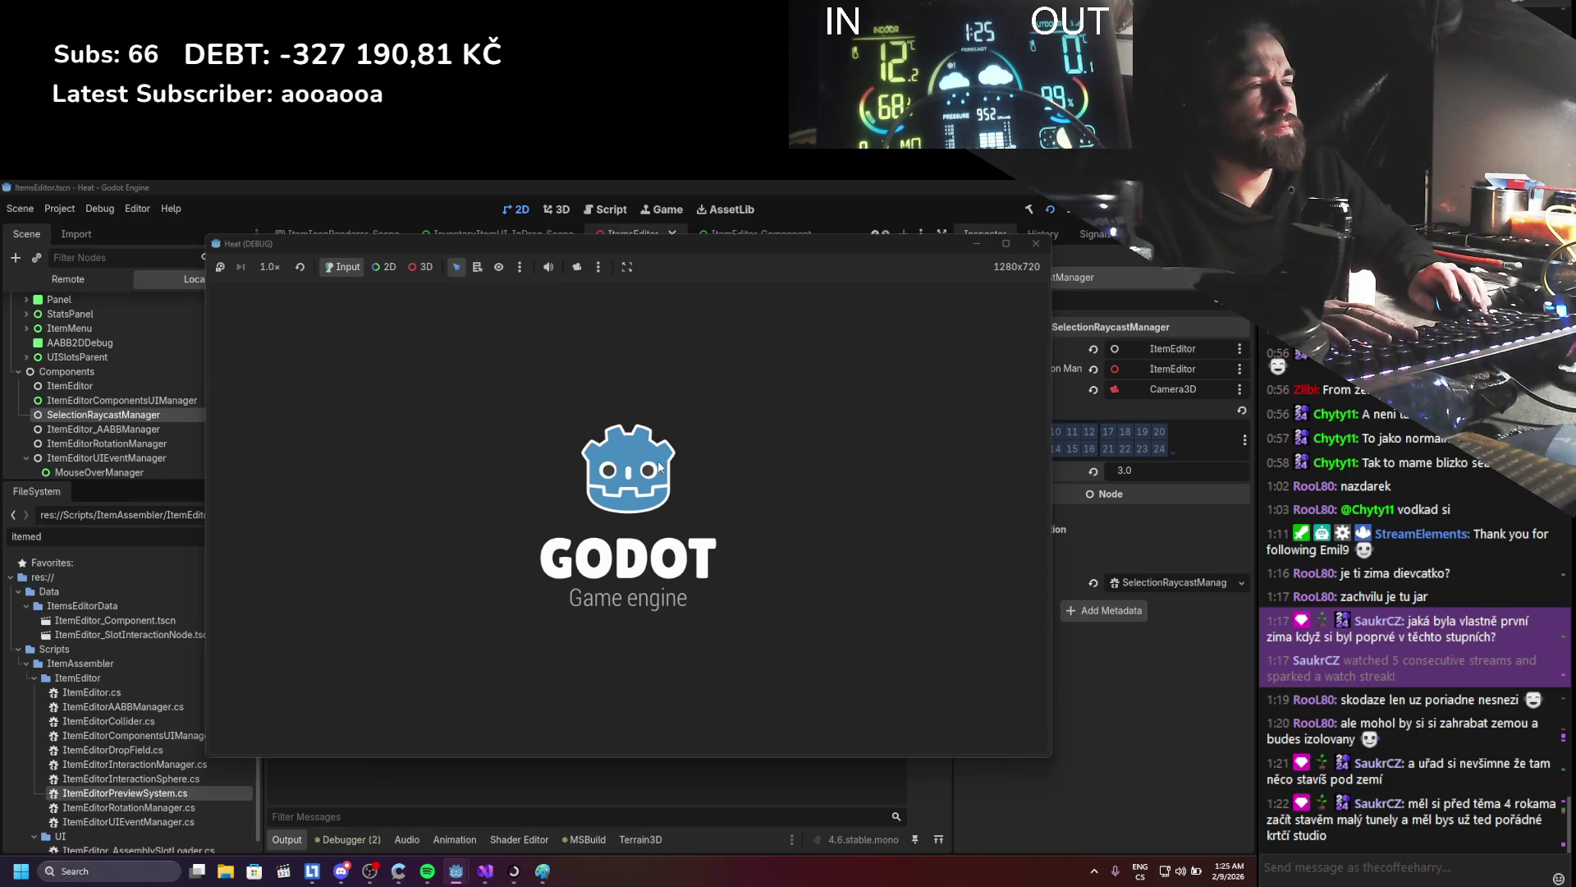
- Test clicks in the item editor, rotate to the holed log, insert the stick as a hammer, then stop
drag(616, 248, 841, 250)
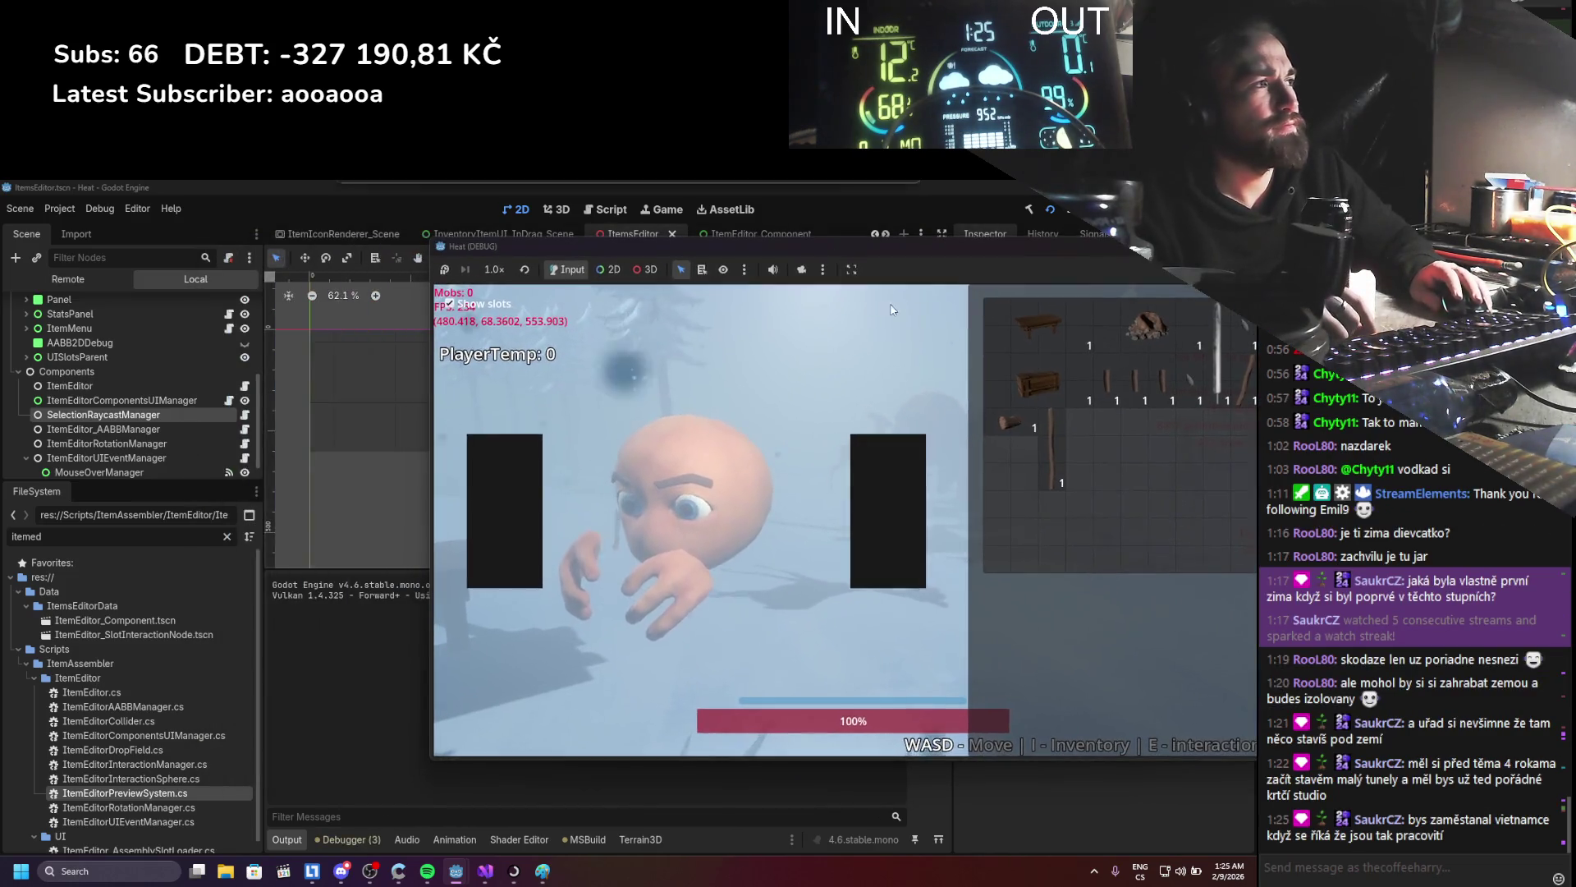
click(788, 367)
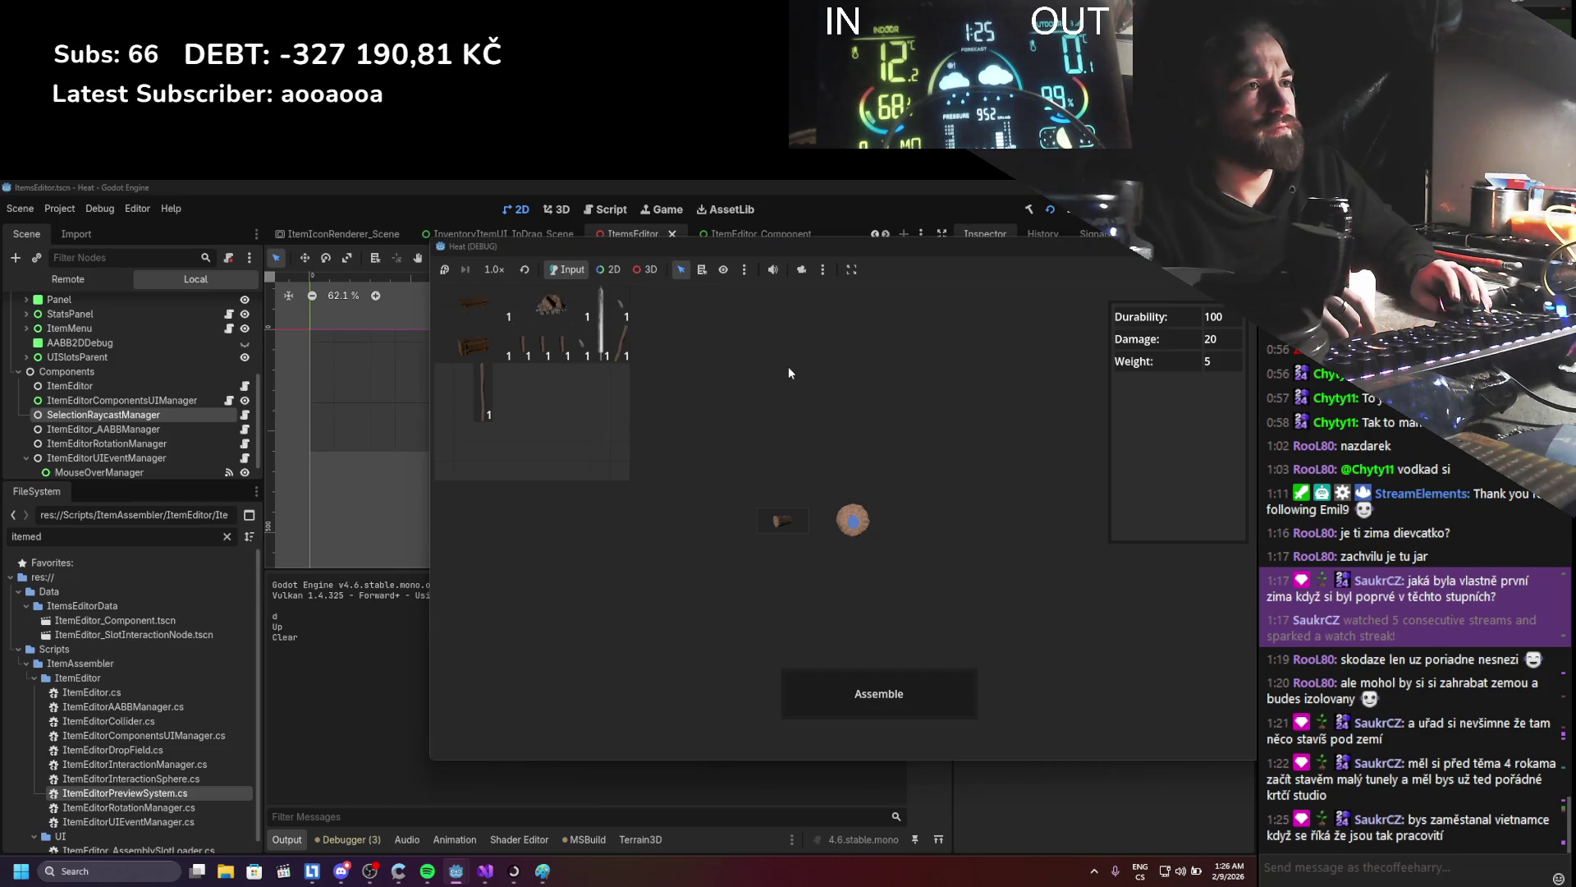
click(788, 366)
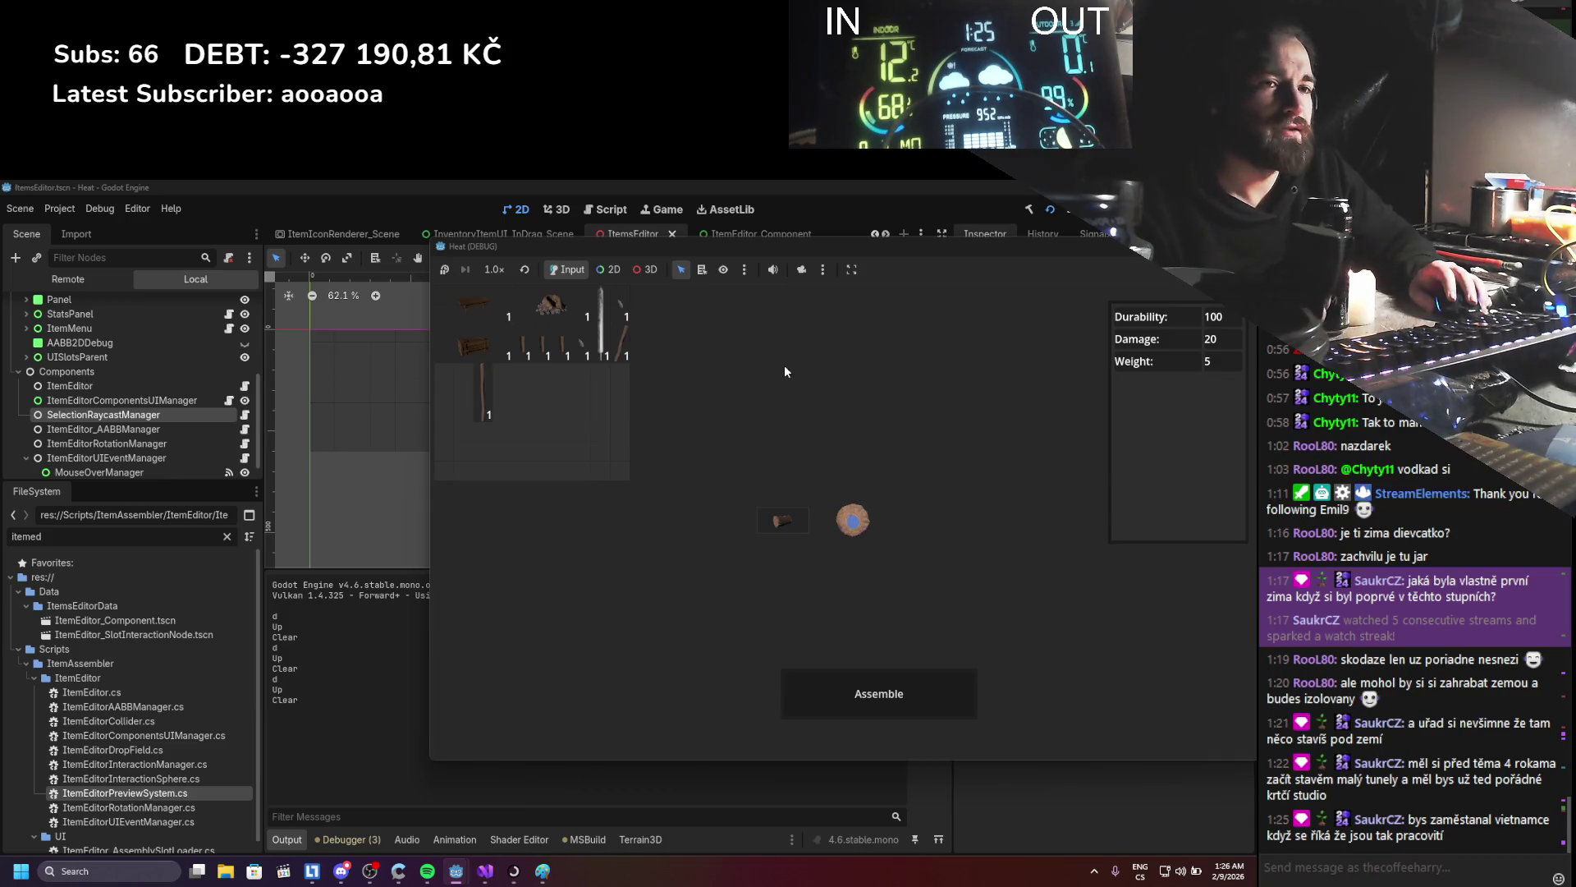
mouse_move(756, 402)
mouse_down()
mouse_move(821, 492)
mouse_move(871, 513)
mouse_up()
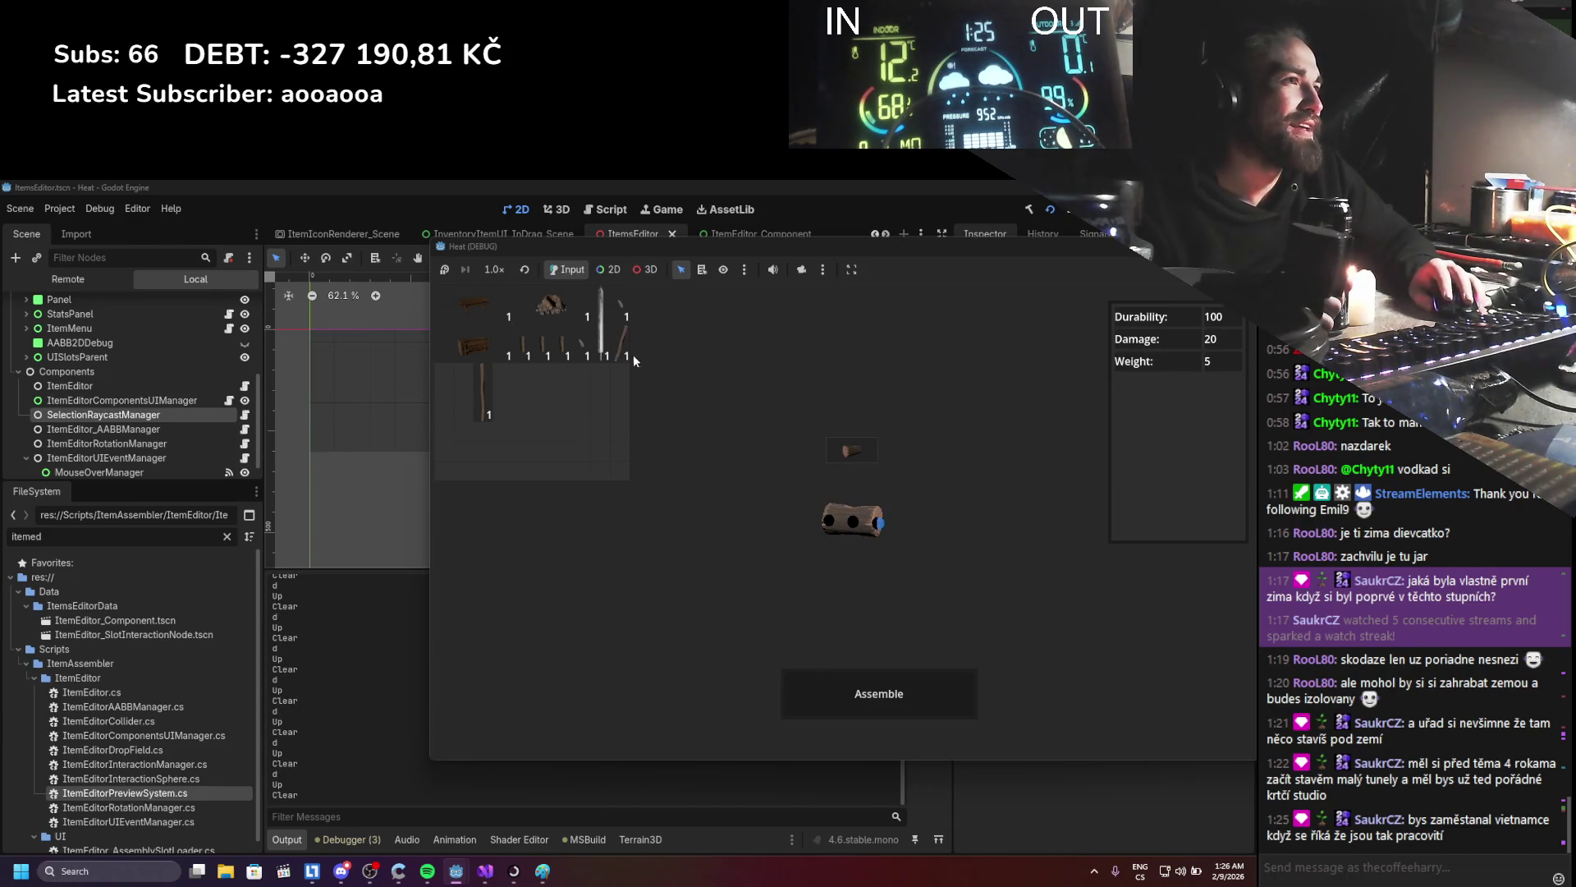
mouse_move(783, 546)
mouse_down()
mouse_move(865, 535)
mouse_move(840, 520)
mouse_move(728, 526)
mouse_move(821, 531)
mouse_up()
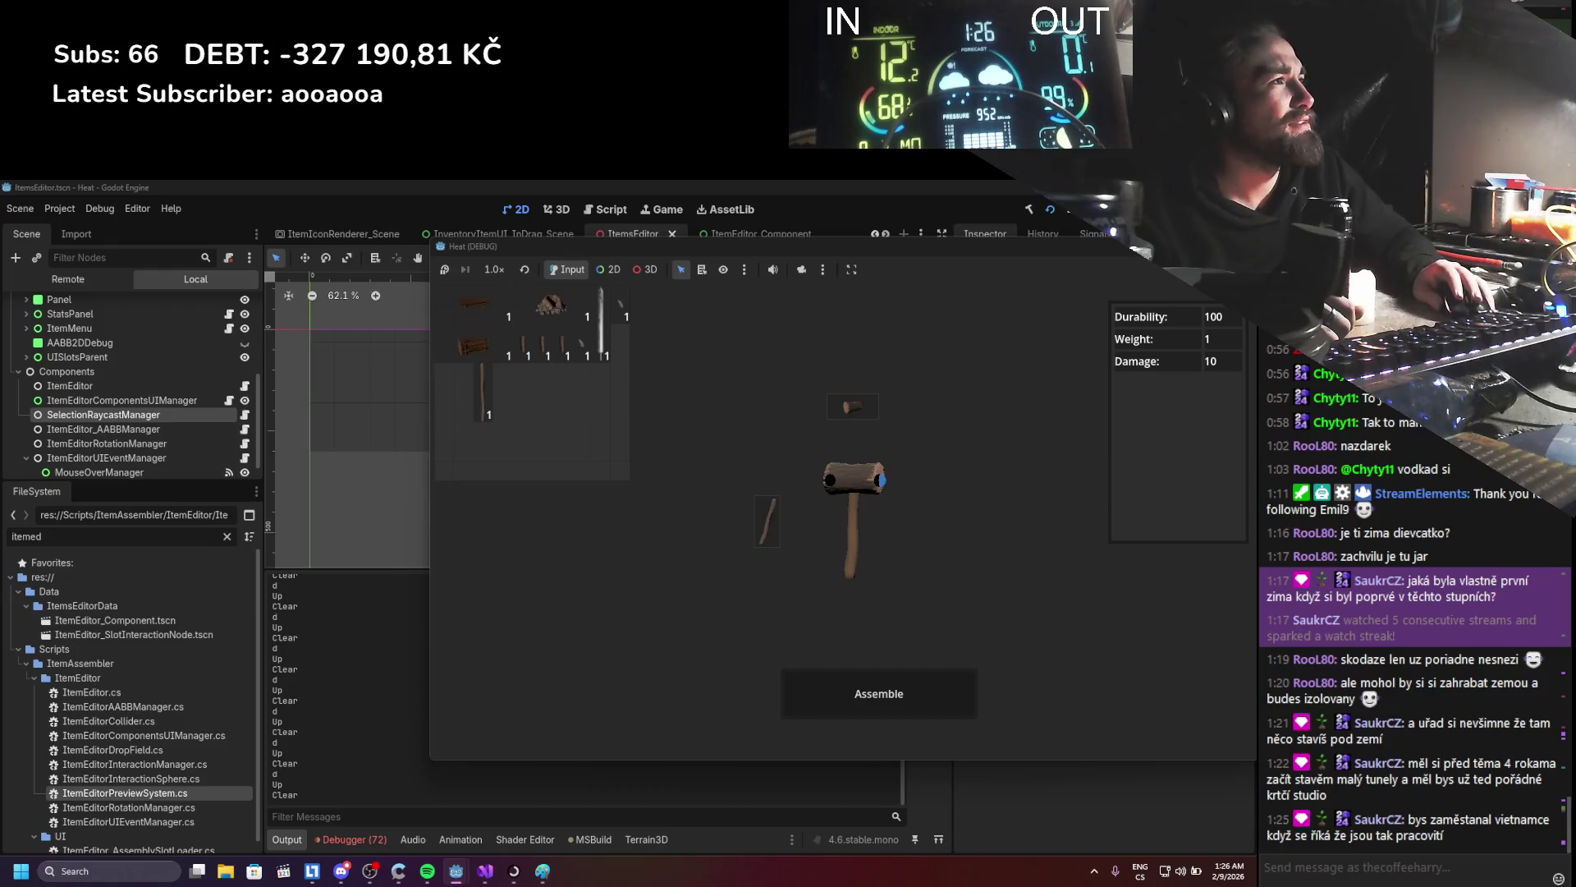
key(F8)
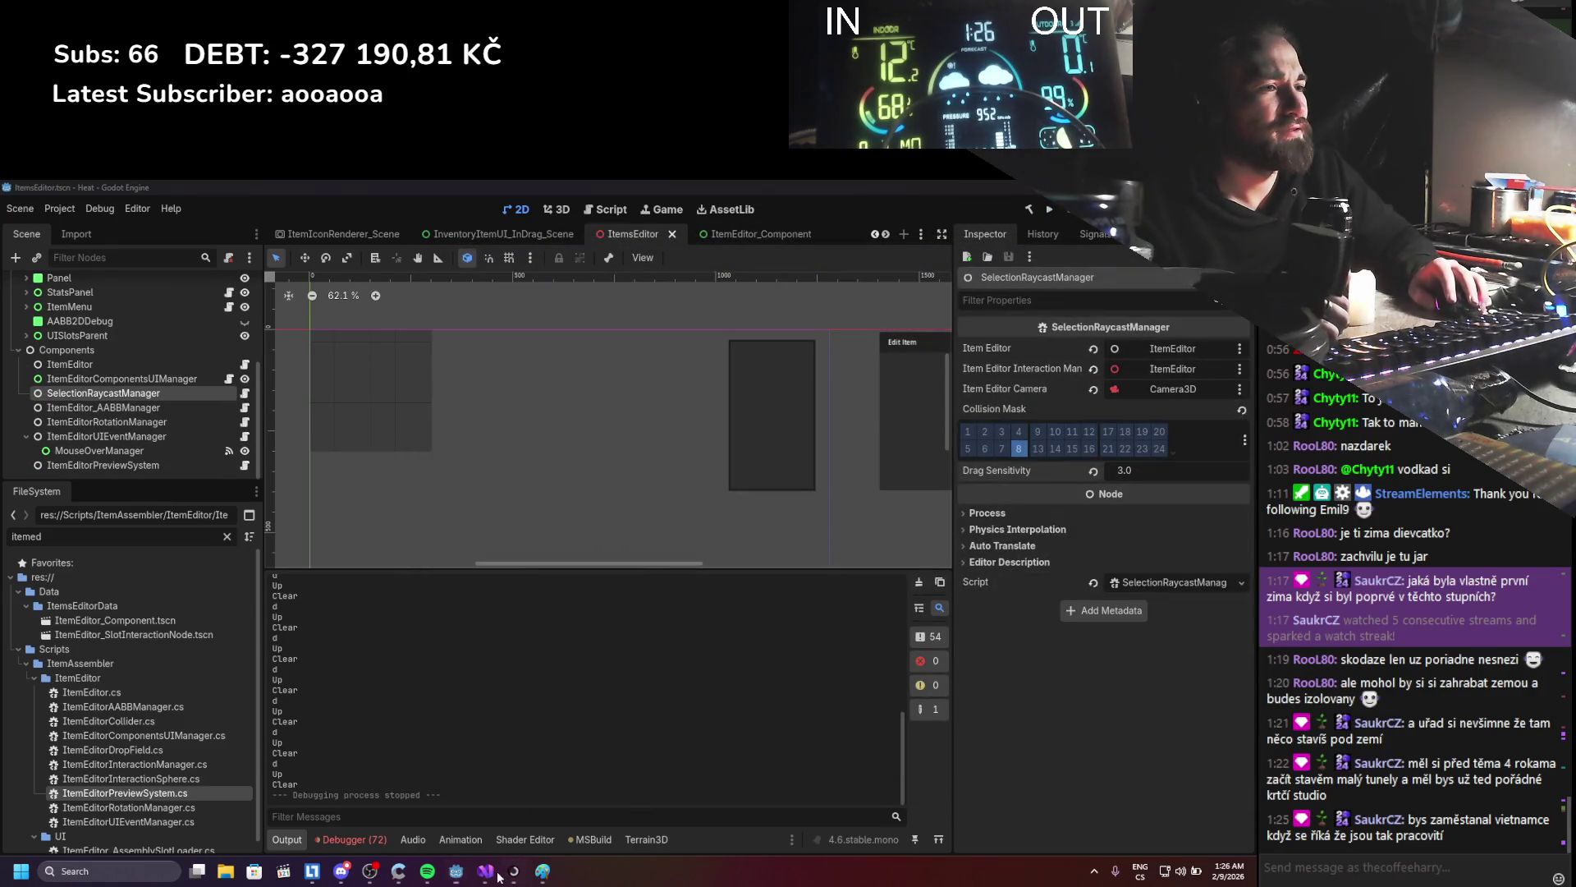
- Back in the raycast script, look up the references to the RemoveComponent call
click(485, 870)
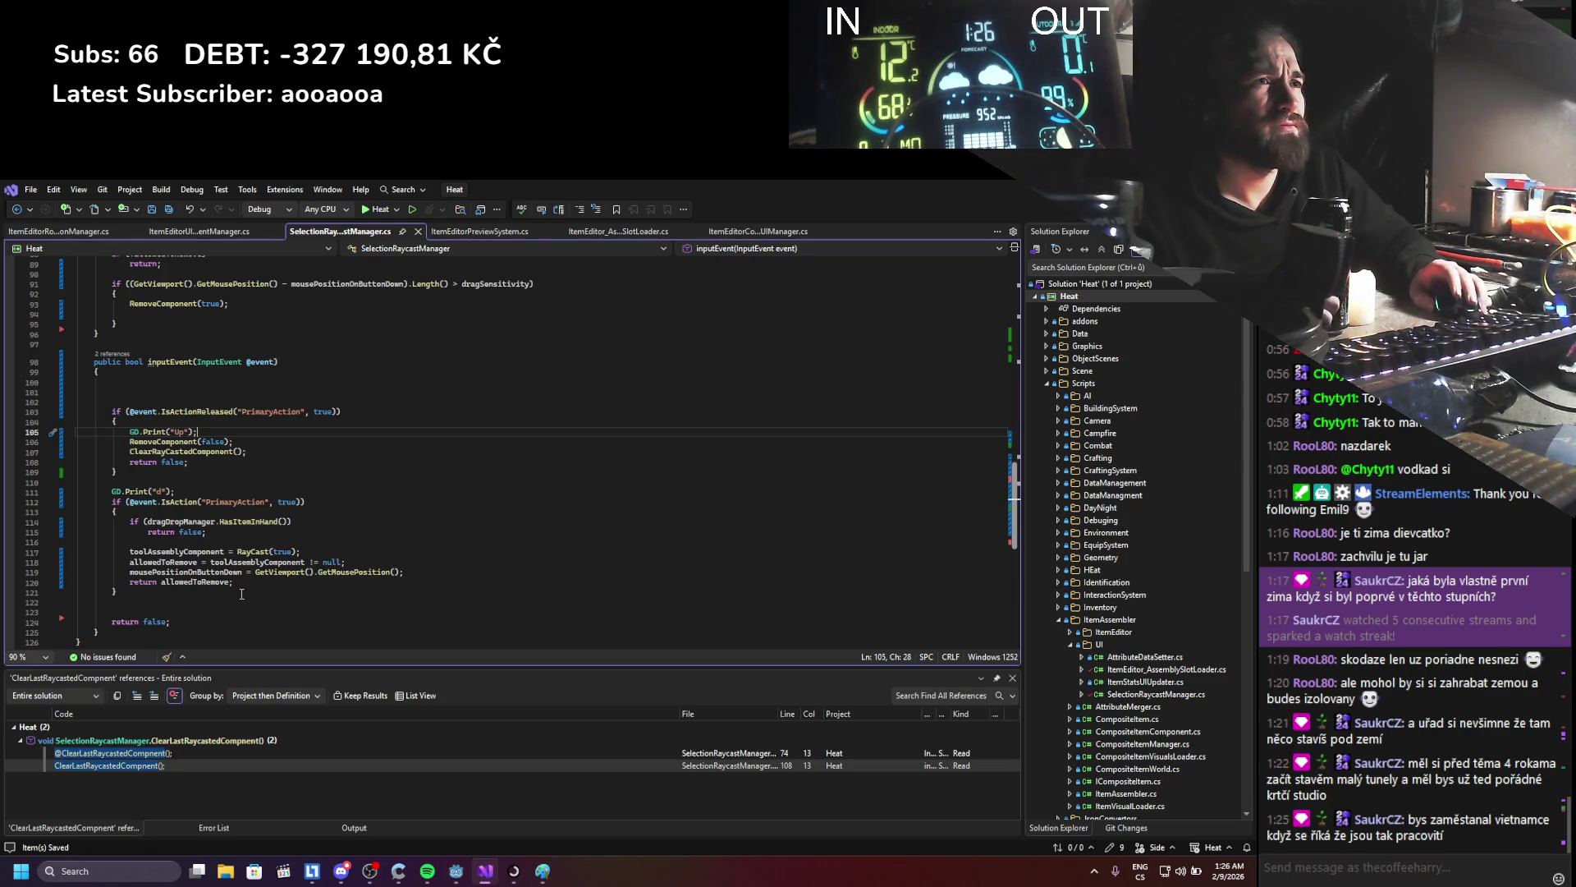
scroll(265, 535, up, 2)
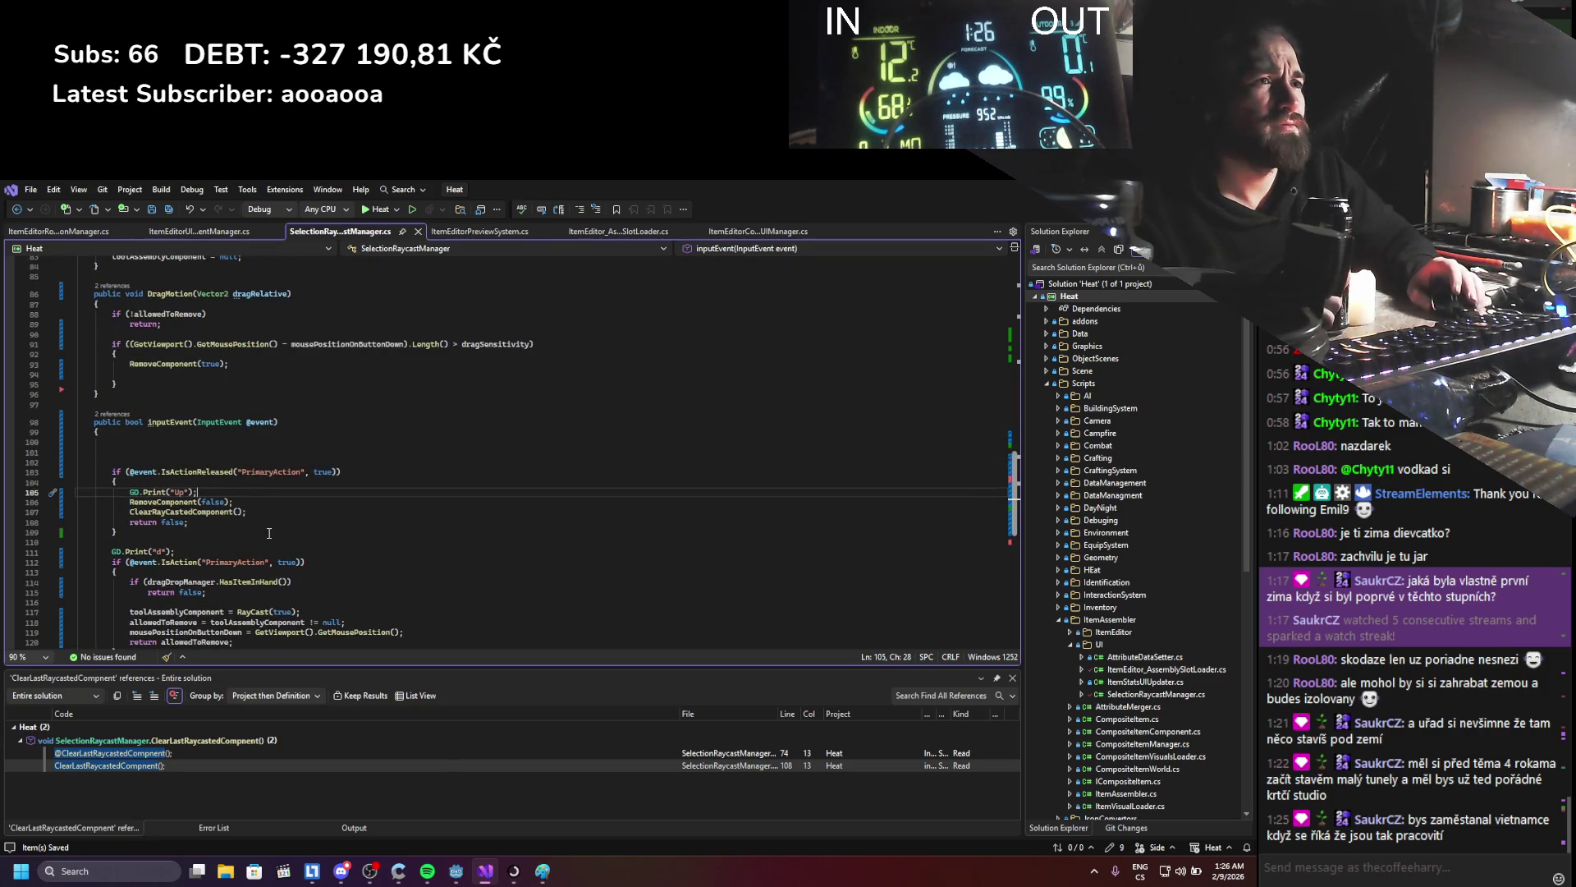
click(183, 501)
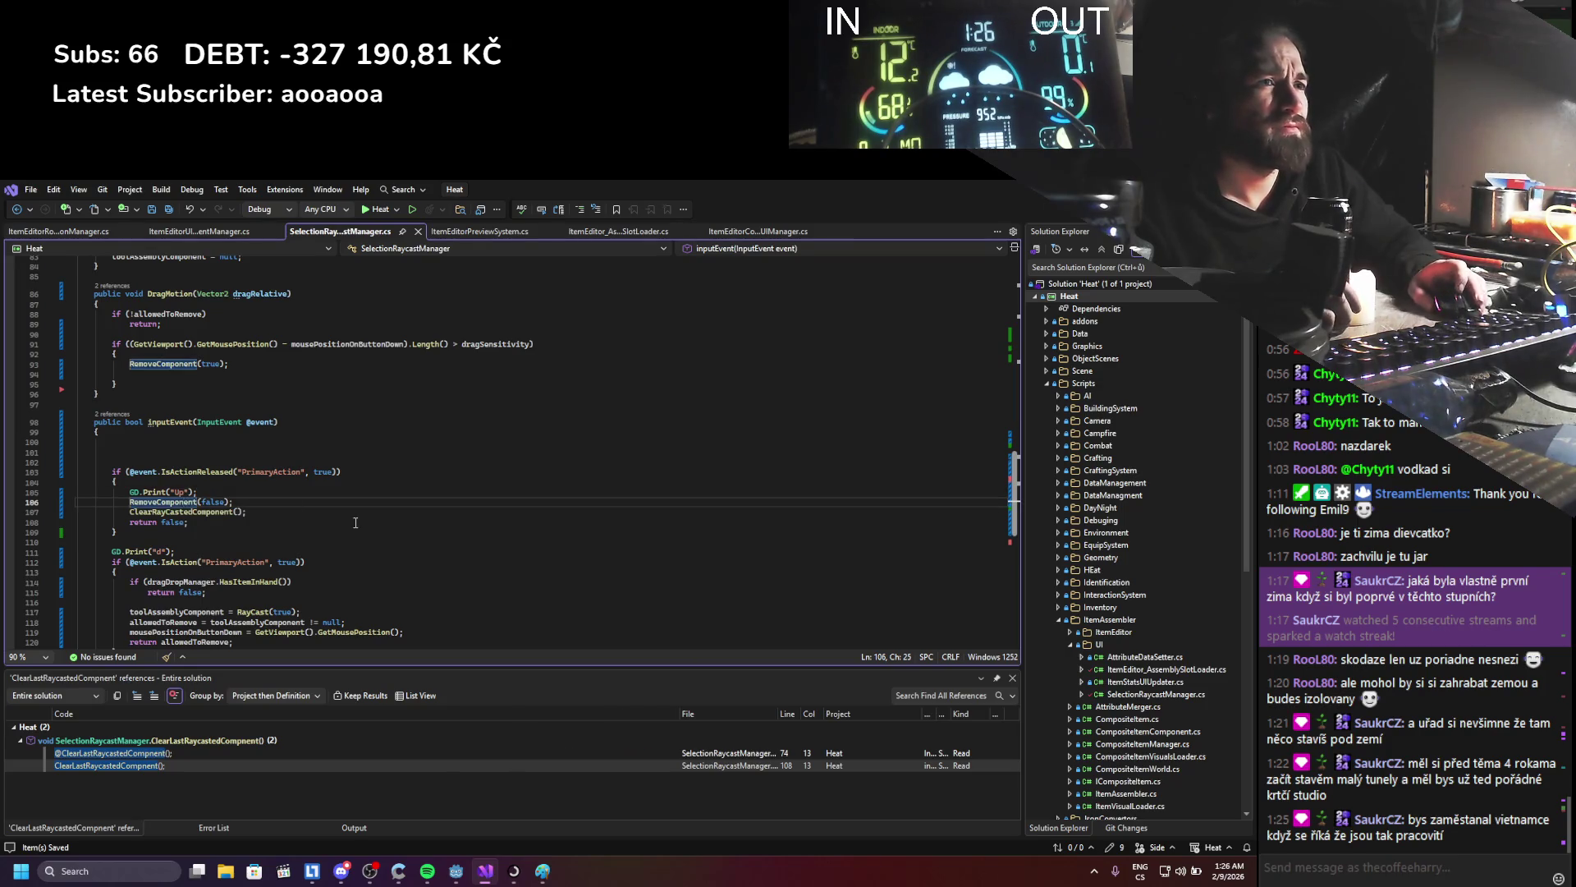
scroll(355, 523, up, 5)
scroll(355, 523, up, 1)
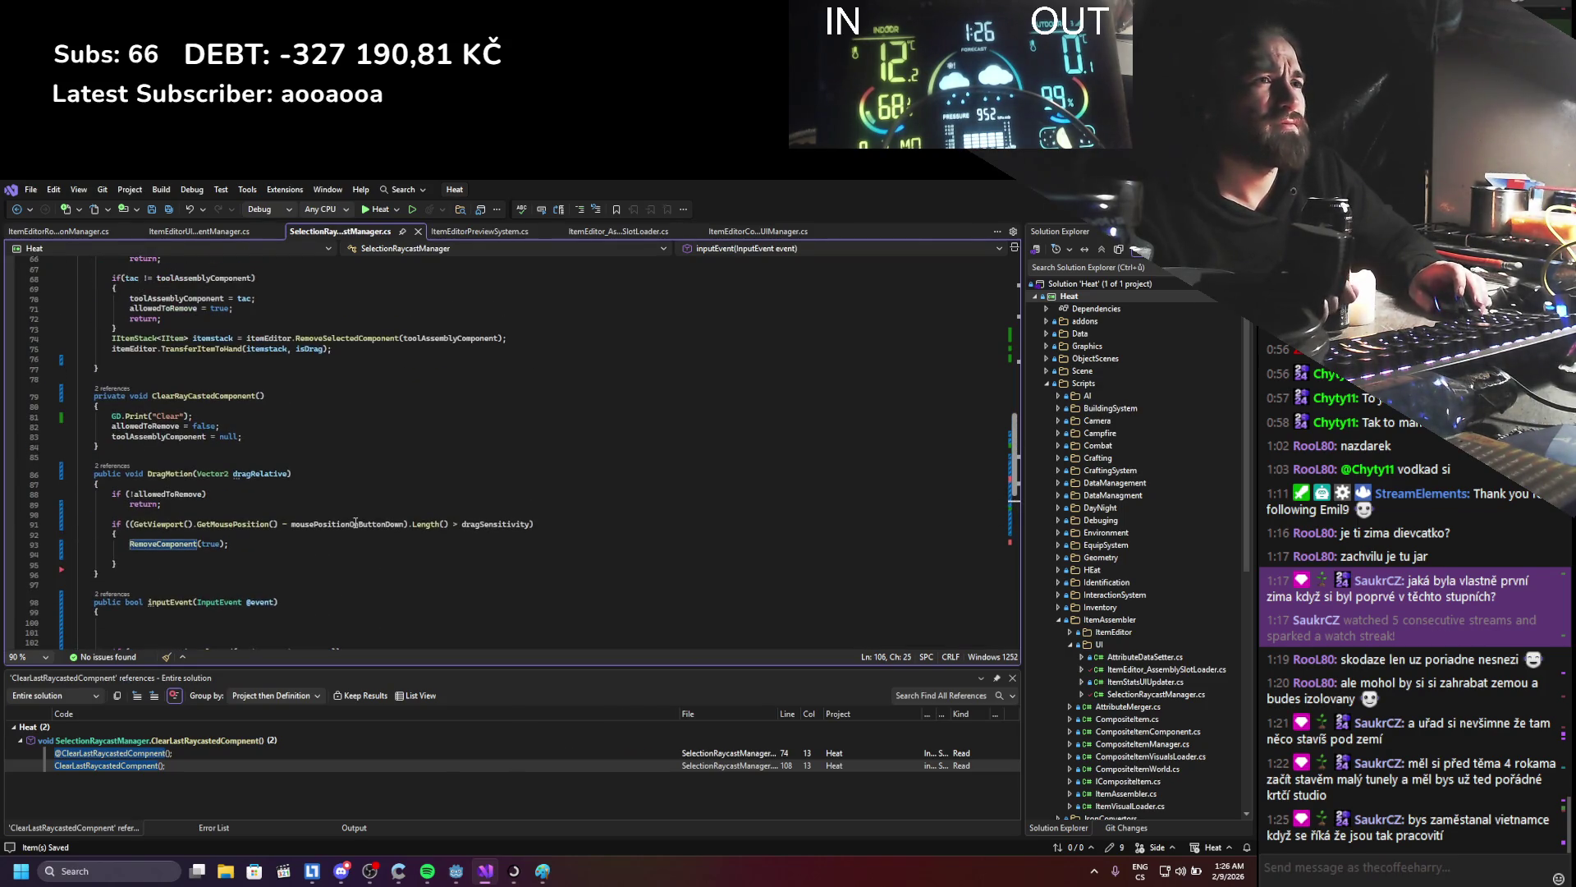
scroll(210, 485, up, 4)
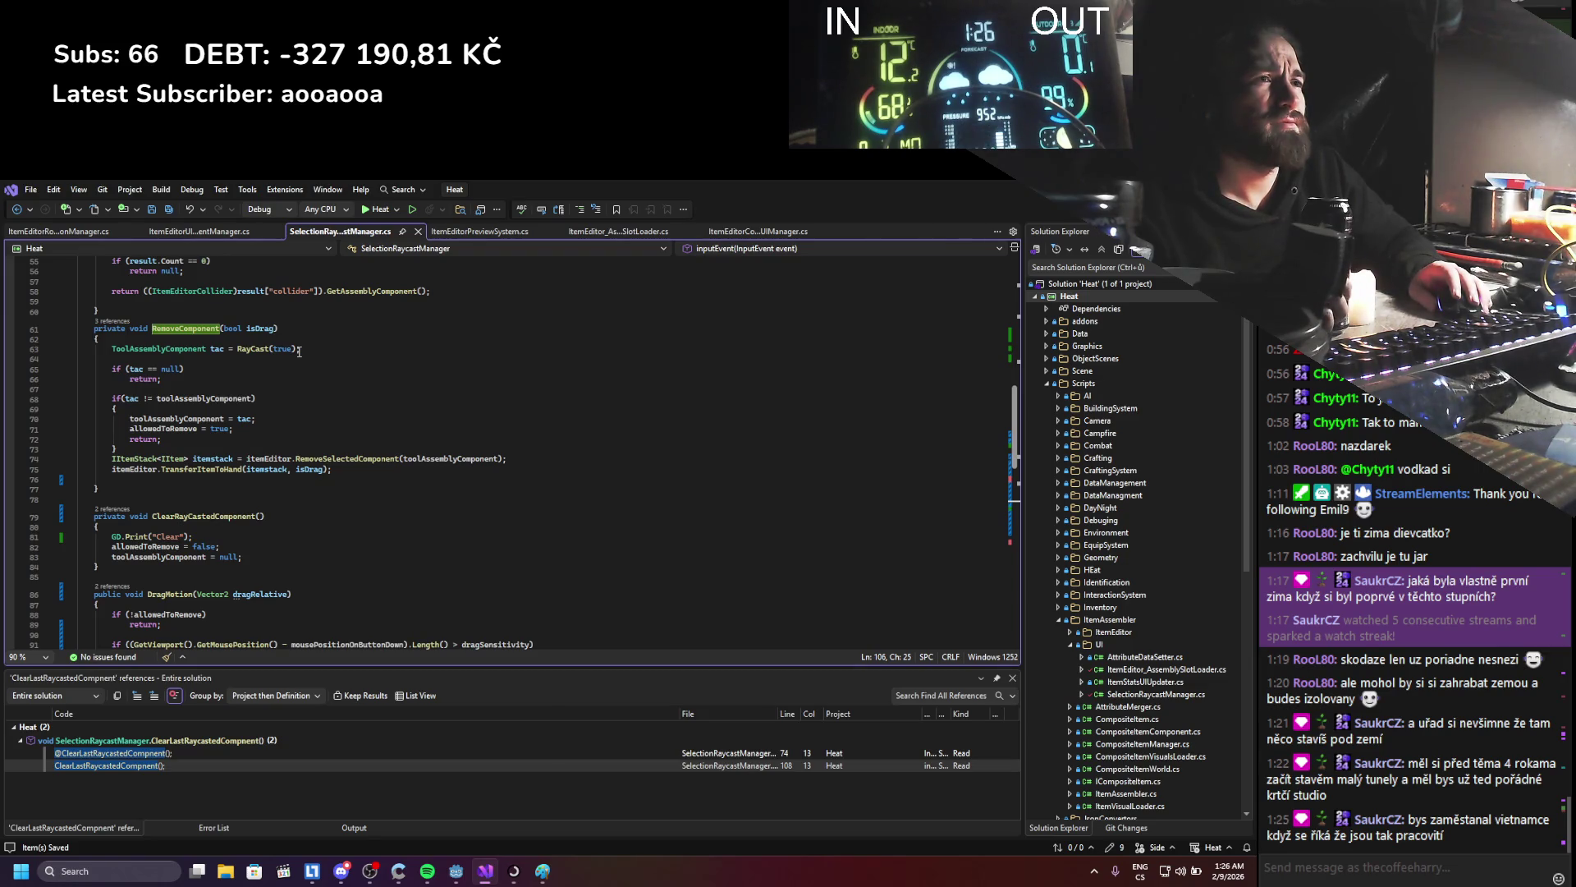
scroll(224, 493, down, 11)
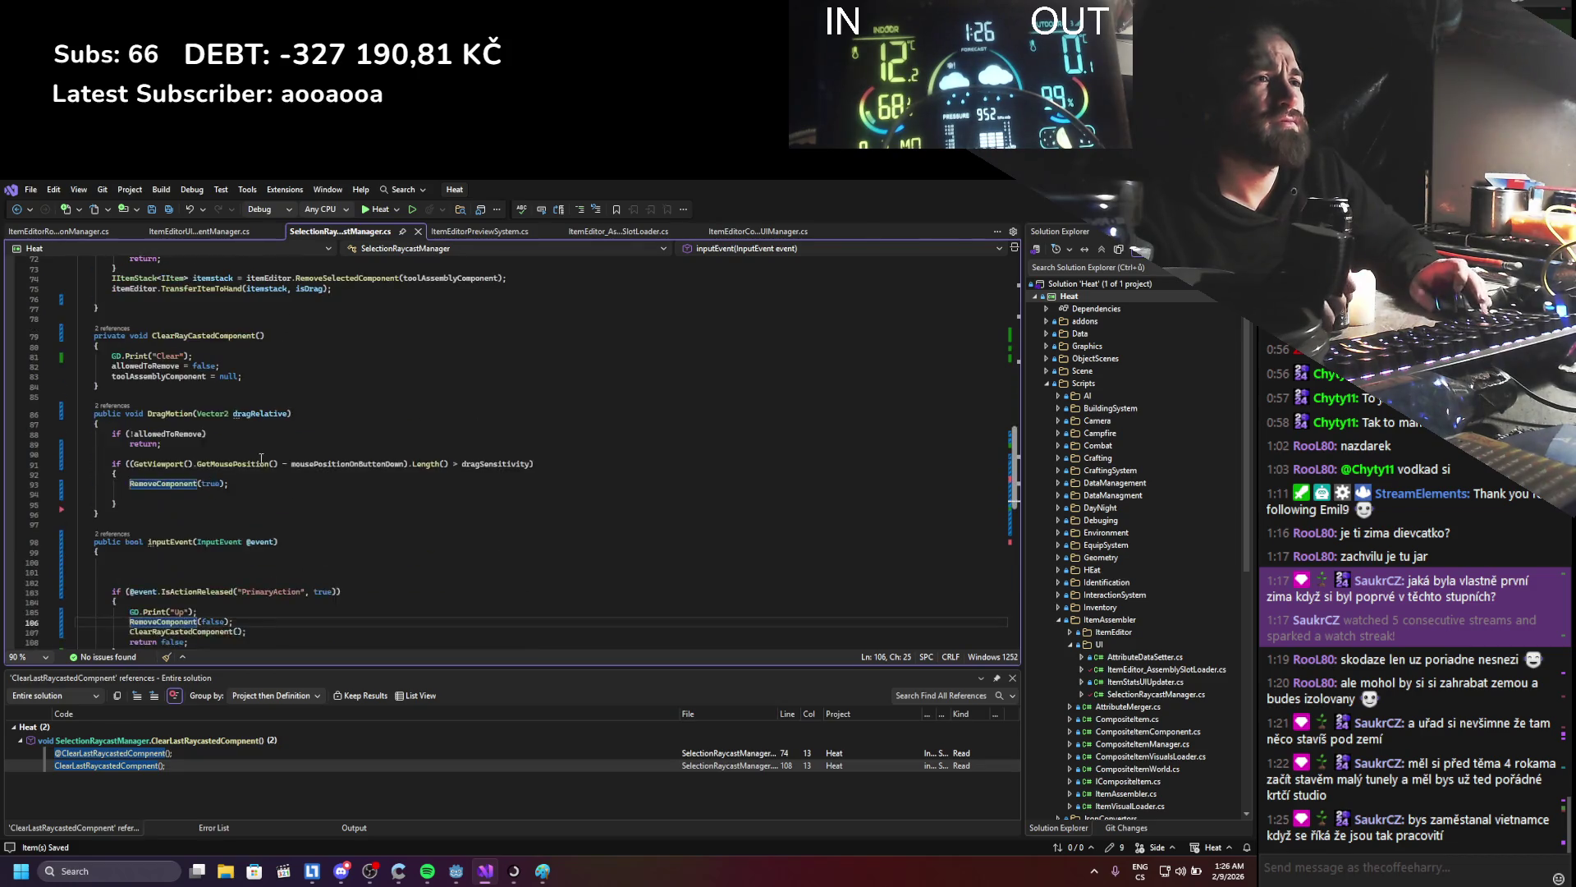
scroll(206, 477, down, 2)
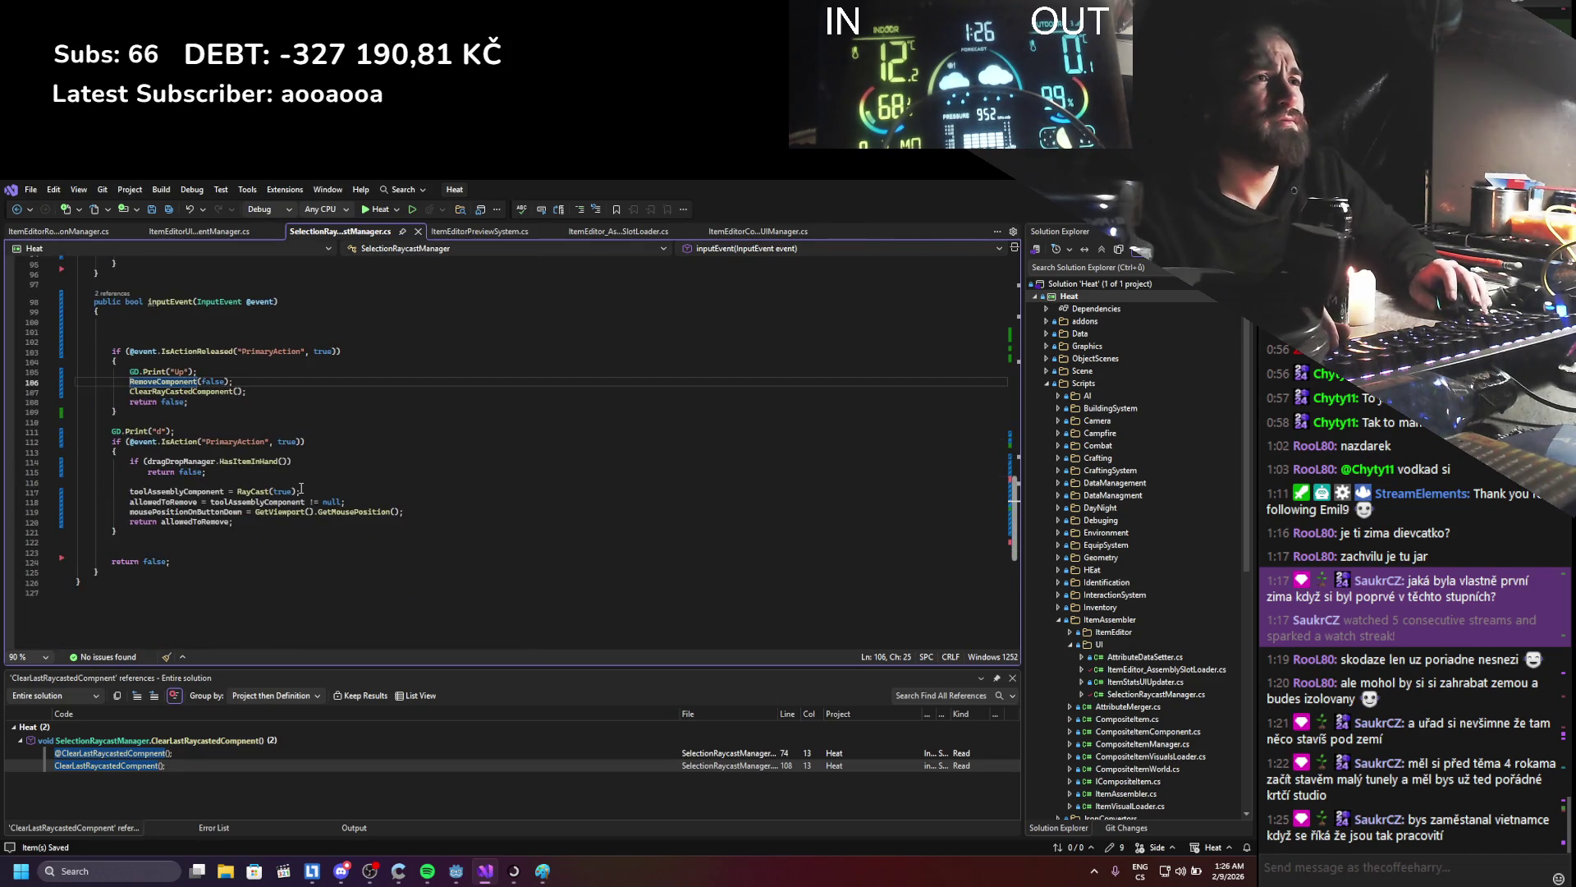
scroll(301, 489, up, 8)
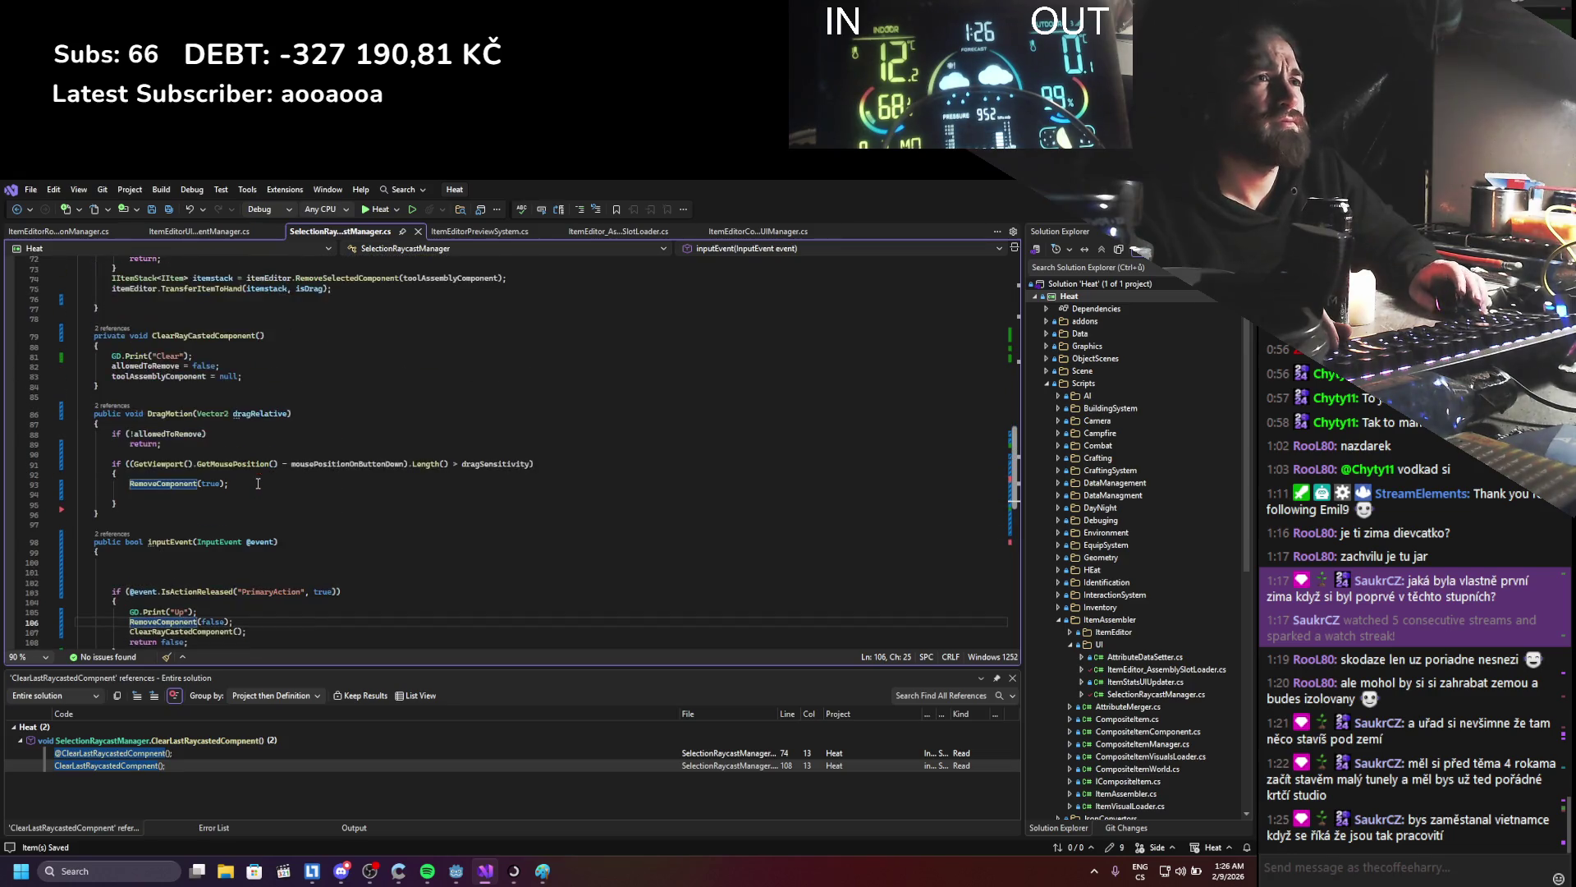
scroll(257, 468, up, 4)
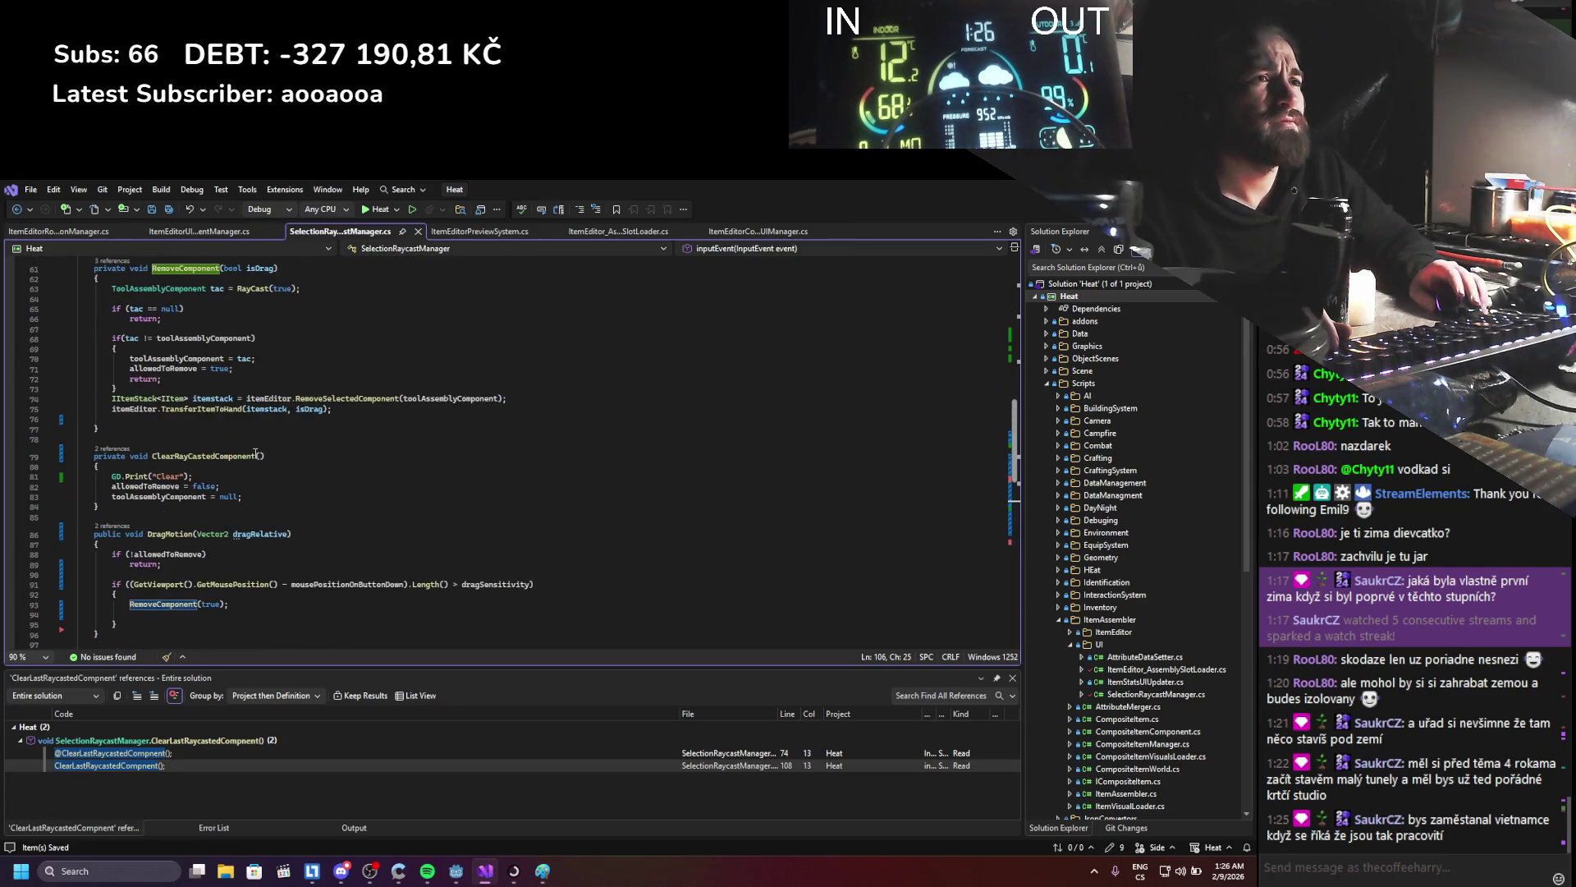
- Add a ClearRayCastedComponent() call at the end of RemoveComponent, save, and rebuild the game
click(214, 459)
click(330, 408)
key(Return)
key(Return)
key(Up)
text(ClearRayCastedComponent())
key(ctrl+s)
key(alt+Tab)
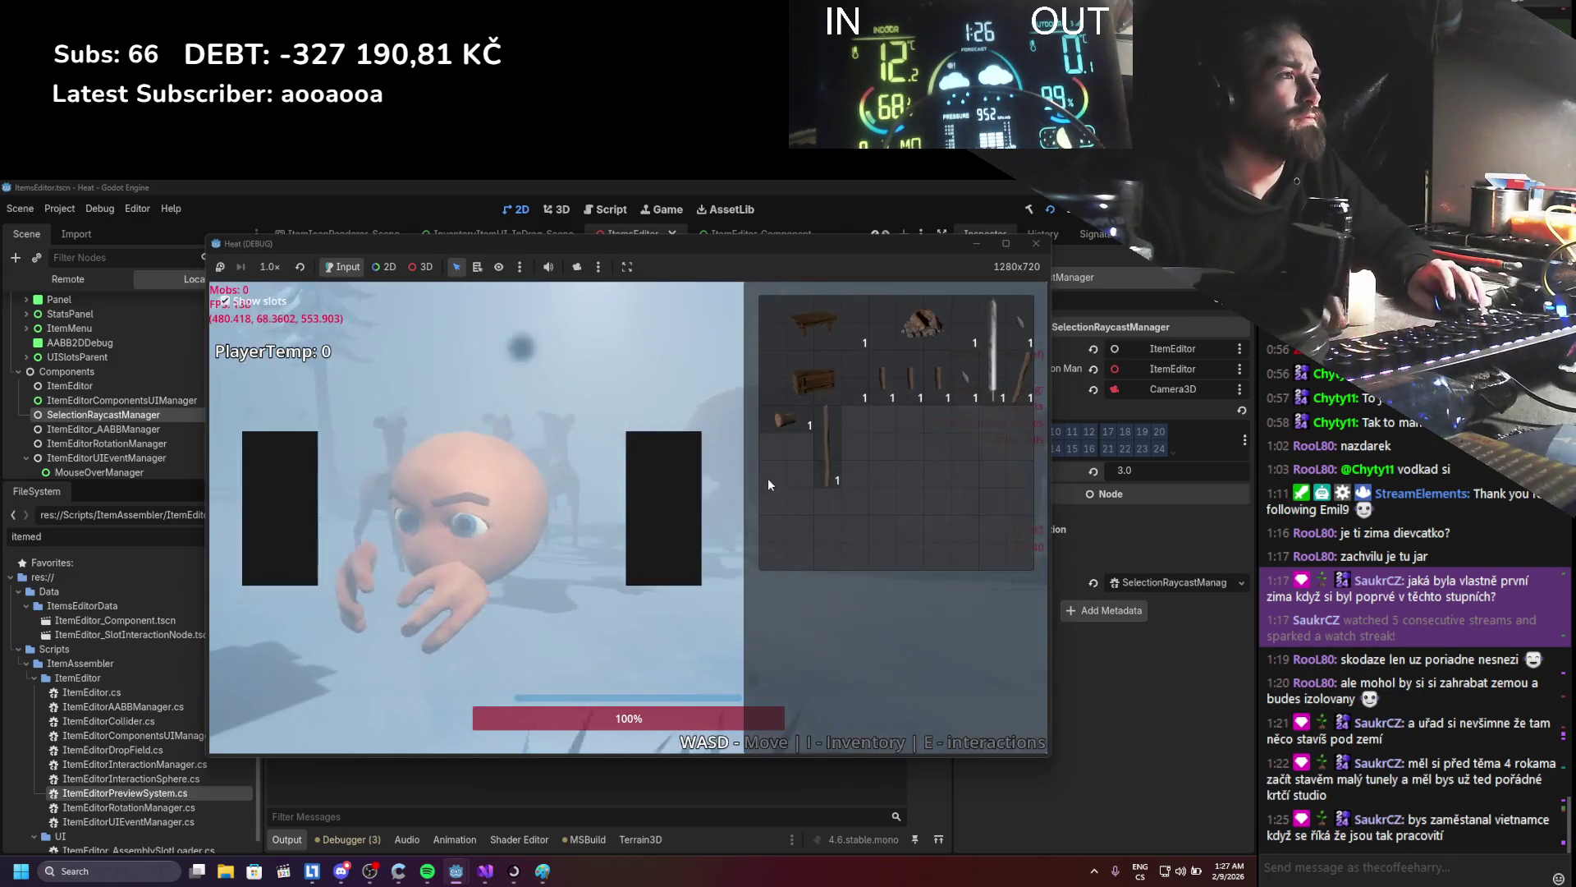
- Open the item in the Item Editor, attach the stick to the log, pull it off, and rotate the hammer
right_click(825, 436)
click(846, 431)
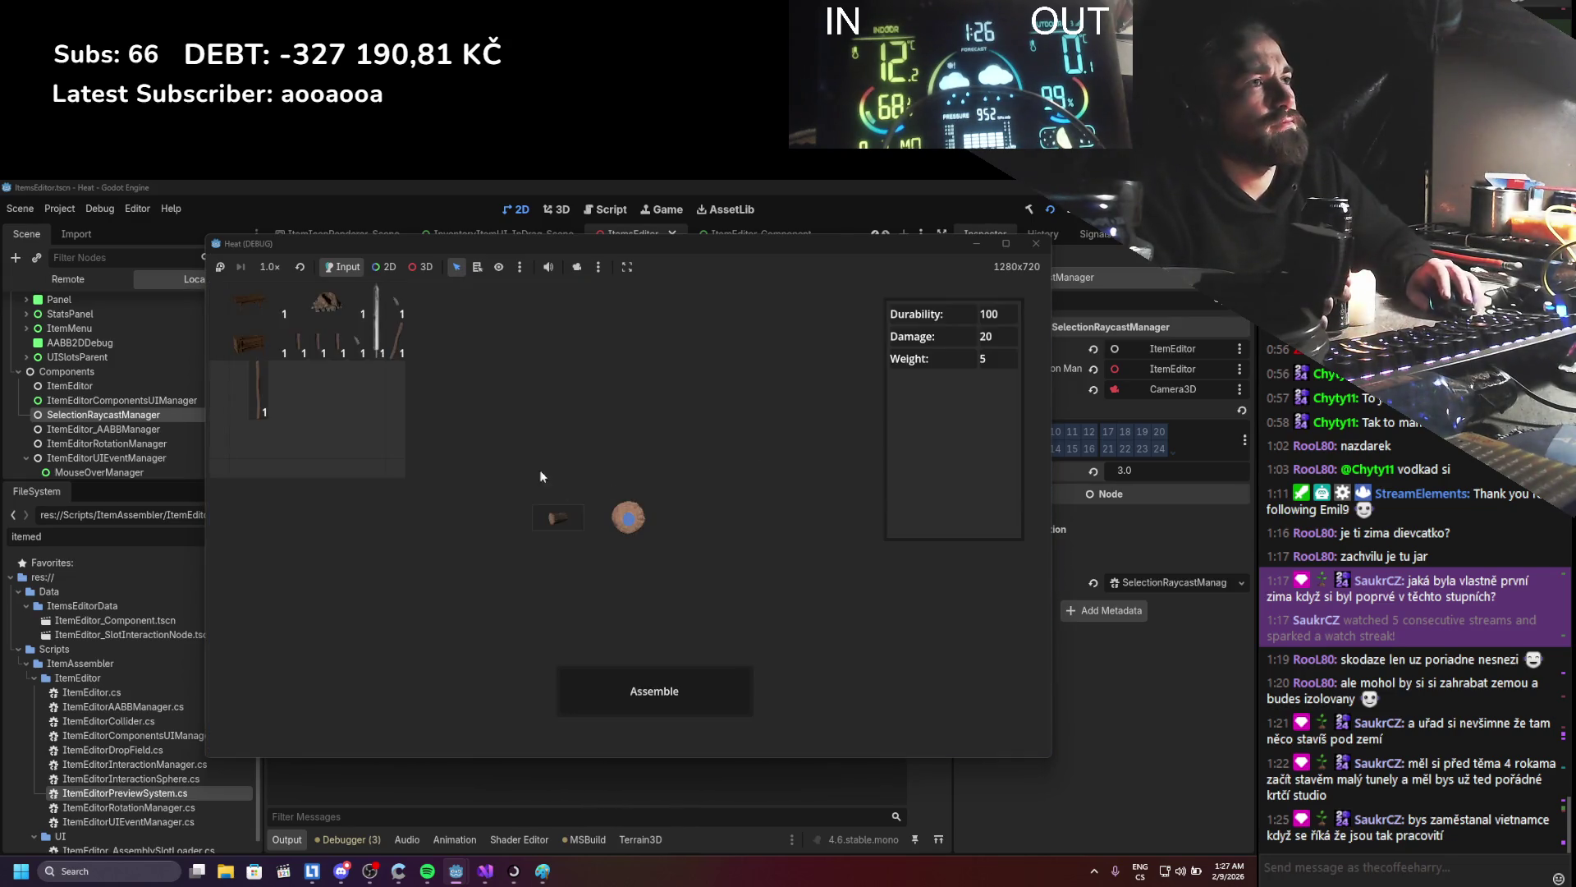
mouse_move(539, 610)
mouse_down()
mouse_move(640, 530)
mouse_move(644, 514)
mouse_move(627, 514)
mouse_move(634, 535)
mouse_move(575, 544)
mouse_move(629, 528)
mouse_move(629, 514)
mouse_move(555, 558)
mouse_move(605, 544)
mouse_move(540, 528)
mouse_move(534, 560)
mouse_move(685, 586)
mouse_up()
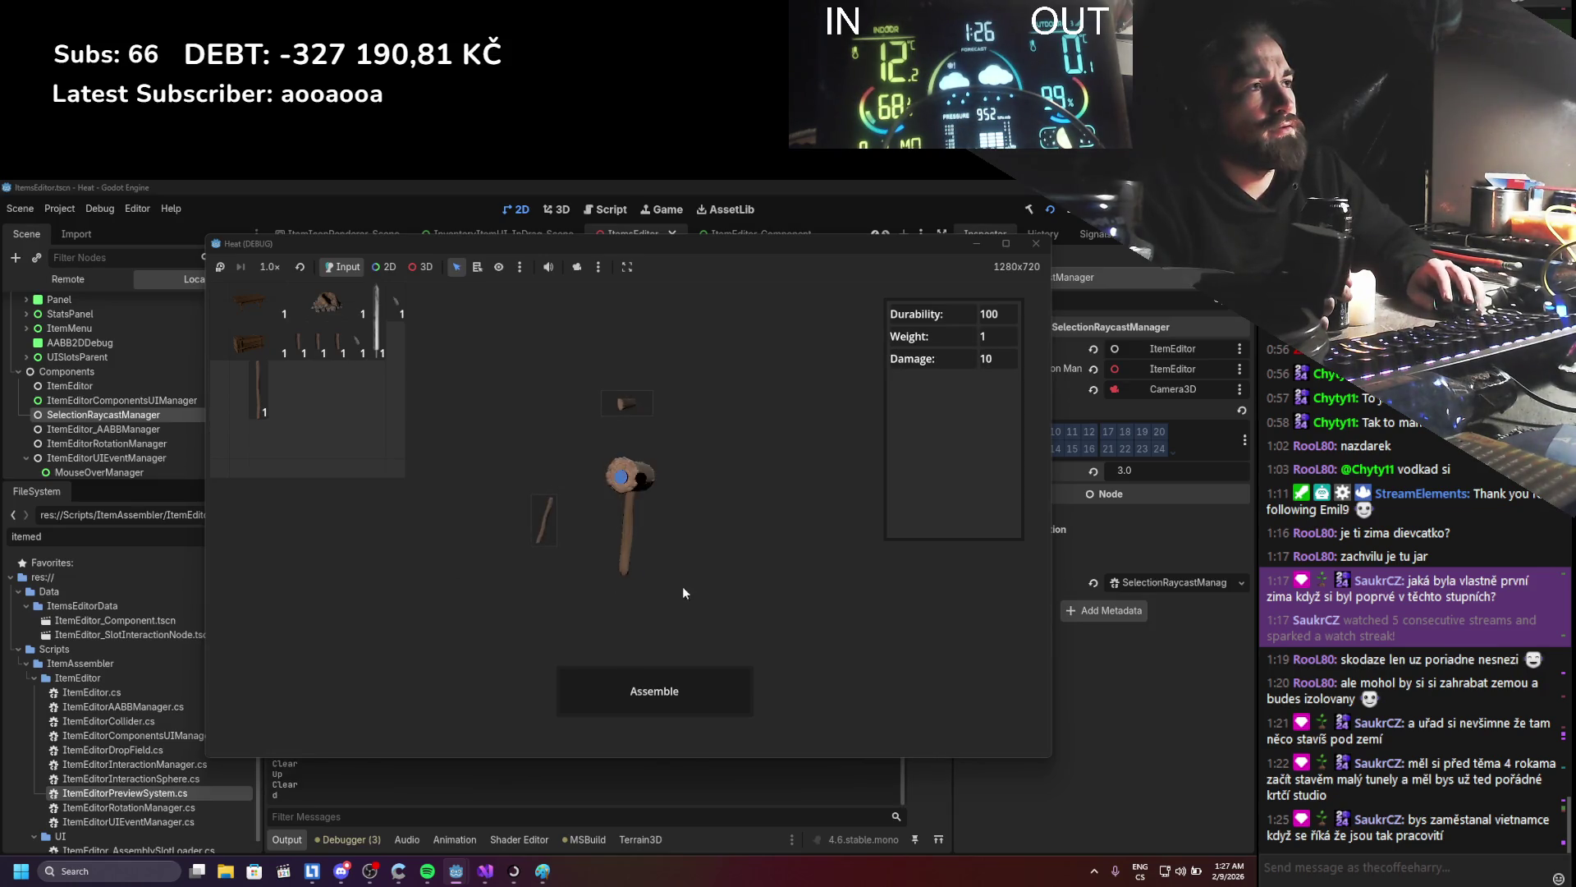
mouse_move(616, 536)
mouse_down()
mouse_move(580, 534)
mouse_move(603, 578)
mouse_move(463, 563)
mouse_move(639, 568)
mouse_move(633, 546)
mouse_move(668, 560)
mouse_move(657, 573)
mouse_up()
mouse_move(423, 588)
mouse_down()
mouse_move(558, 642)
mouse_move(565, 667)
mouse_move(709, 565)
mouse_move(777, 580)
mouse_up()
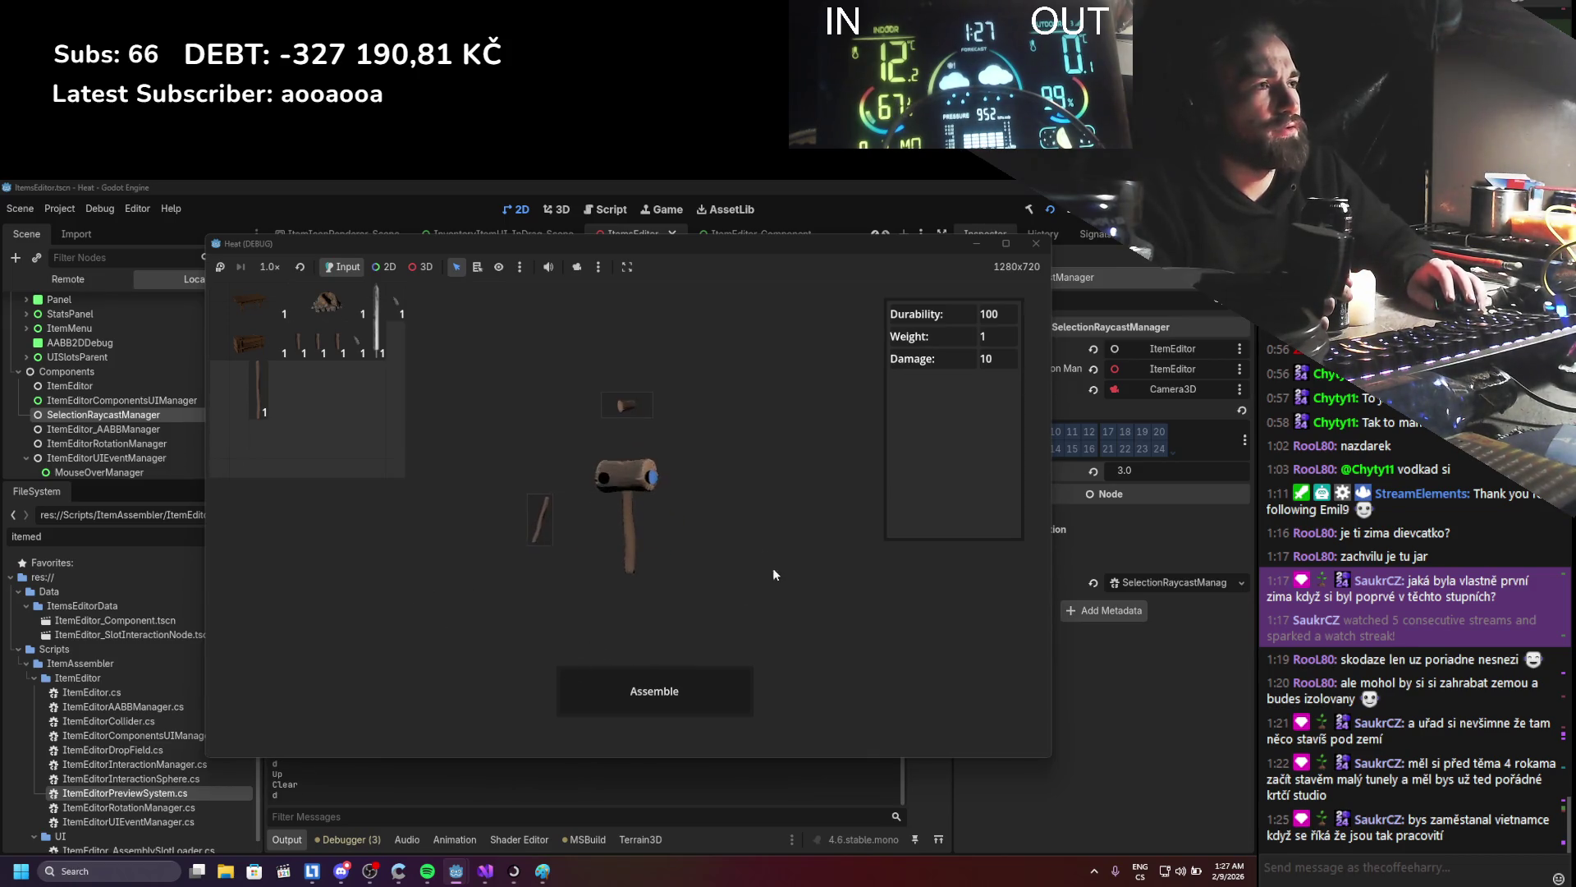
mouse_move(624, 524)
mouse_down()
mouse_move(630, 556)
mouse_move(559, 606)
mouse_move(624, 544)
mouse_up()
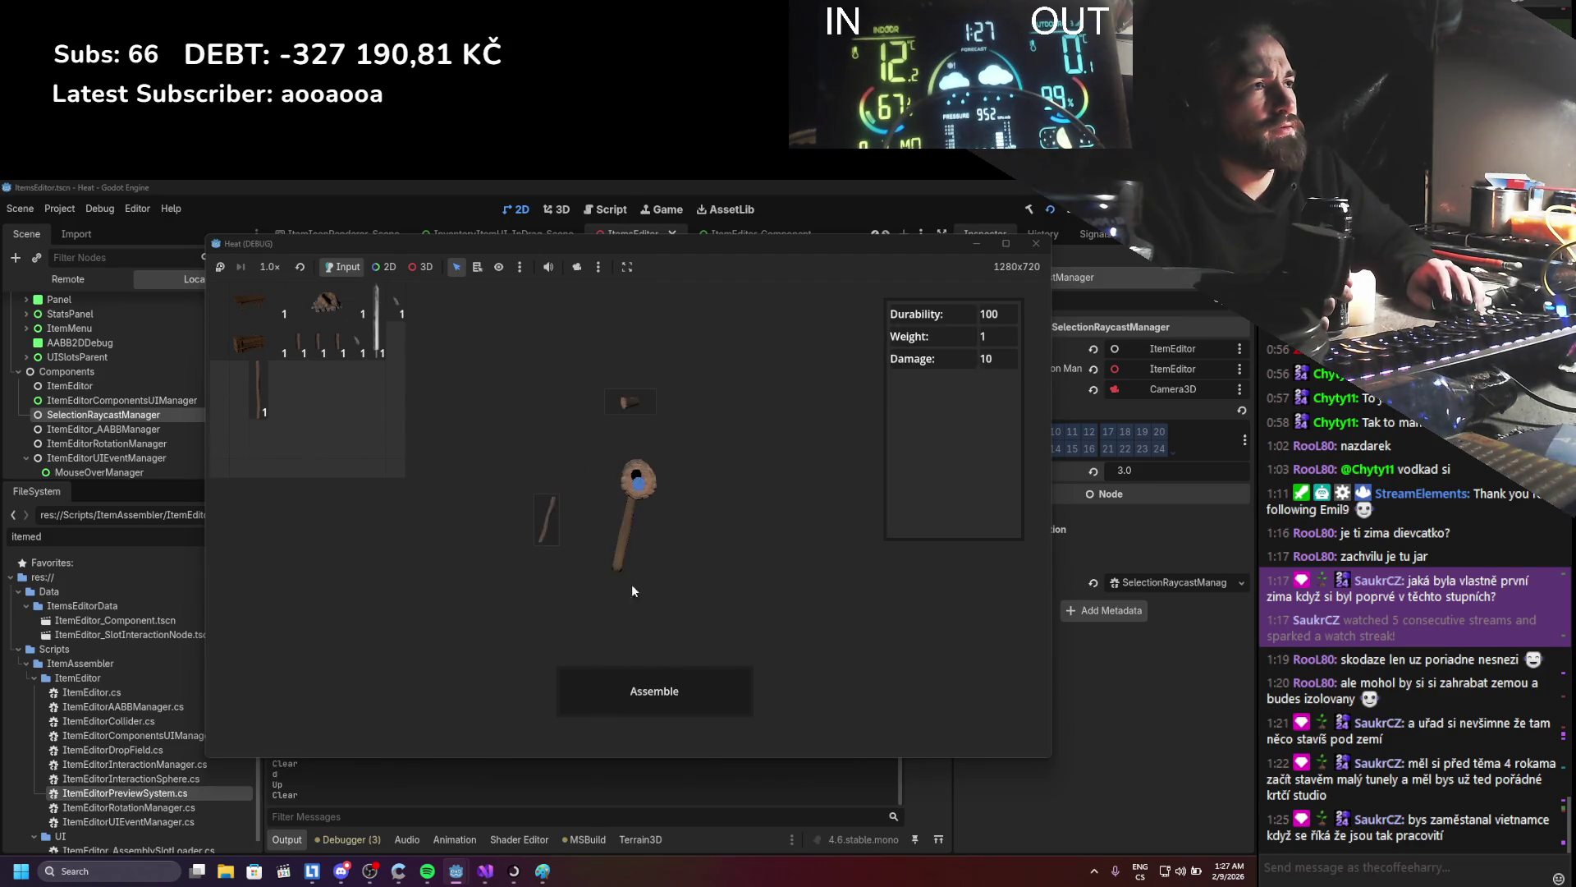
- Take the head off the stick, reassemble and separate the hammer again, then close the game
mouse_move(618, 483)
mouse_down()
mouse_move(688, 495)
mouse_move(619, 483)
mouse_up()
mouse_move(624, 585)
mouse_down()
mouse_move(622, 552)
mouse_move(573, 579)
mouse_up()
mouse_move(618, 514)
mouse_down()
mouse_move(633, 517)
mouse_move(272, 402)
mouse_move(645, 588)
mouse_move(629, 537)
mouse_move(612, 550)
mouse_move(642, 466)
mouse_move(621, 490)
mouse_move(663, 500)
mouse_move(594, 549)
mouse_move(639, 497)
mouse_move(649, 527)
mouse_move(791, 589)
mouse_move(628, 495)
mouse_move(636, 517)
mouse_move(724, 555)
mouse_up()
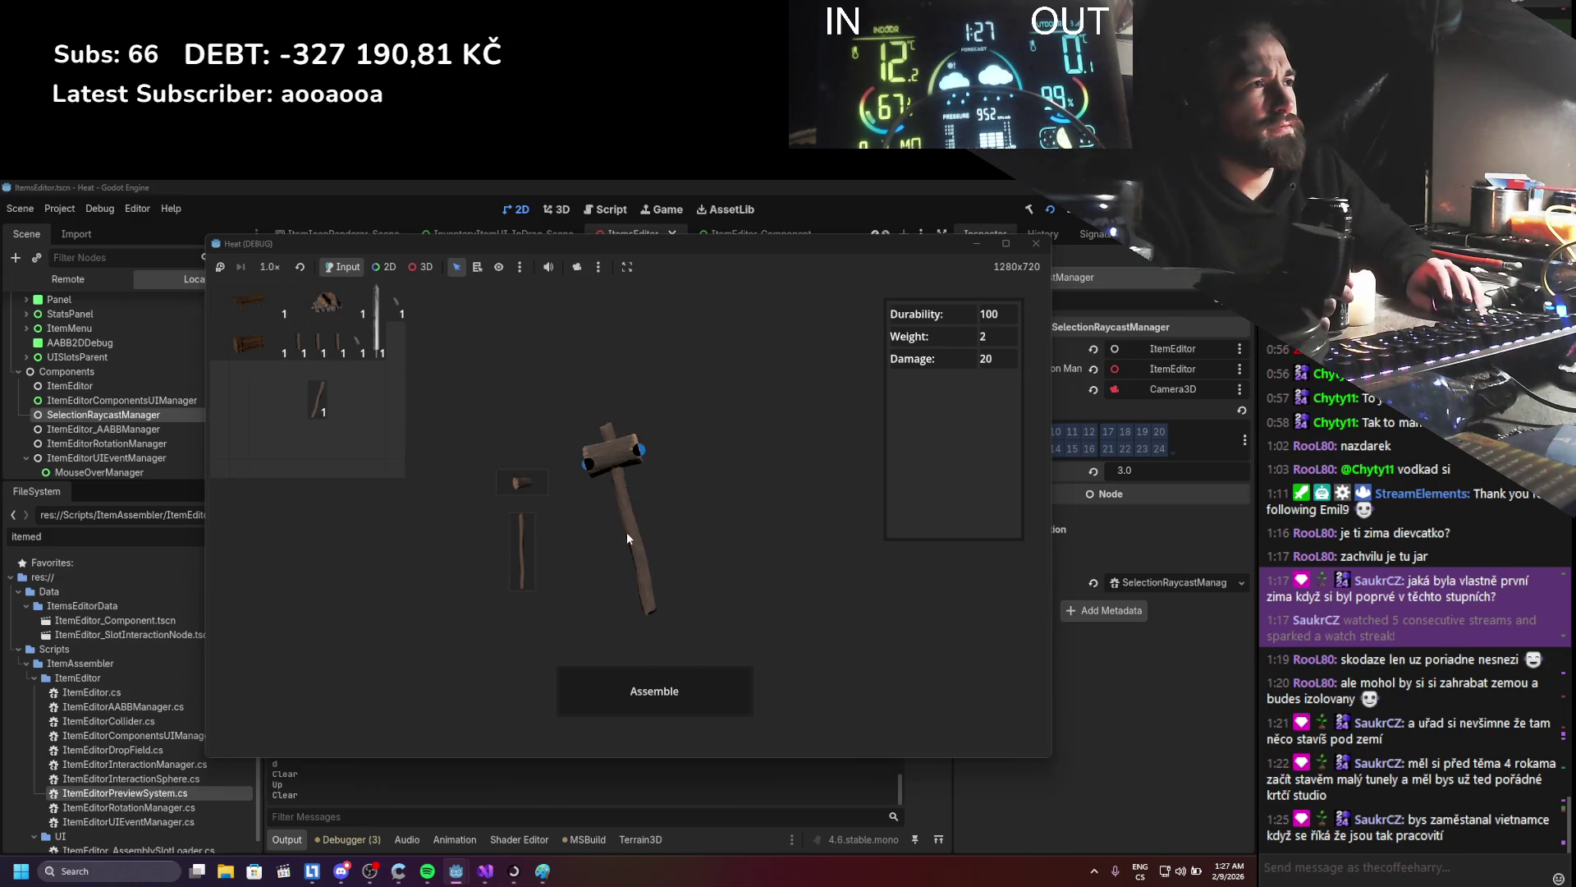
mouse_move(647, 402)
mouse_down()
mouse_move(621, 442)
mouse_move(688, 533)
mouse_up()
mouse_move(633, 450)
mouse_down()
mouse_move(681, 560)
mouse_move(669, 463)
mouse_move(721, 553)
mouse_up()
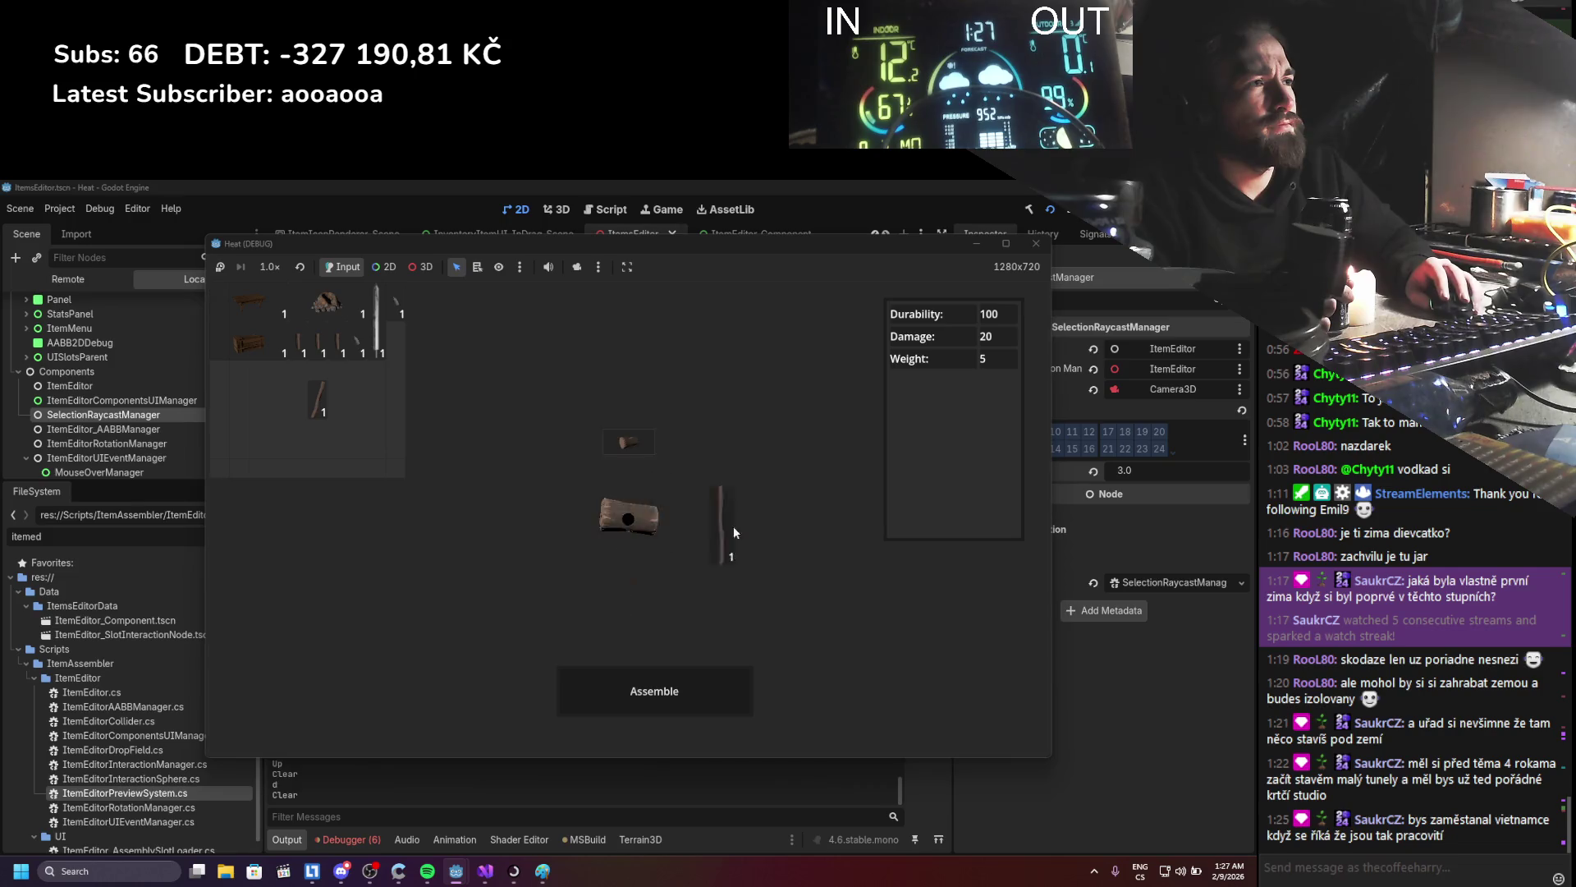
click(1036, 243)
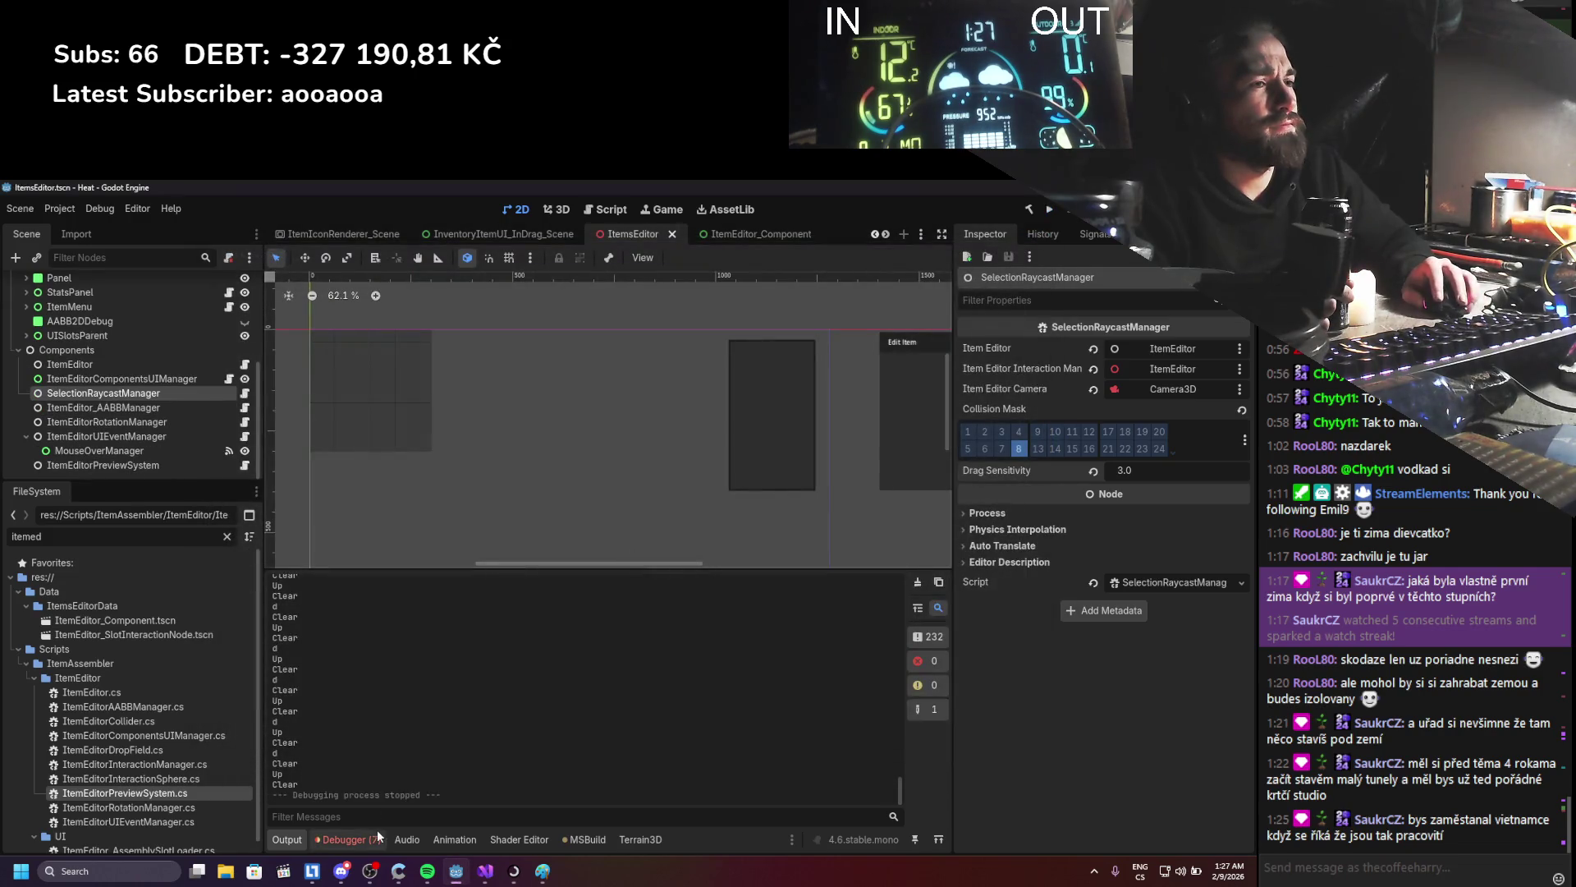
- Open the NullReferenceException at ItemEditorPreviewSystem line 114, inspect newComponentNode, then rerun the project
click(373, 836)
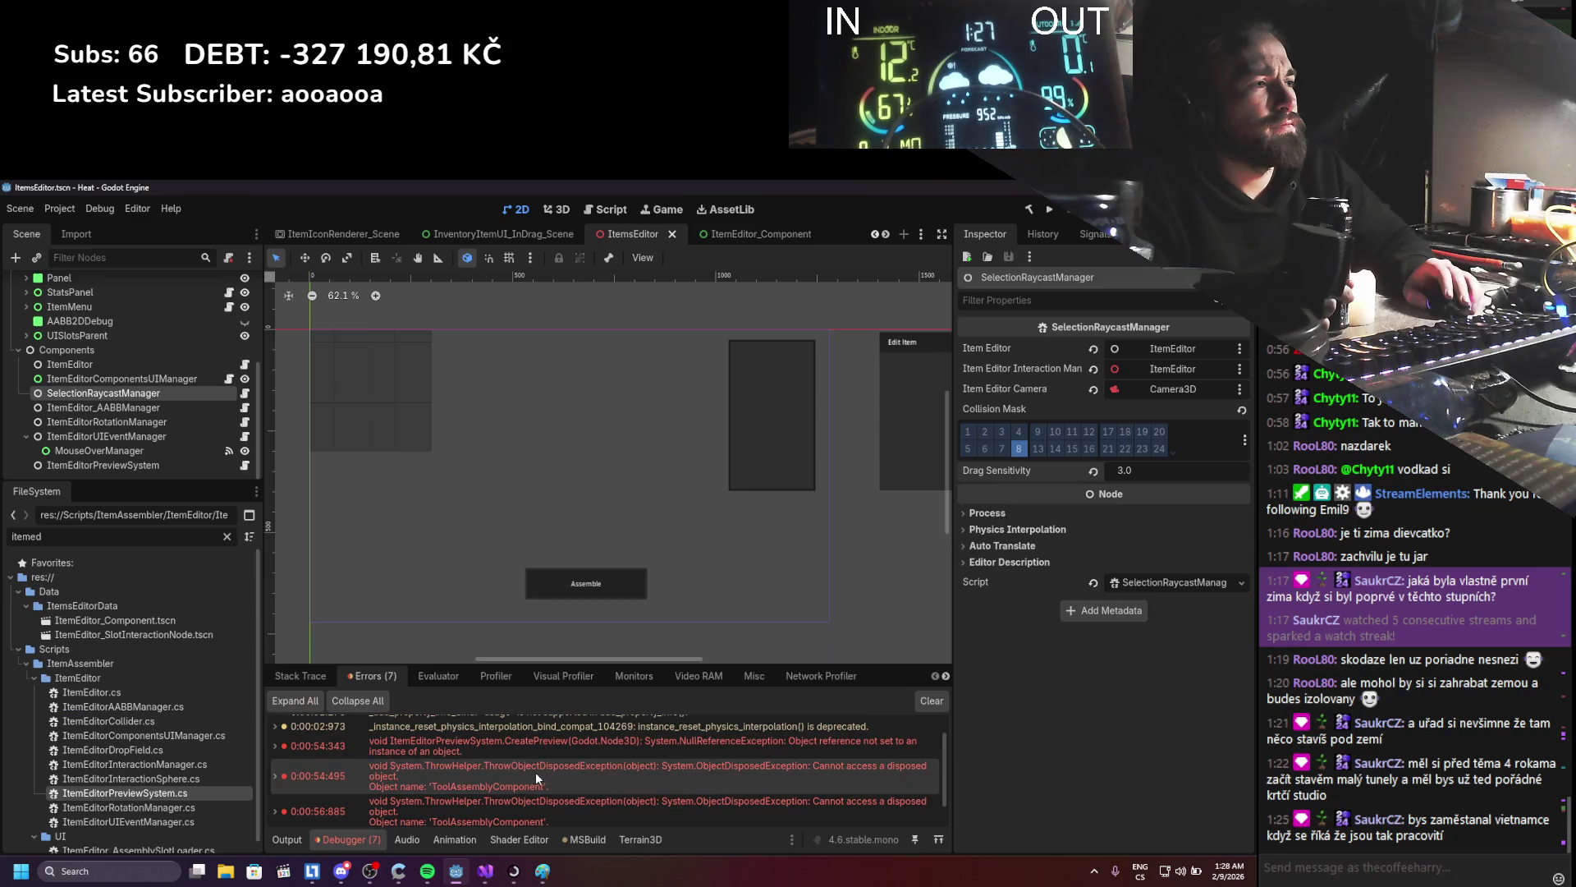
mouse_move(486, 741)
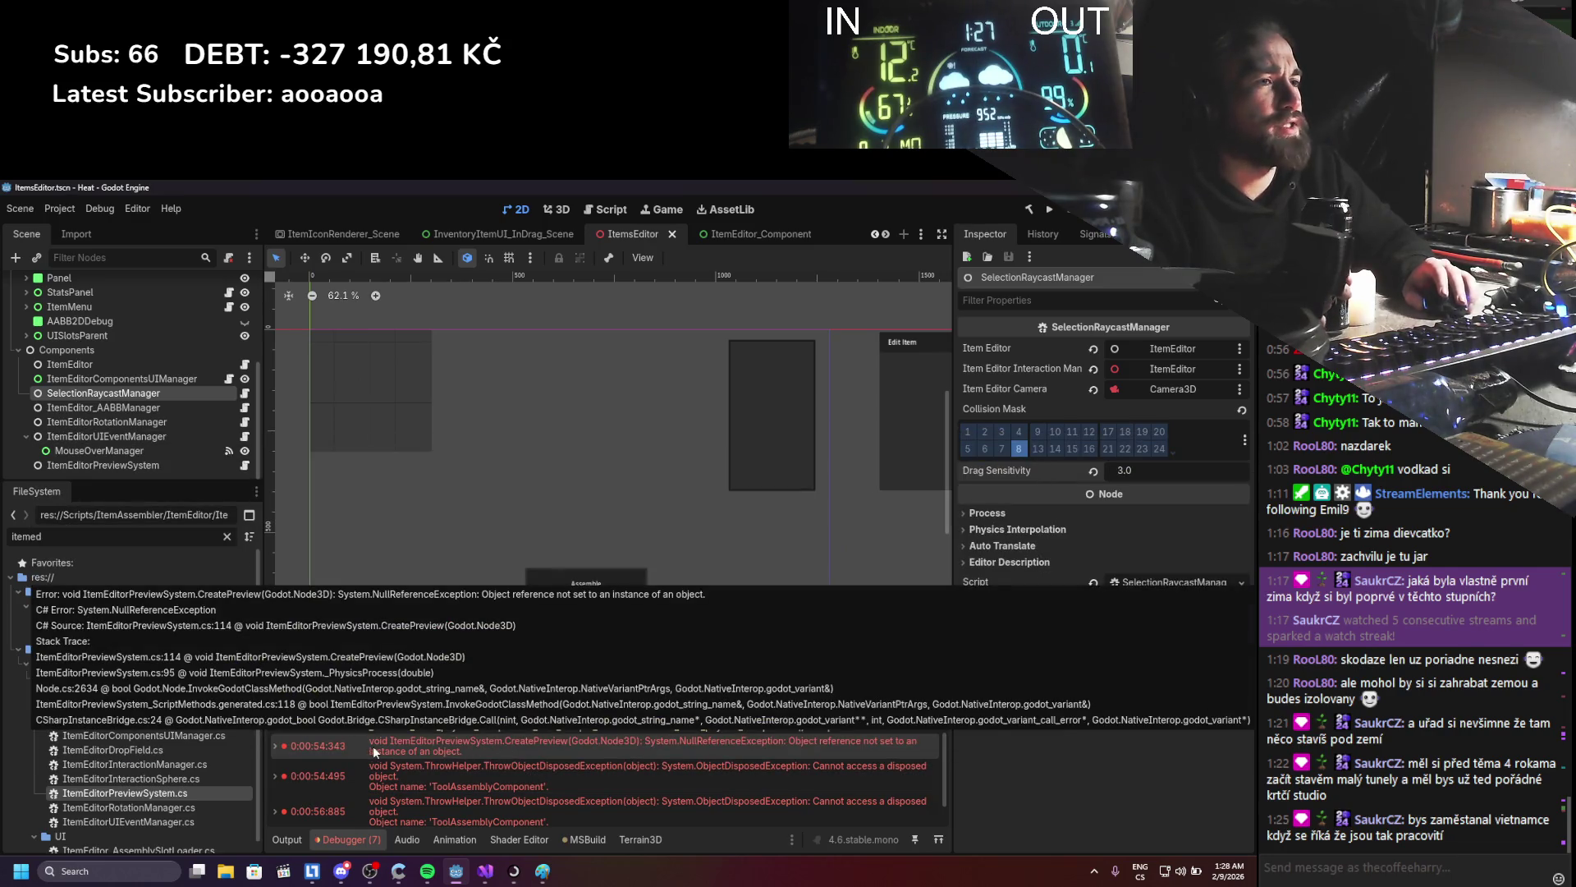
double_click(370, 745)
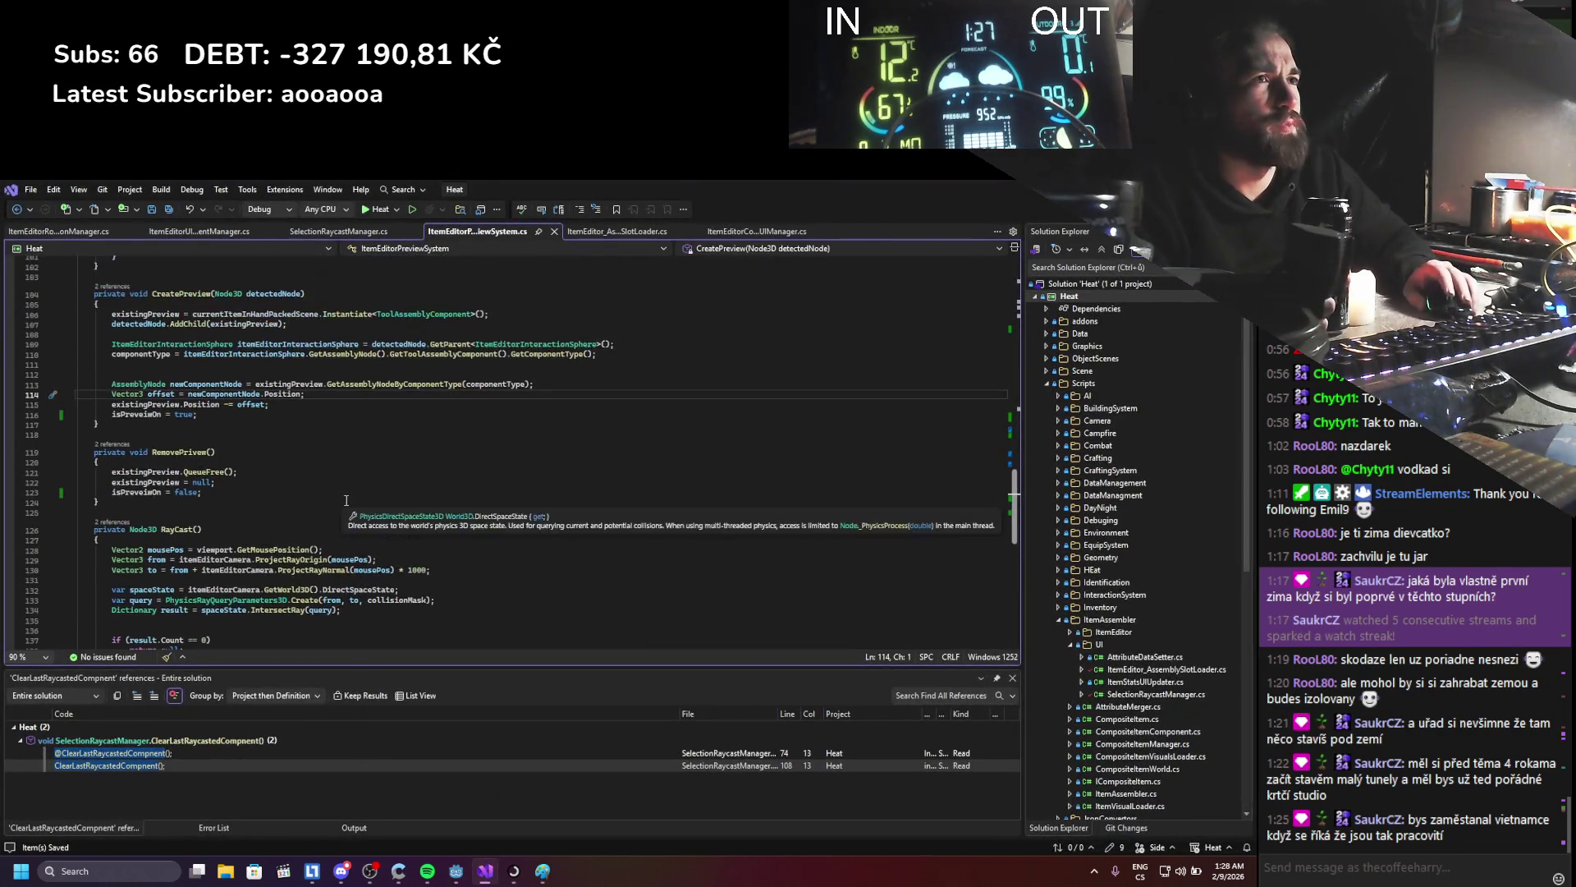
click(257, 394)
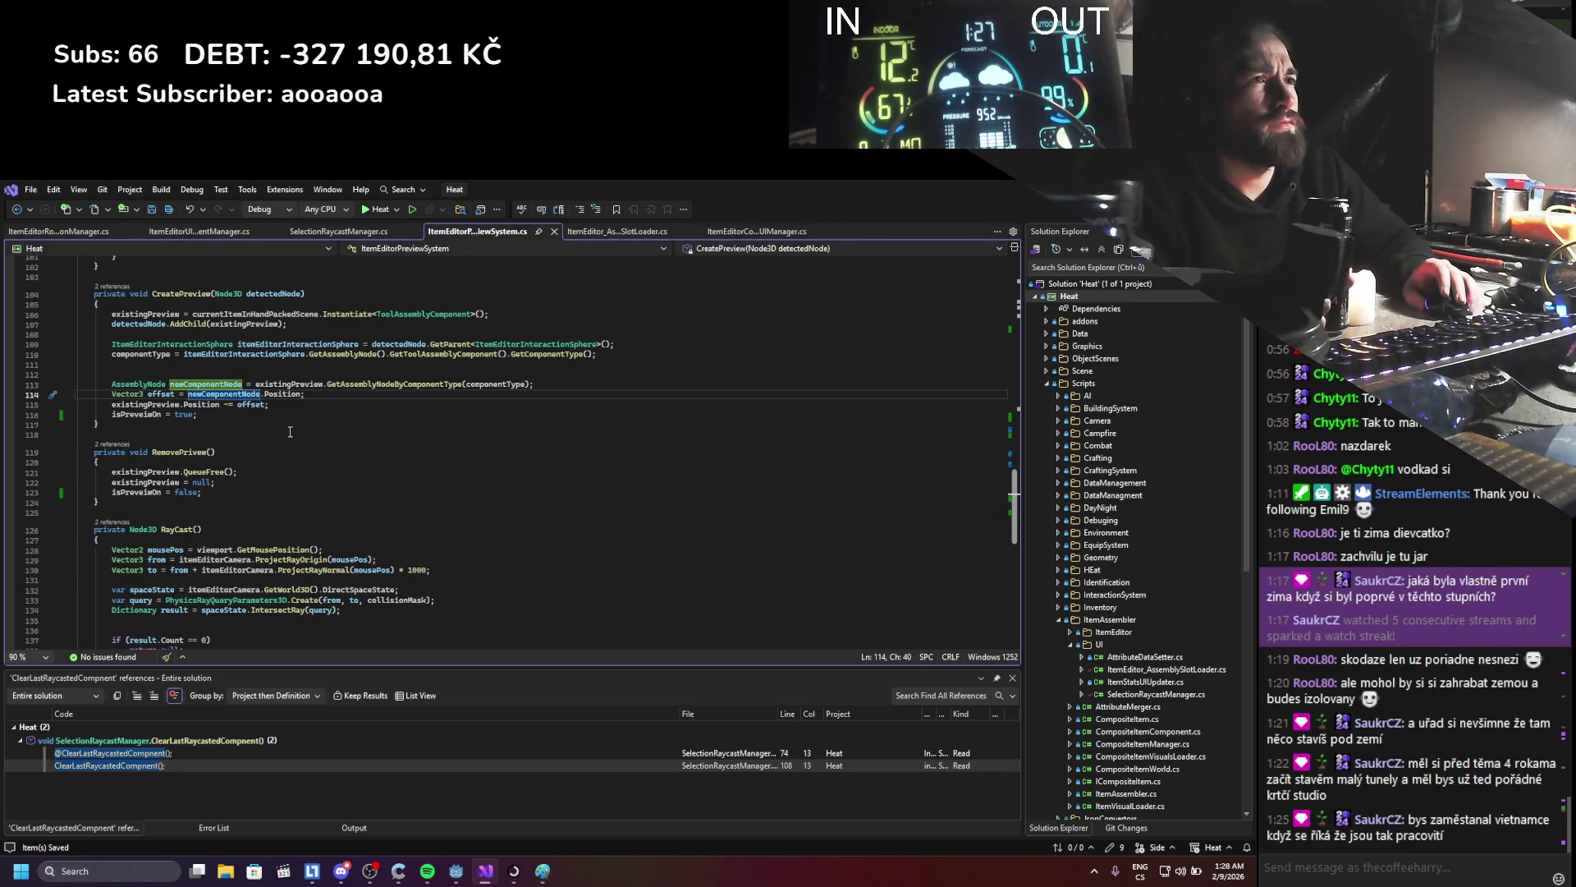
scroll(290, 431, up, 2)
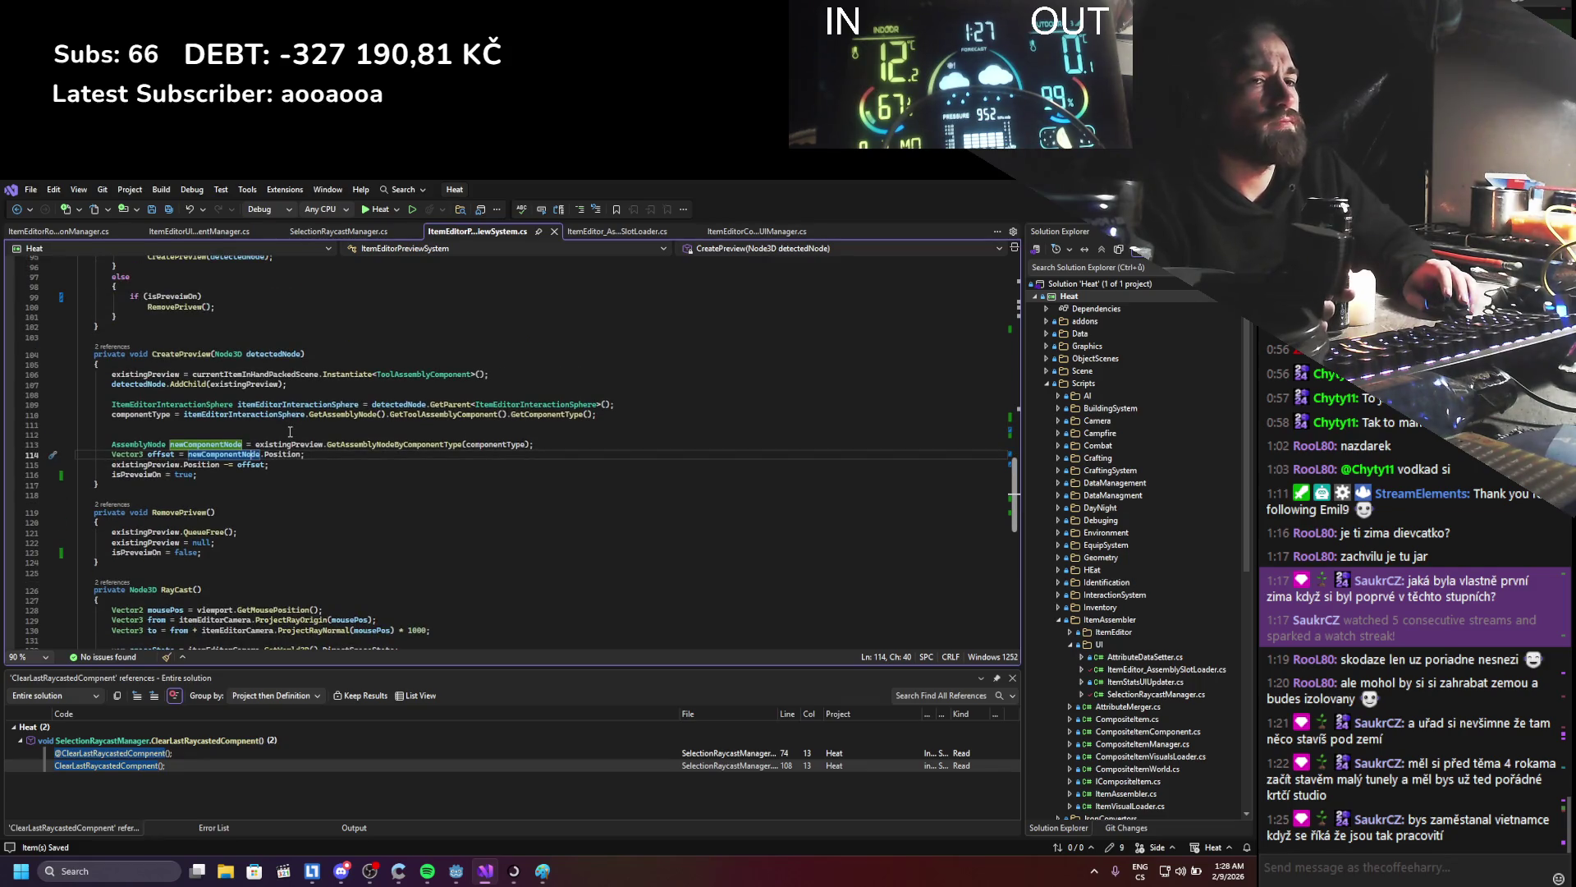
key(alt+Tab)
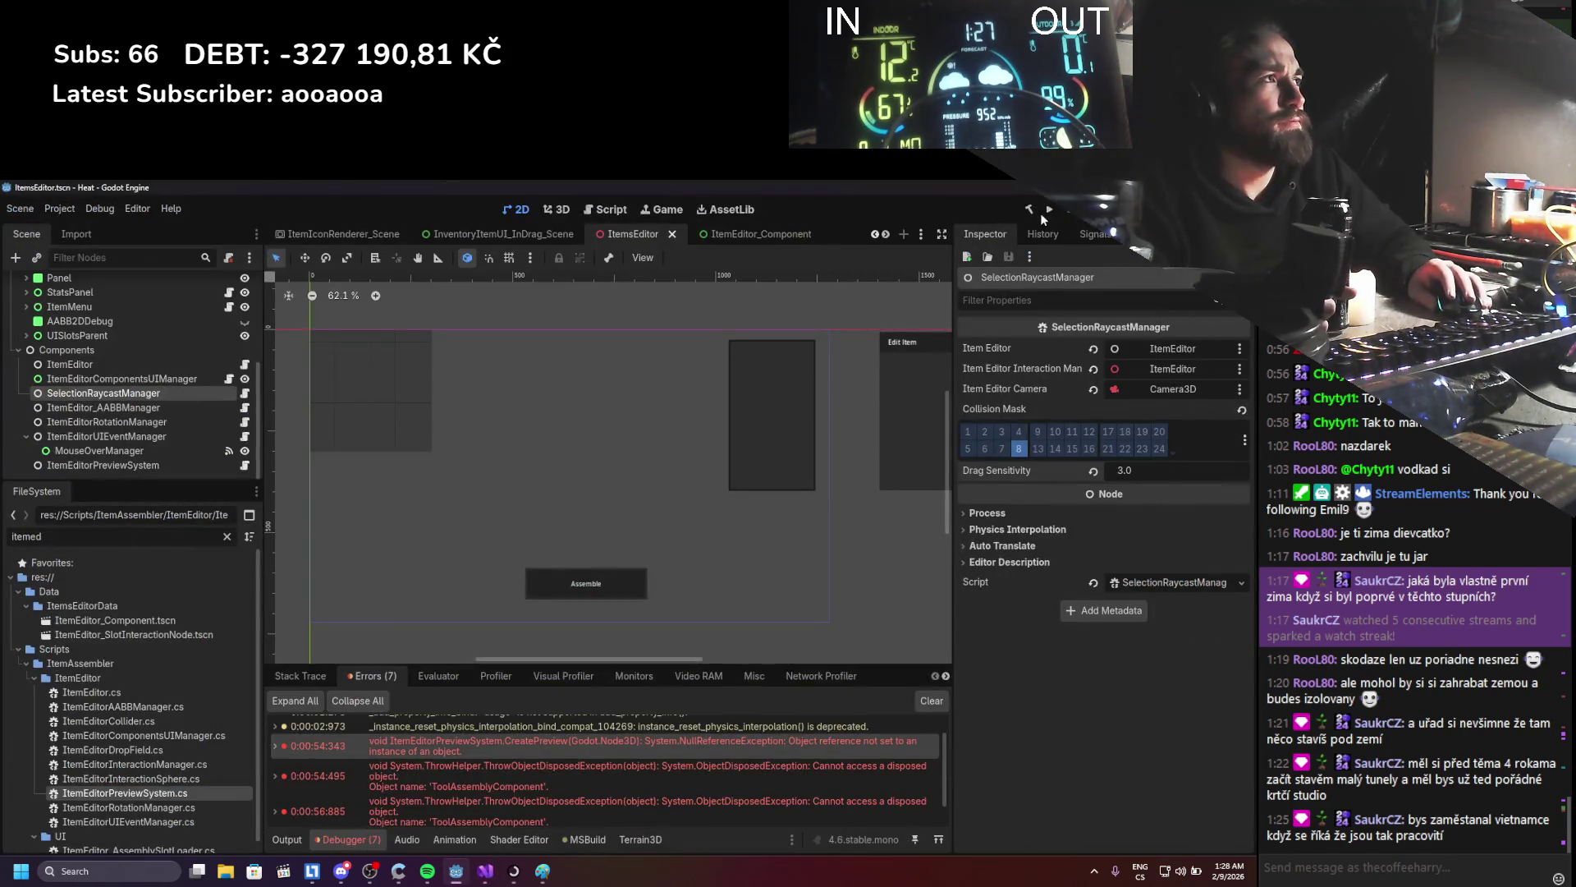
click(1043, 211)
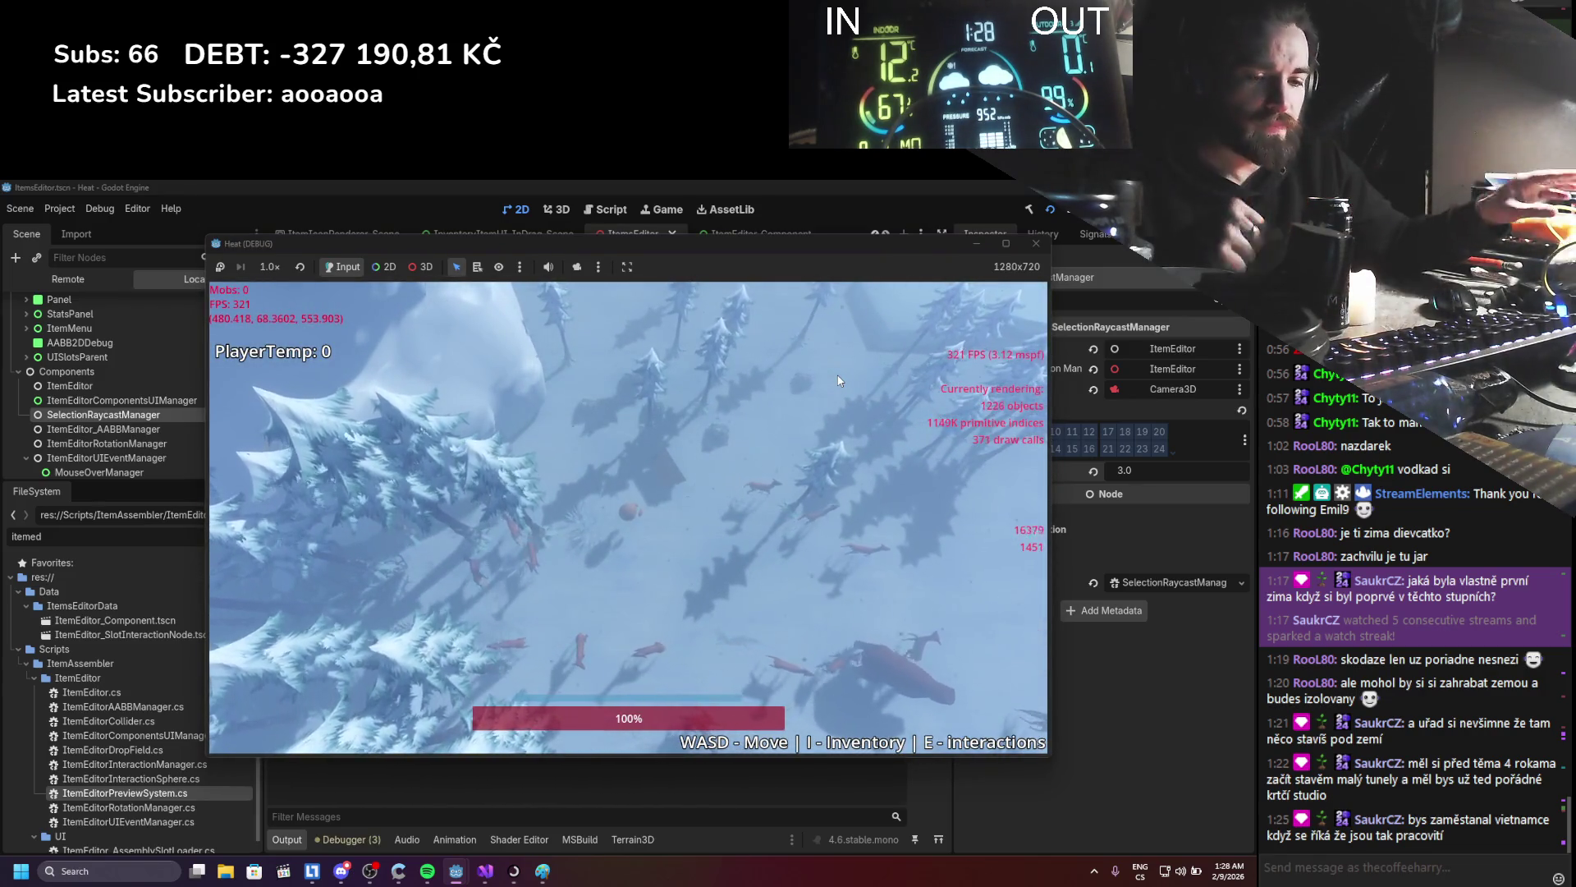
- Open the log in the item editor from the inventory, attach a stick as handle, then pull it off
key(i)
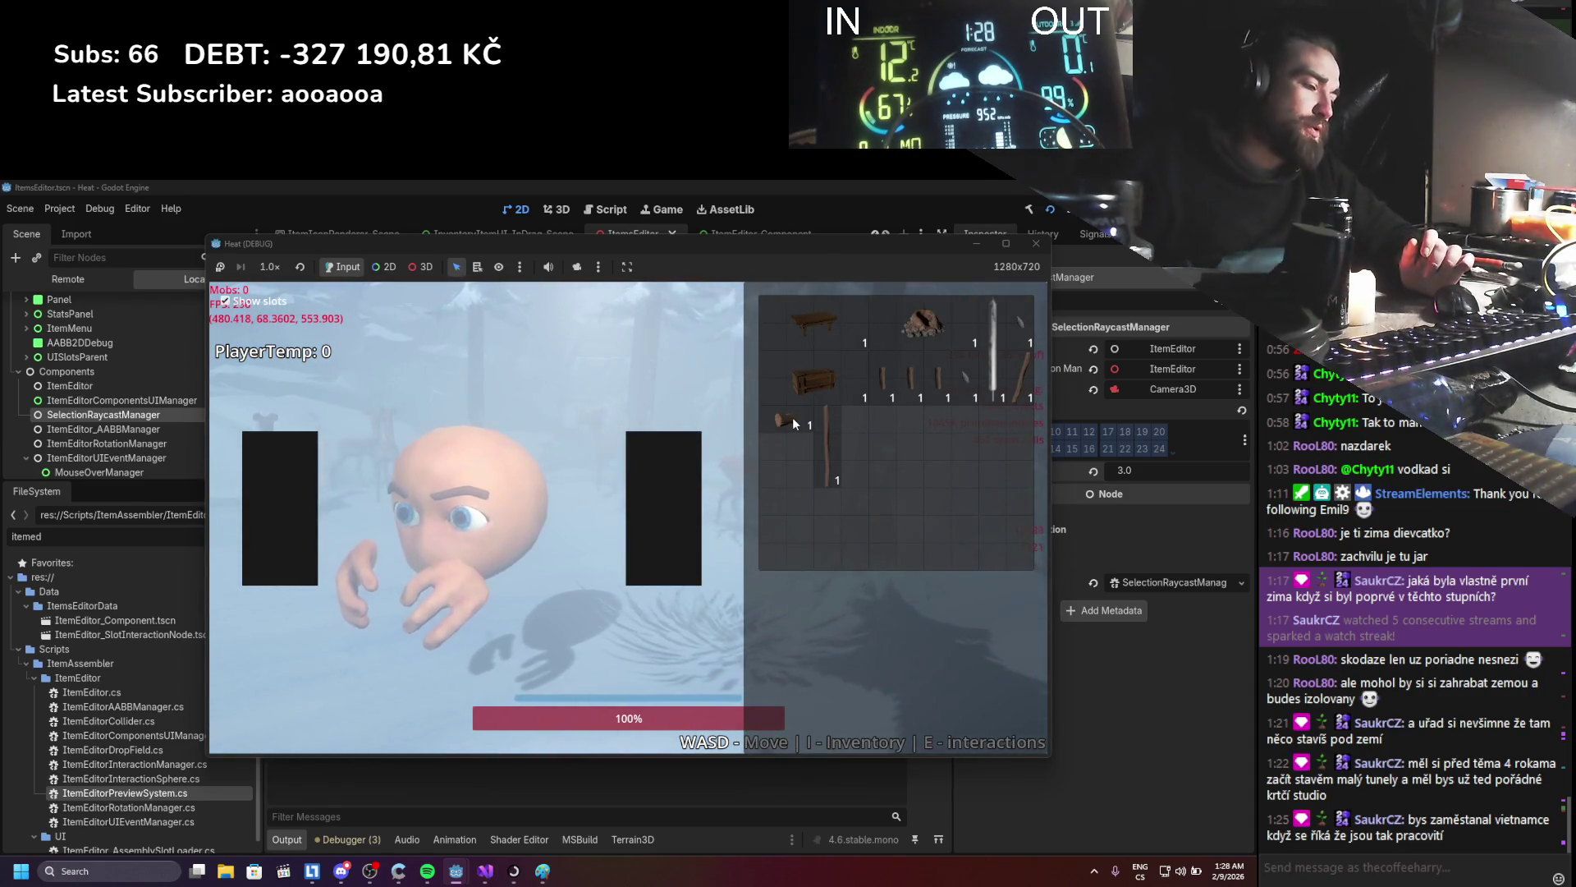
right_click(792, 417)
click(829, 434)
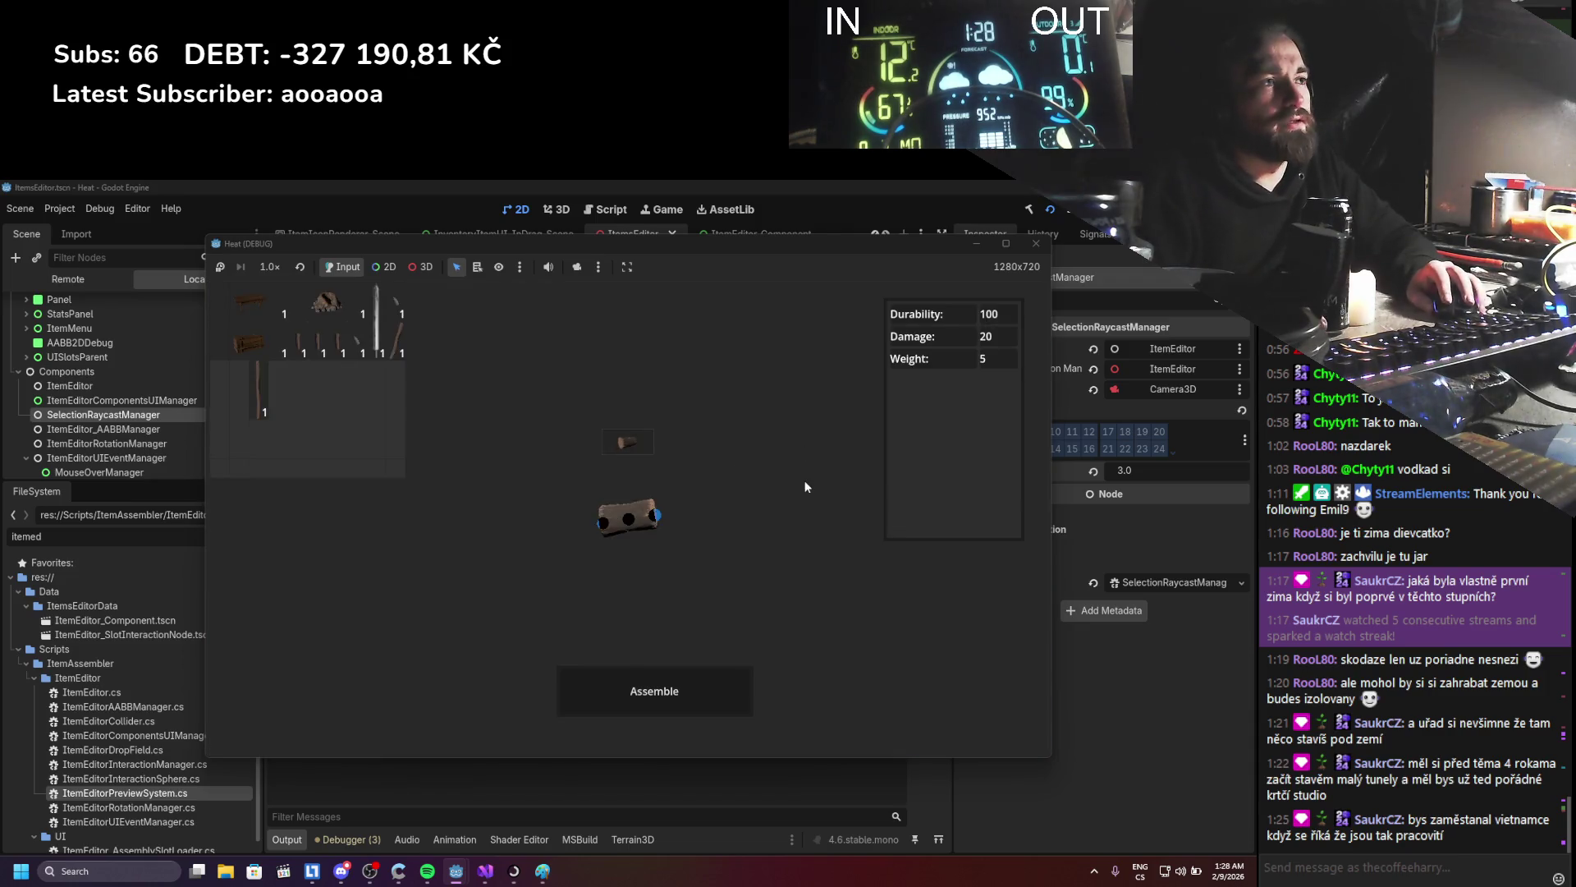
mouse_move(396, 324)
mouse_down()
mouse_move(604, 550)
mouse_move(629, 519)
mouse_move(684, 585)
mouse_up()
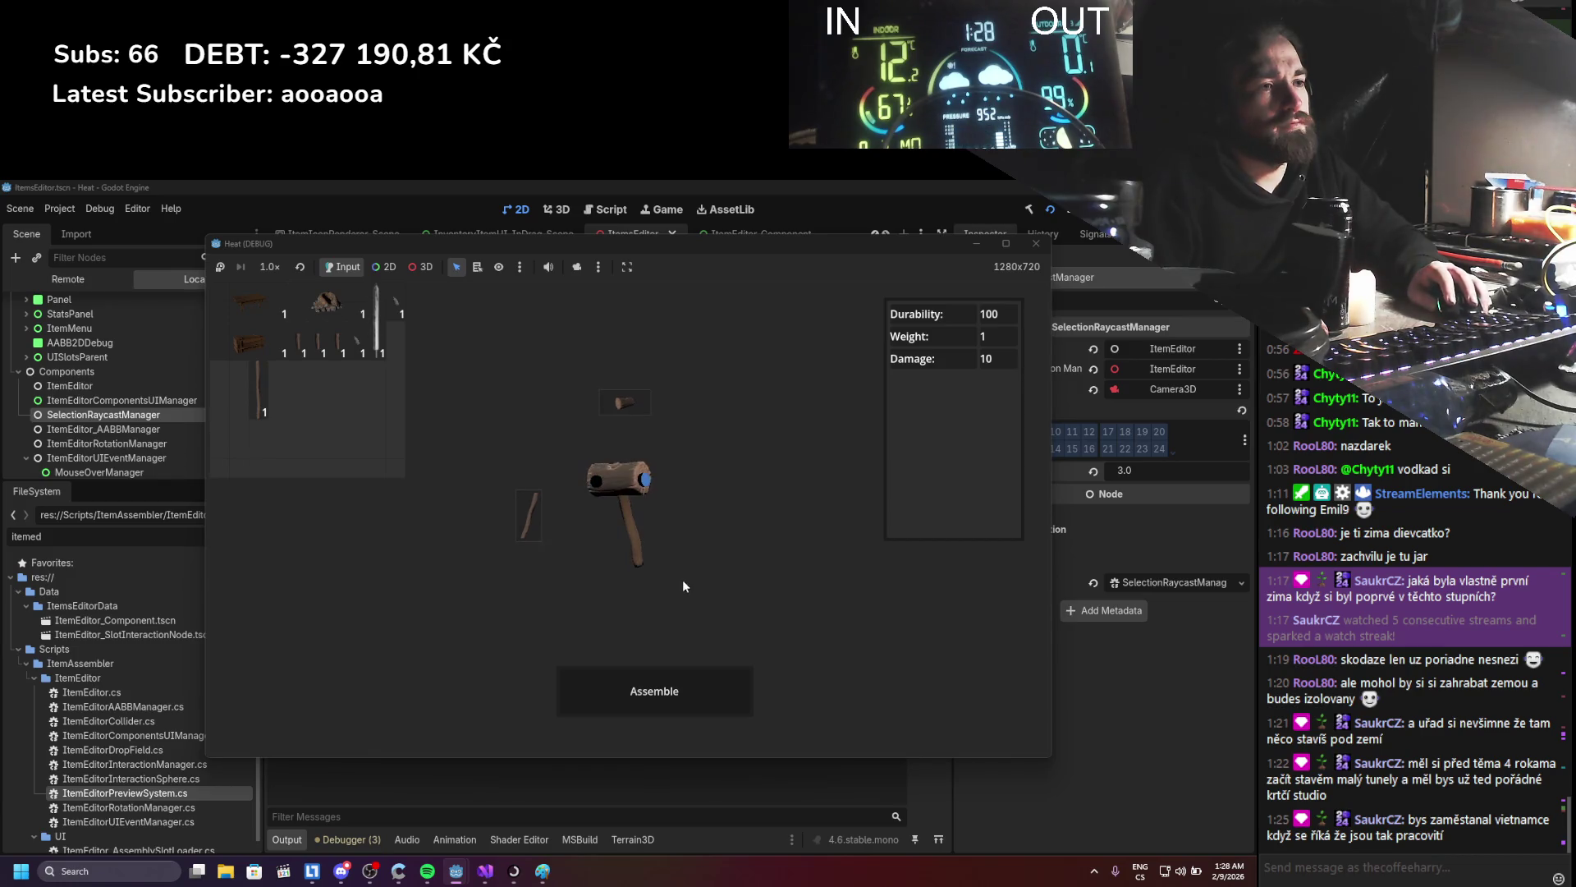
mouse_move(666, 523)
mouse_down()
mouse_move(588, 524)
mouse_move(659, 501)
mouse_move(703, 550)
mouse_move(606, 479)
mouse_move(624, 489)
mouse_up()
- Pick up the hammer head and reattach it to the top of the handle
click(626, 481)
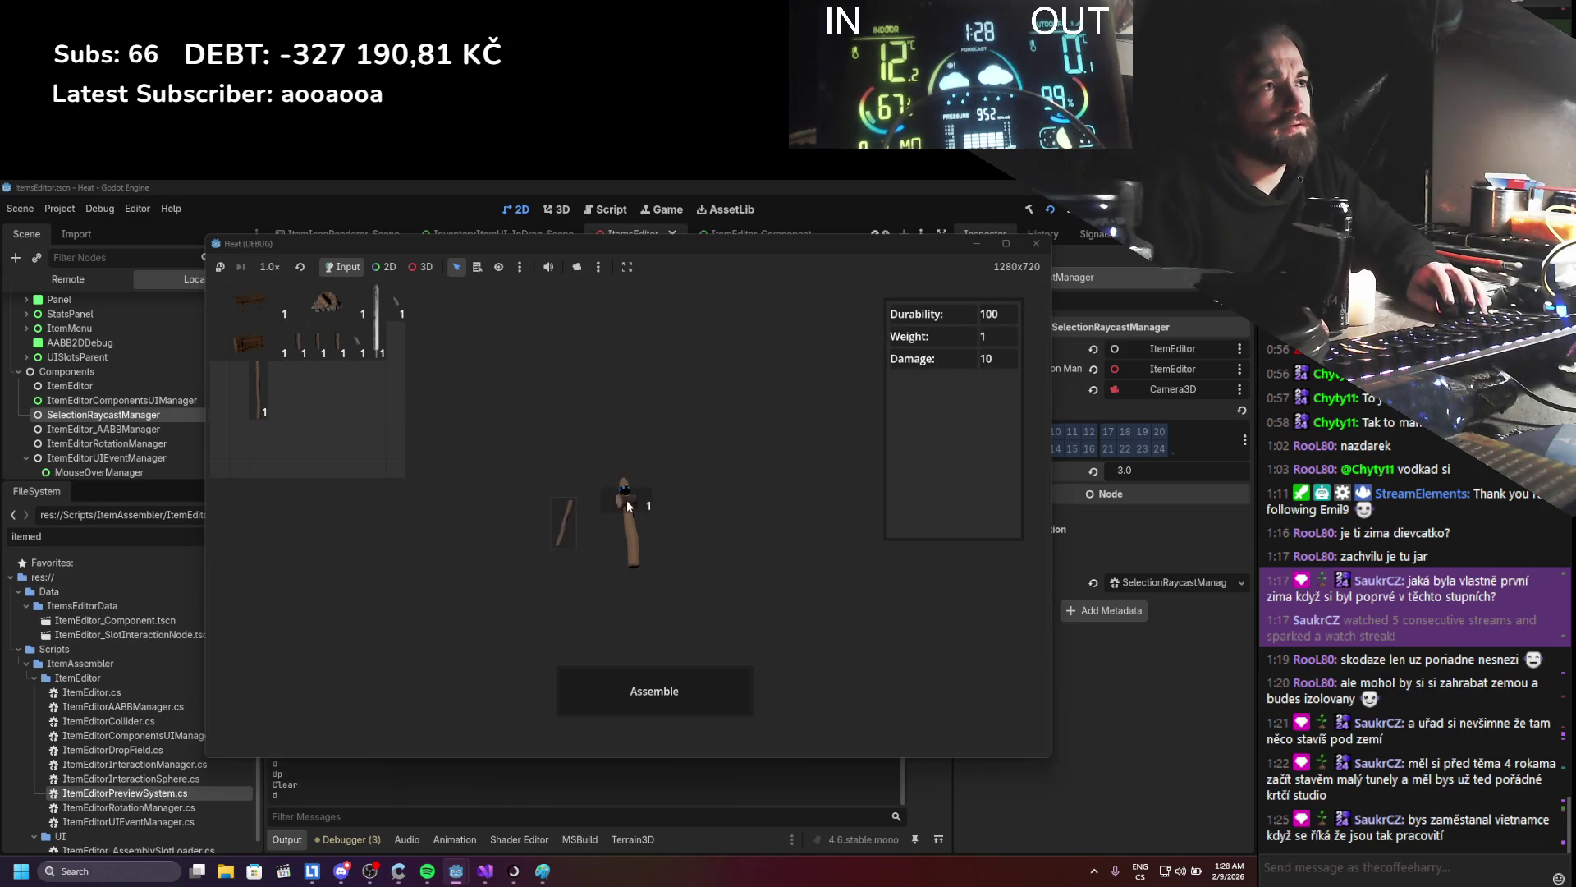
click(624, 498)
click(627, 500)
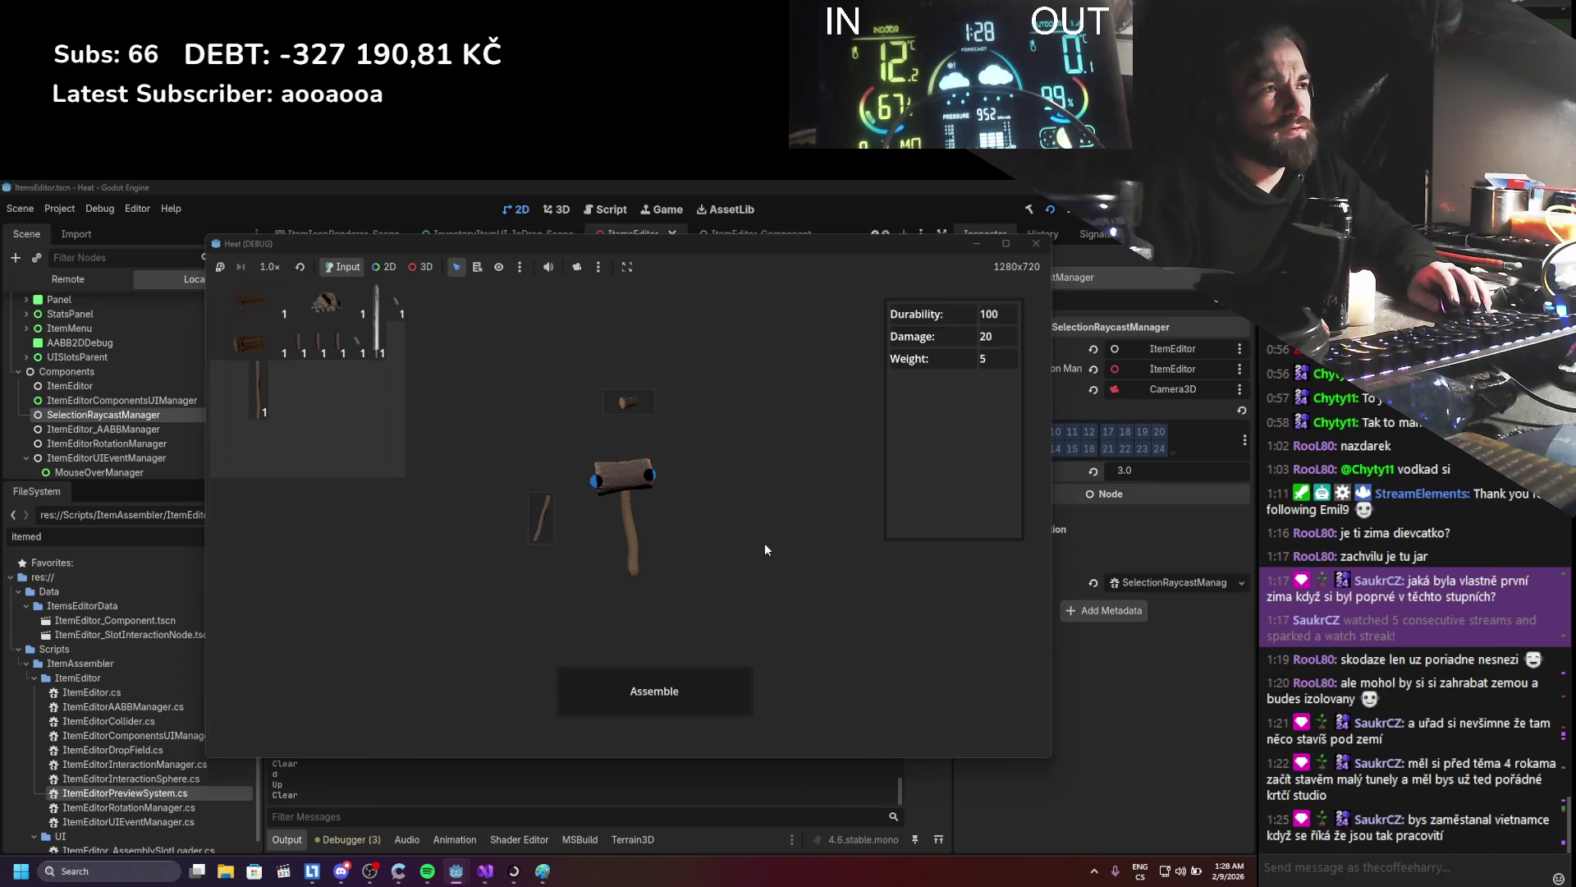
click(635, 478)
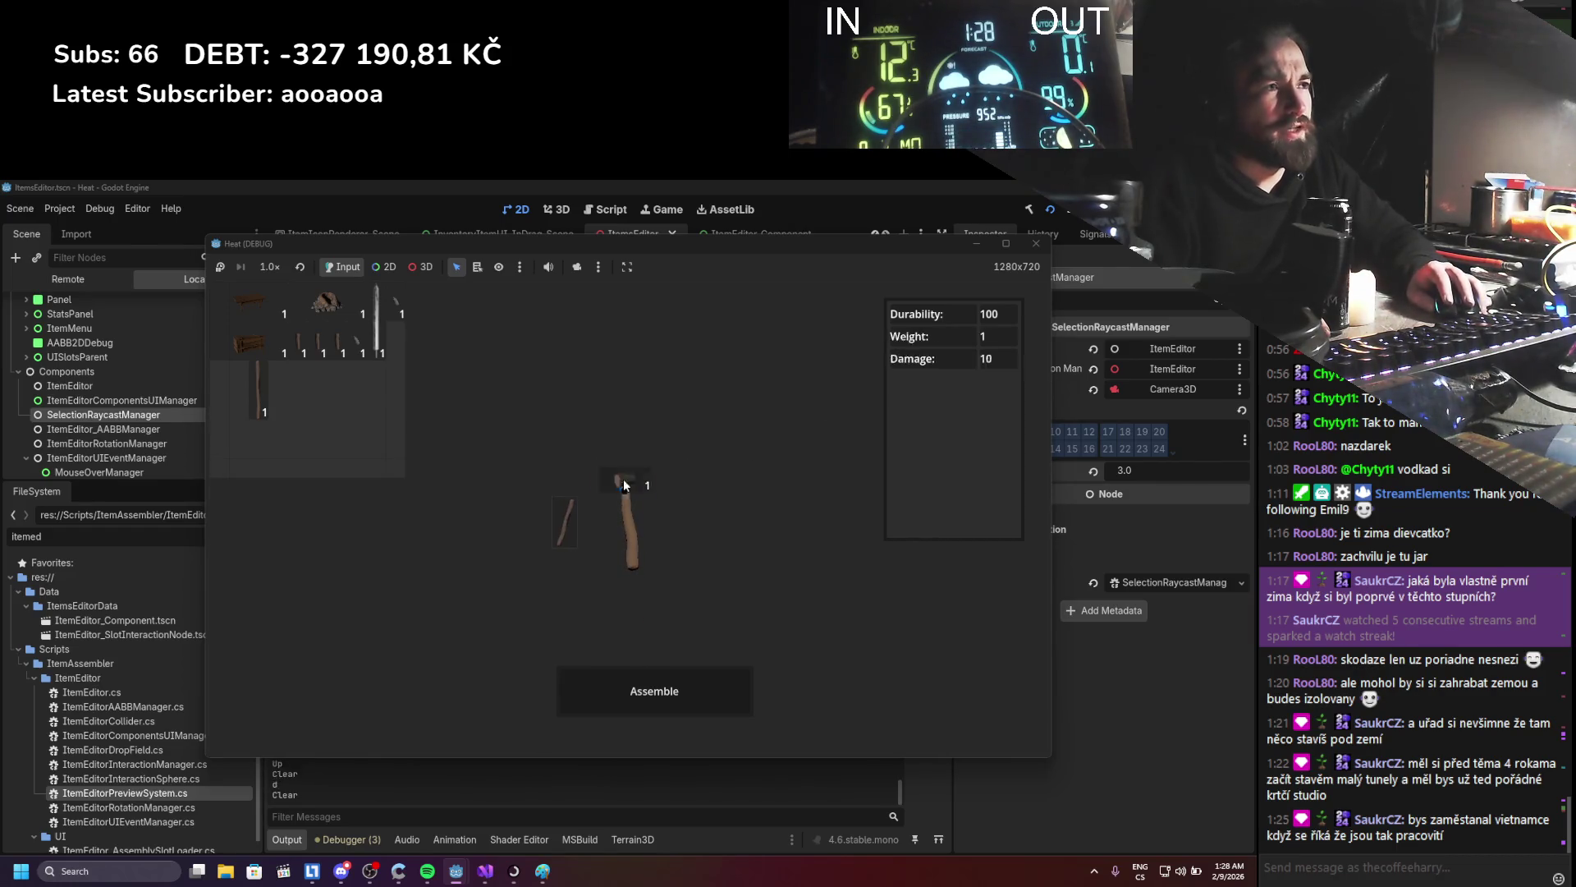
- Rotate the assembled hammer through several views, then stop the game and bring Visual Studio forward
mouse_move(632, 492)
mouse_down()
mouse_move(632, 514)
mouse_move(626, 470)
mouse_move(637, 545)
mouse_move(618, 509)
mouse_move(696, 535)
mouse_move(676, 510)
mouse_move(677, 406)
mouse_up()
mouse_move(731, 484)
mouse_down()
mouse_move(743, 461)
mouse_move(683, 510)
mouse_move(750, 411)
mouse_move(727, 434)
mouse_move(721, 505)
mouse_move(725, 441)
mouse_move(629, 449)
mouse_up()
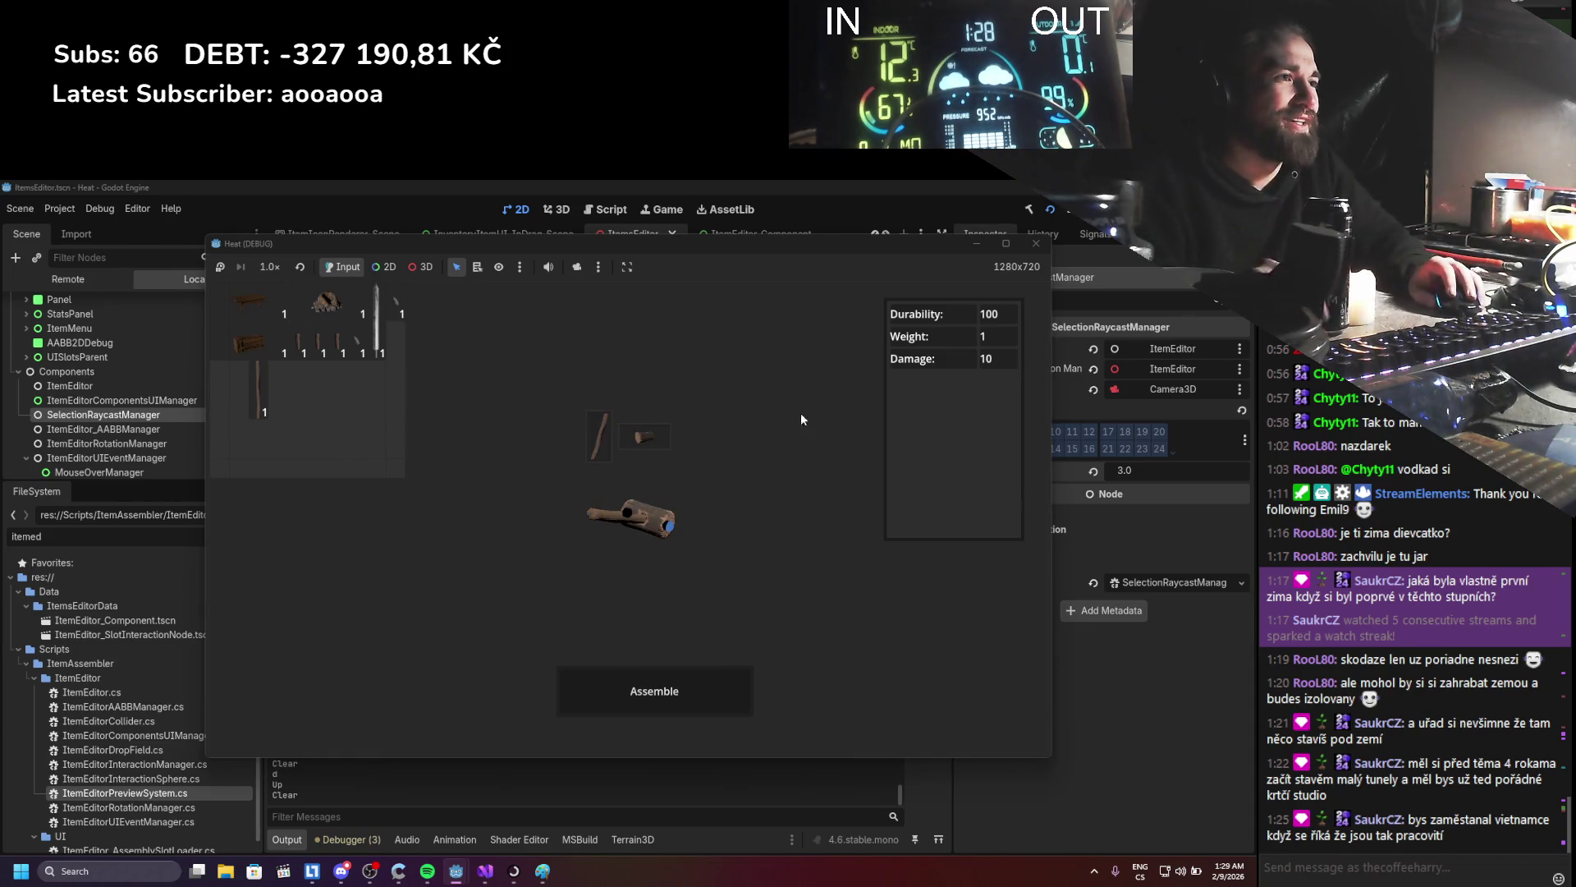
click(684, 518)
mouse_move(766, 588)
mouse_down()
mouse_move(652, 616)
mouse_move(770, 415)
mouse_move(686, 559)
mouse_move(545, 589)
mouse_move(629, 535)
mouse_move(777, 484)
mouse_move(592, 532)
mouse_move(634, 574)
mouse_move(625, 433)
mouse_up()
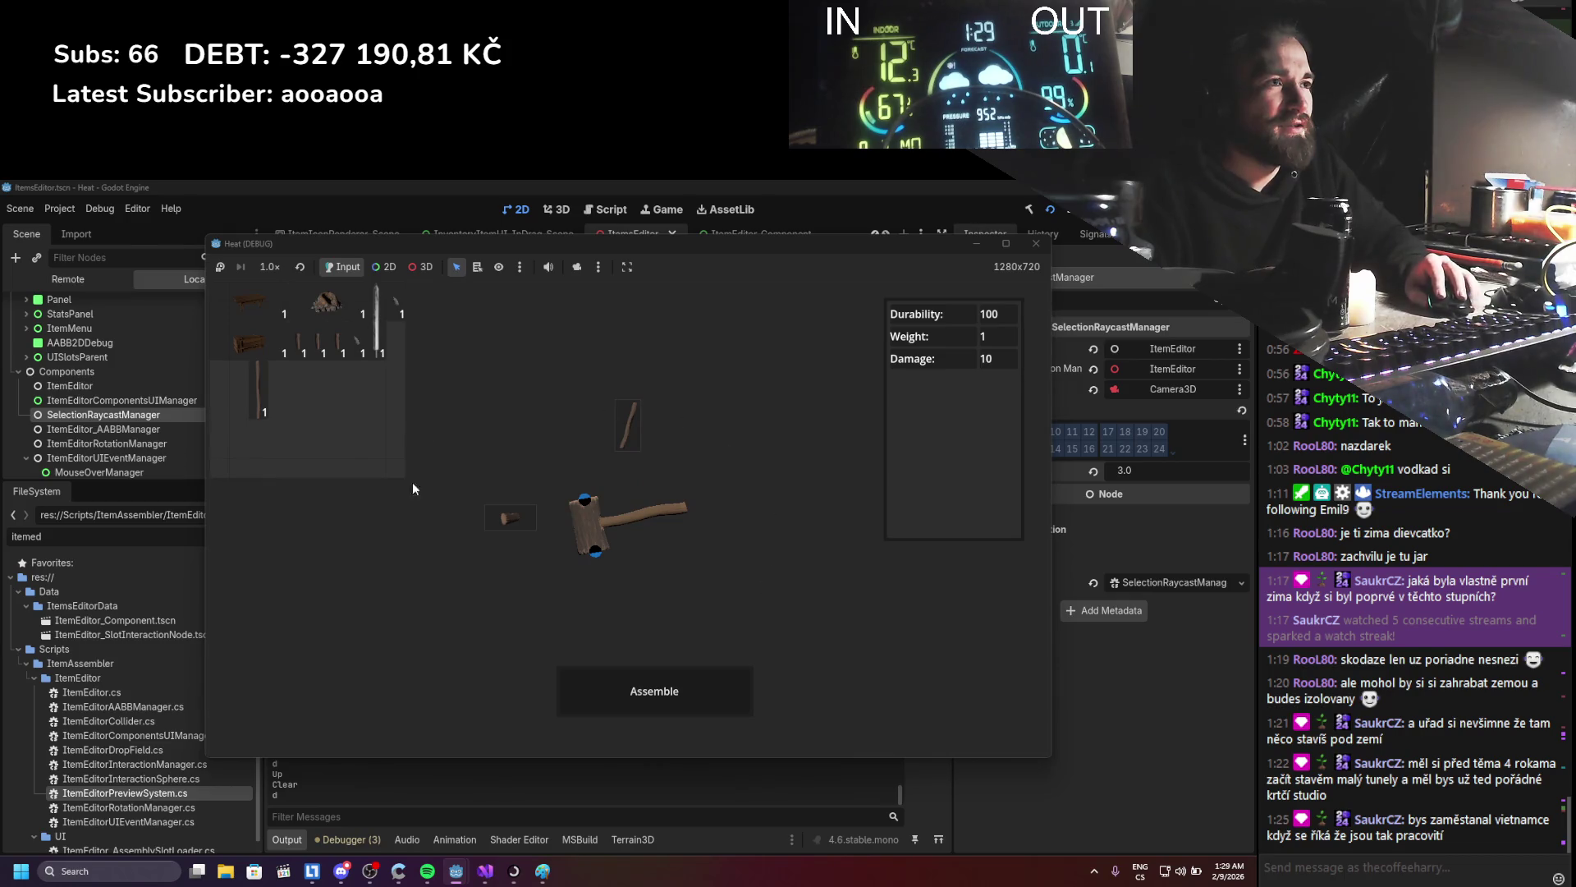
mouse_move(644, 614)
mouse_down()
mouse_move(618, 612)
mouse_move(571, 494)
mouse_move(643, 418)
mouse_up()
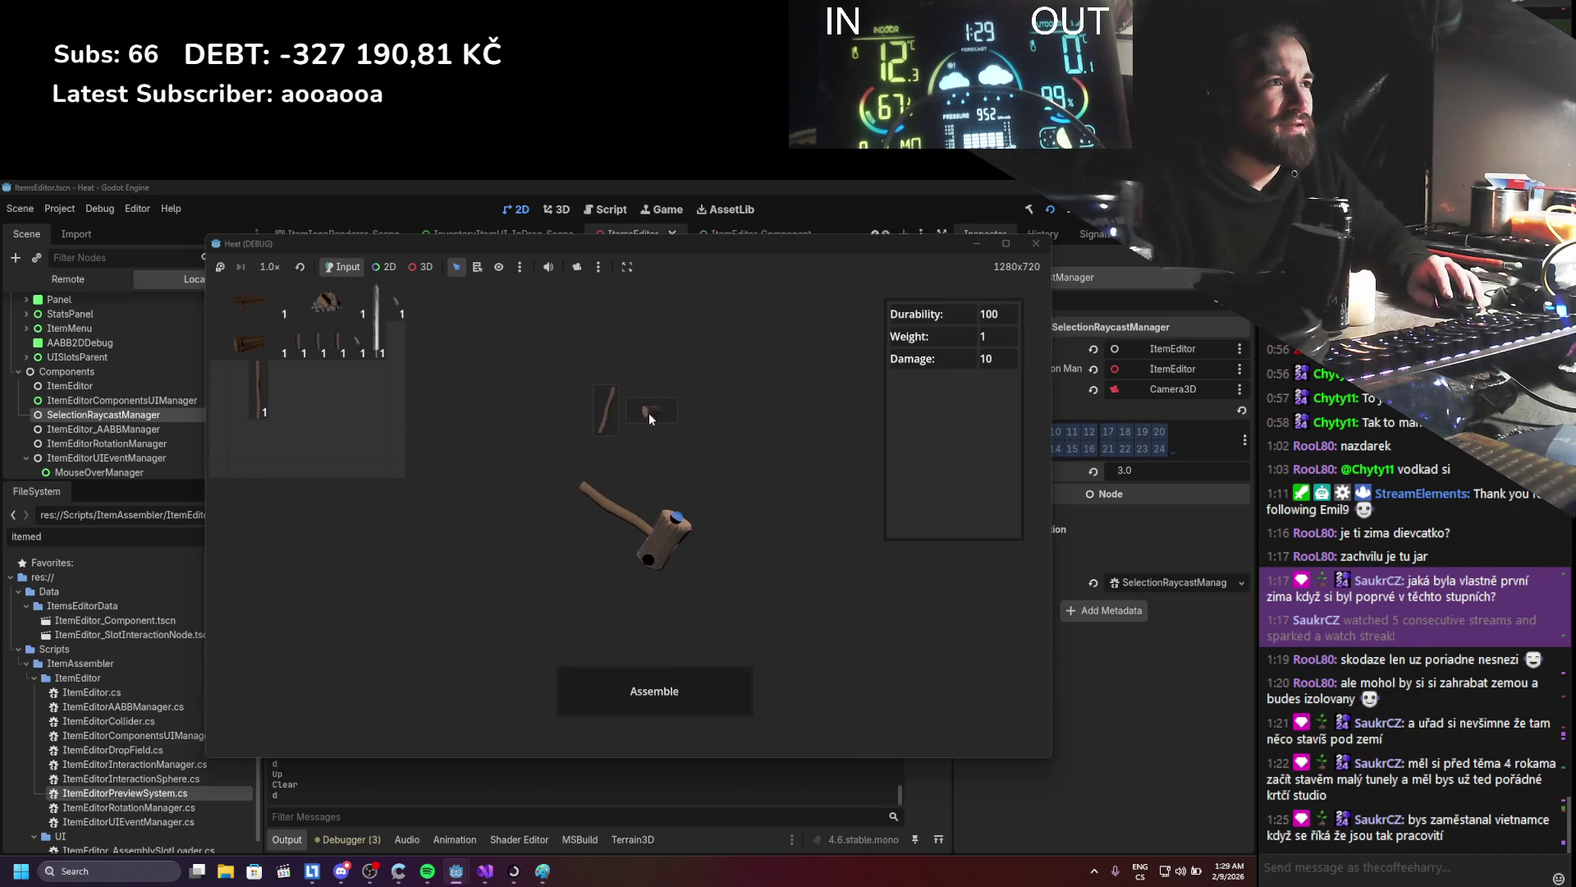
mouse_move(676, 618)
mouse_down()
mouse_move(551, 571)
mouse_move(609, 422)
mouse_up()
mouse_move(737, 545)
mouse_down()
mouse_move(567, 597)
mouse_move(531, 484)
mouse_up()
mouse_move(756, 463)
mouse_down()
mouse_move(524, 589)
mouse_move(335, 398)
mouse_up()
drag(781, 544, 353, 423)
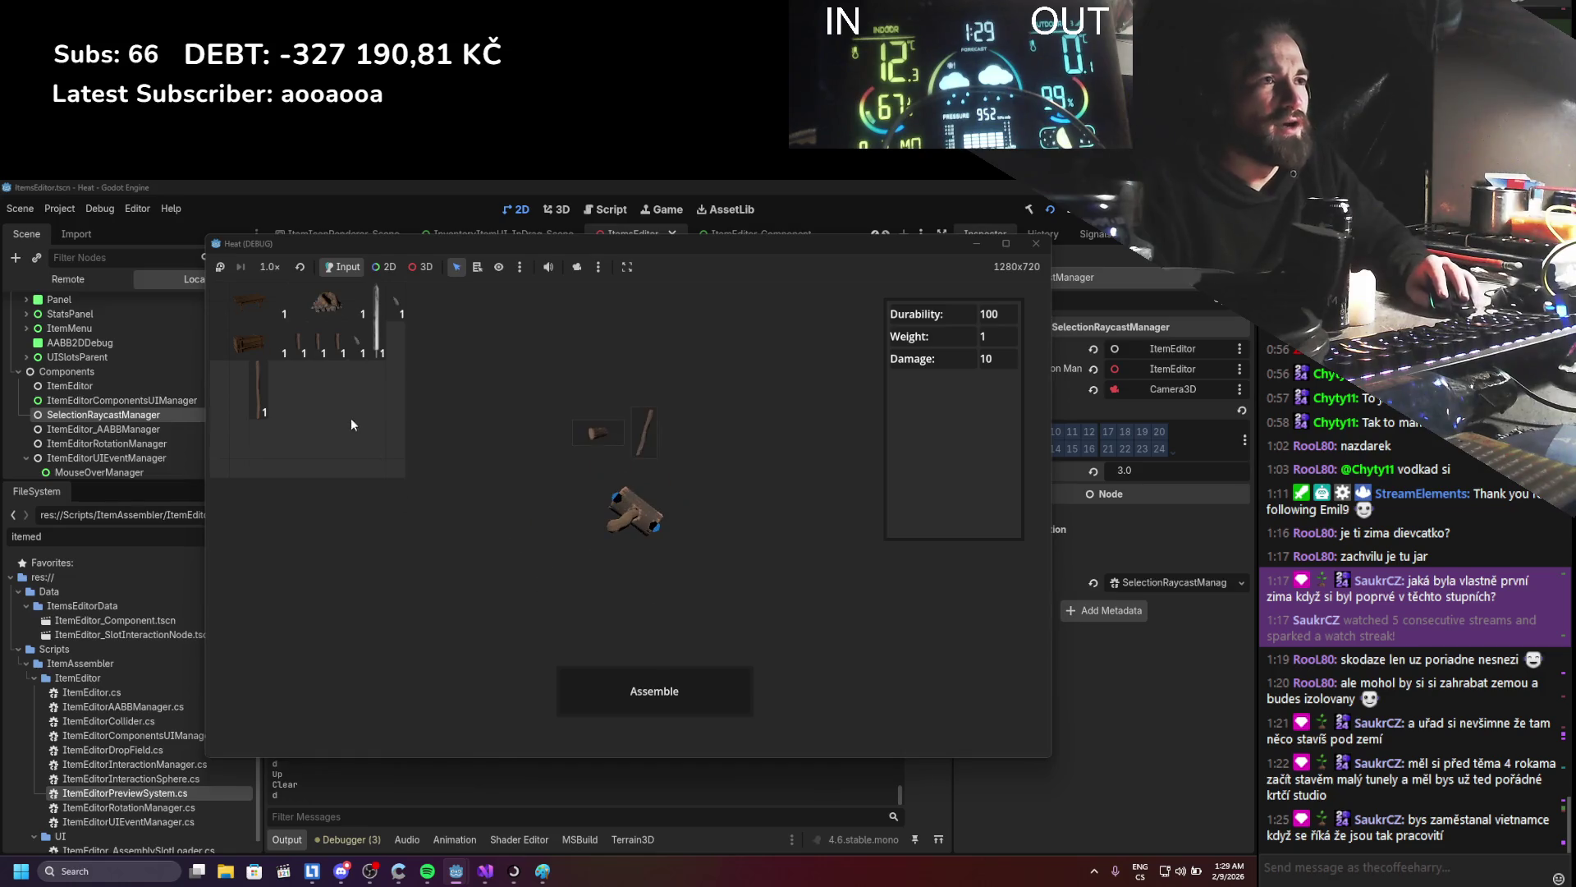
mouse_move(709, 609)
mouse_down()
mouse_move(502, 568)
mouse_move(392, 496)
mouse_up()
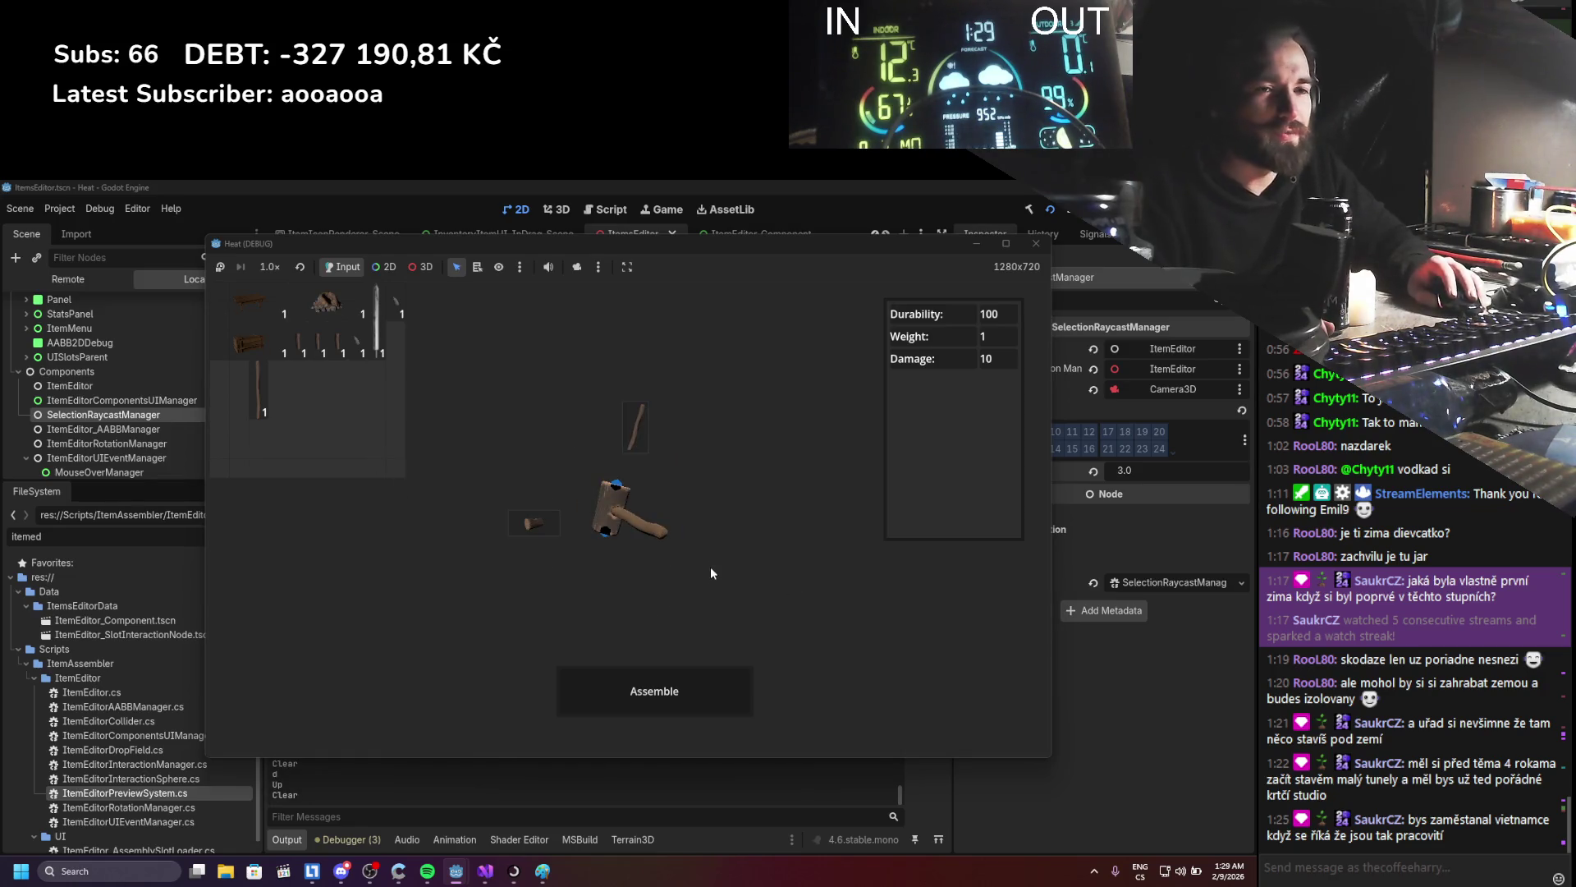
click(1036, 243)
click(485, 871)
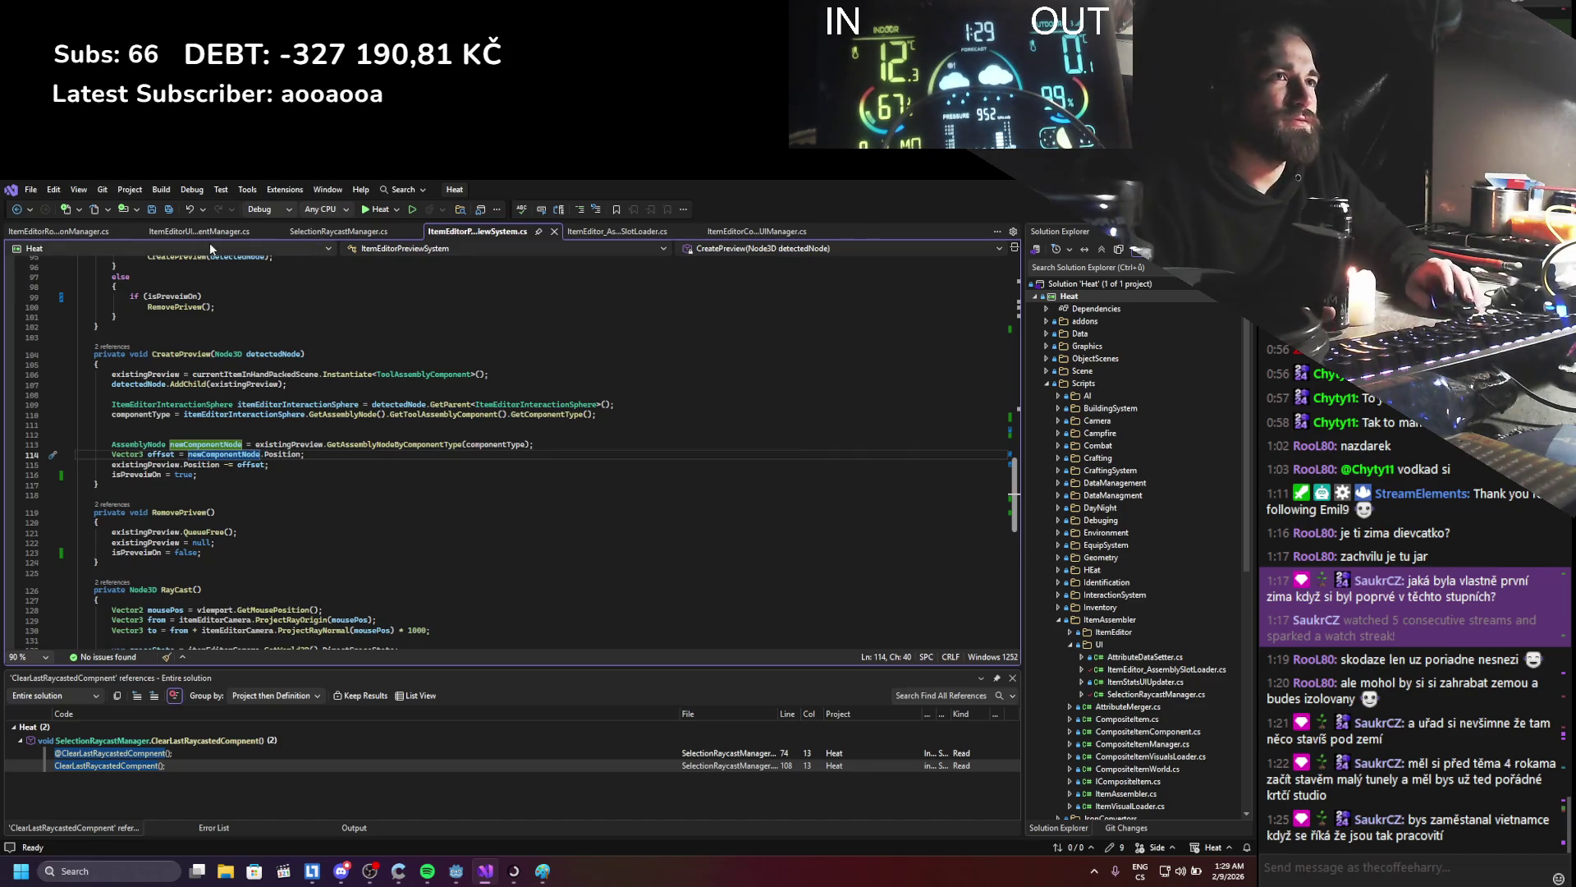
- Review the ItemEditorUIEventManager.cs code, including the mouse-motion block on lines 73–91
click(67, 230)
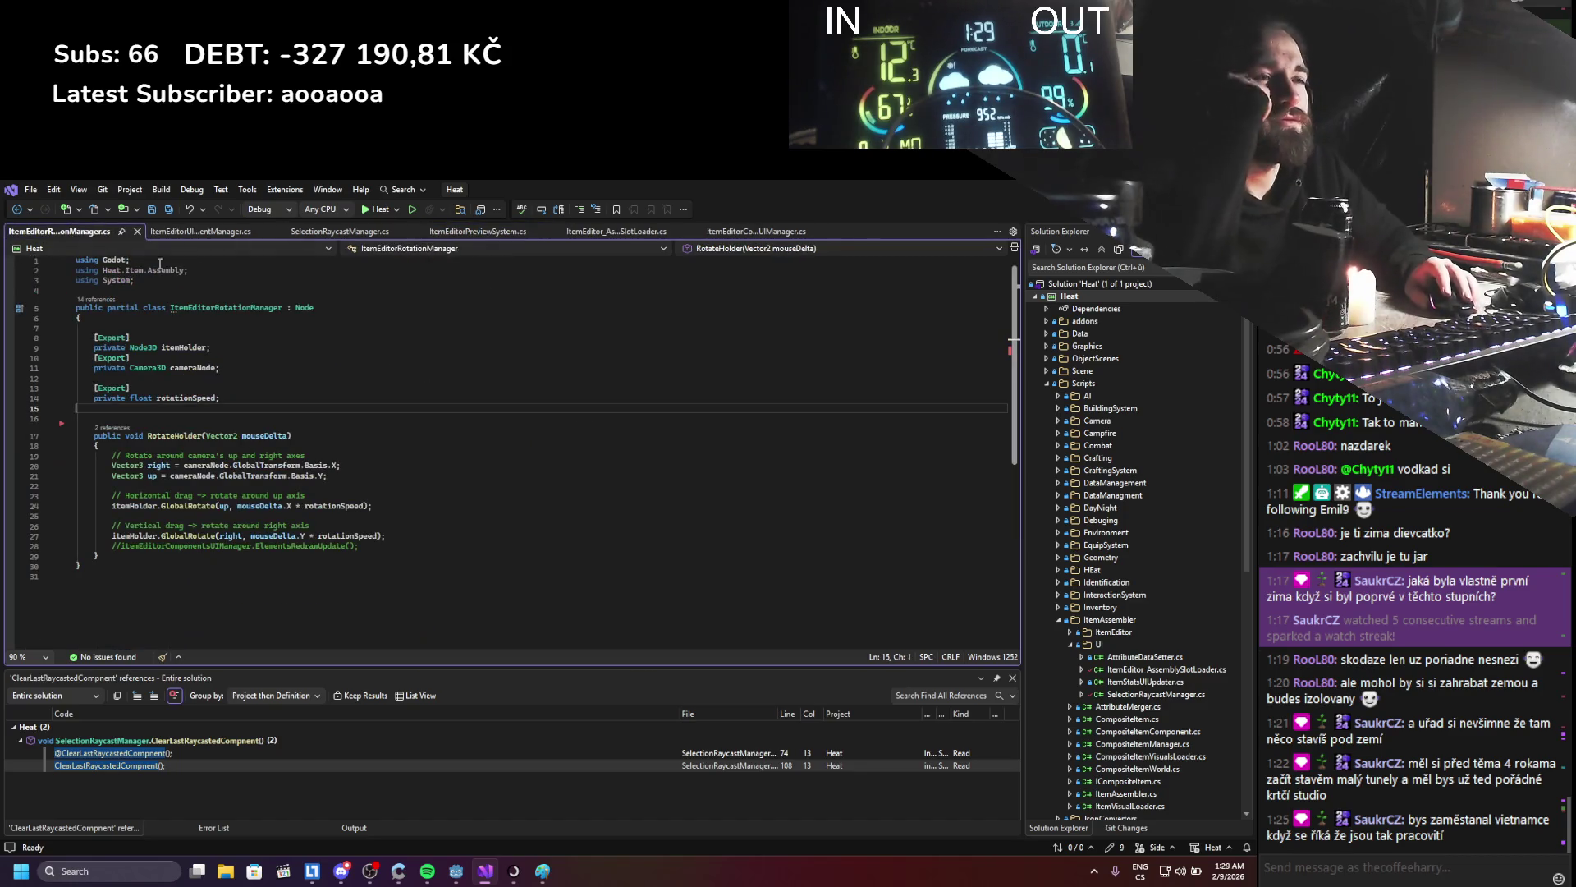
click(213, 231)
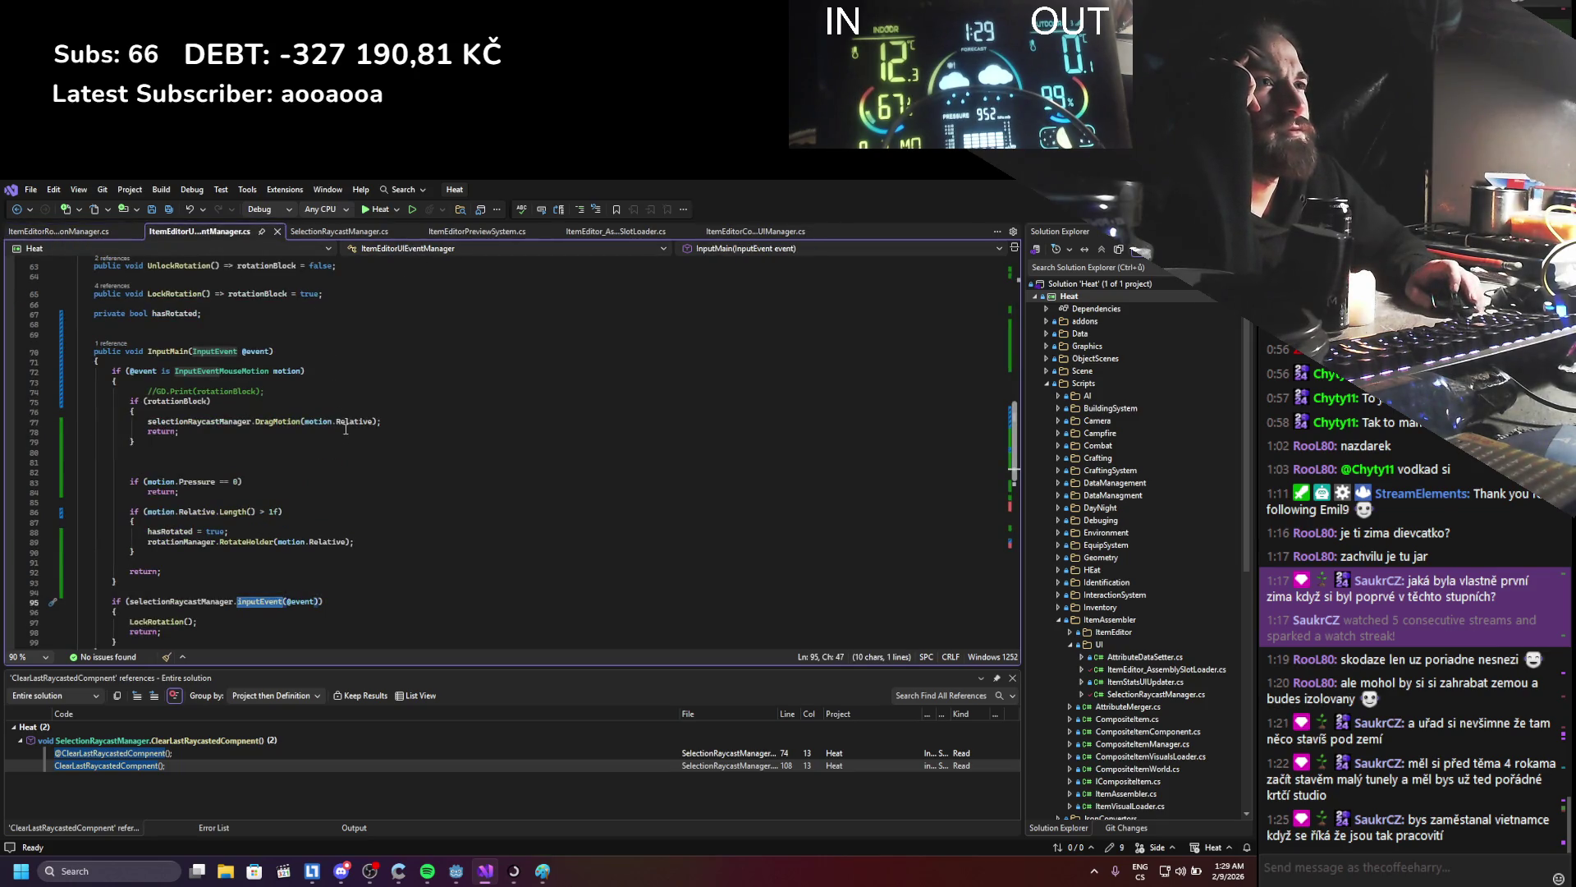
drag(136, 562, 102, 380)
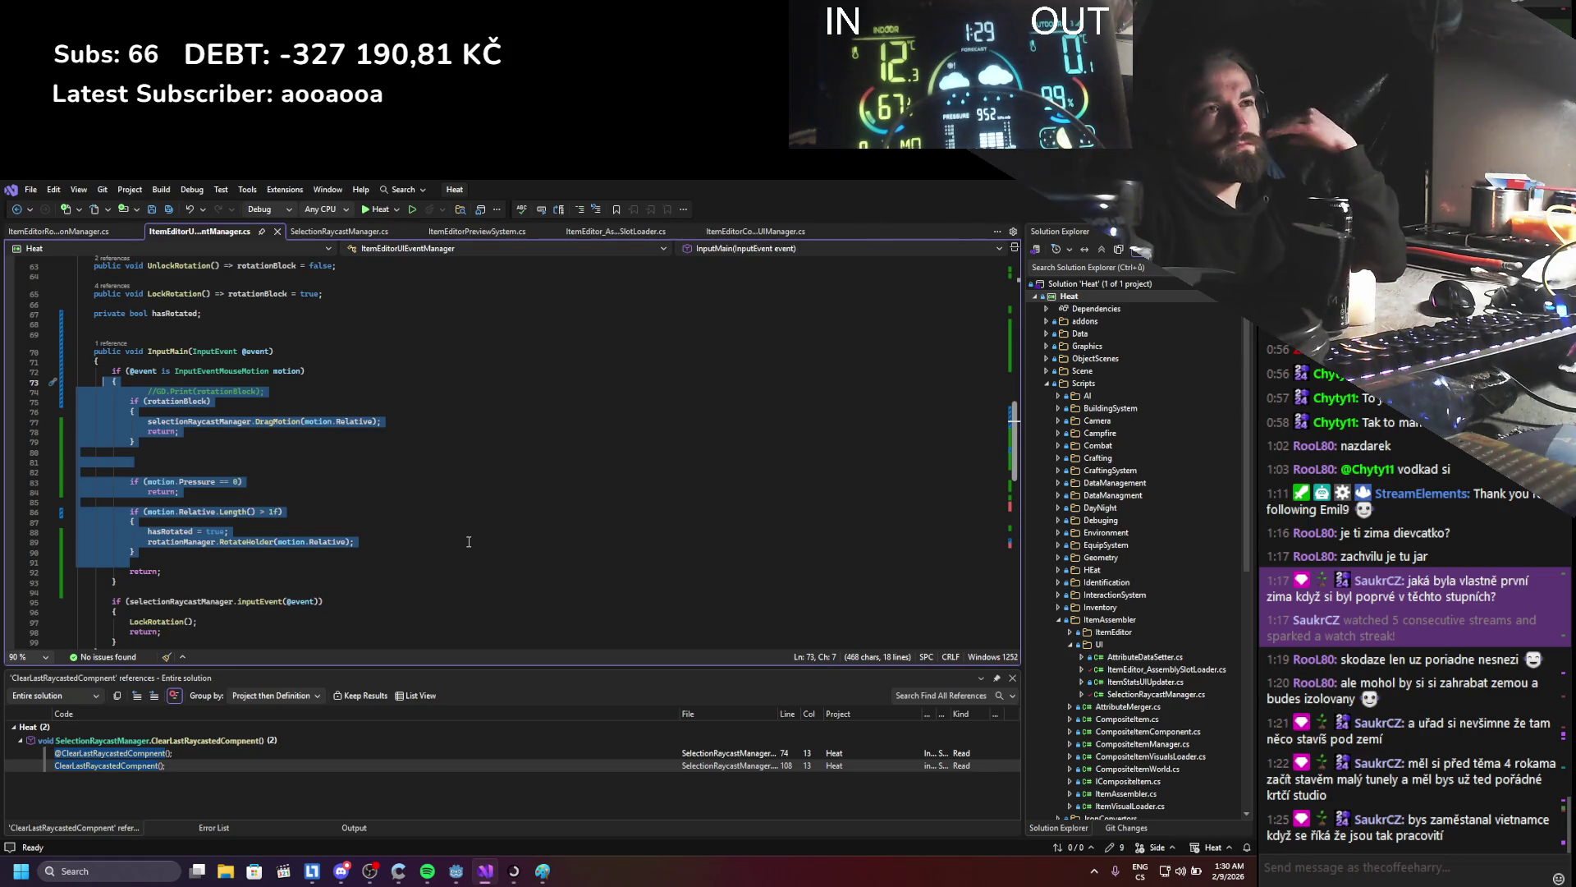
scroll(463, 543, down, 3)
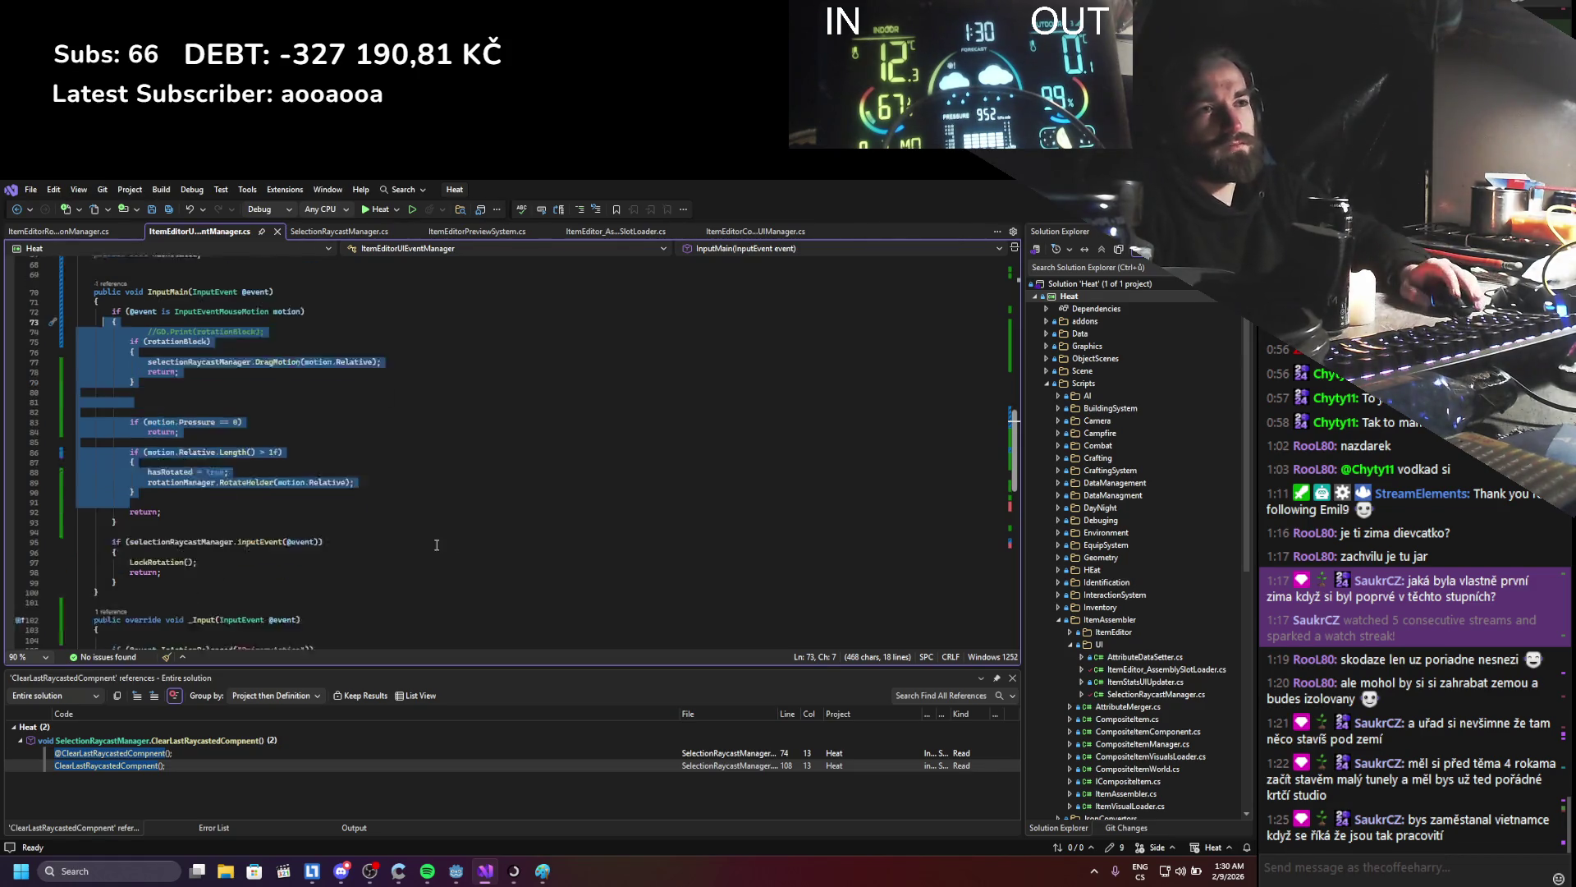
scroll(418, 369, down, 4)
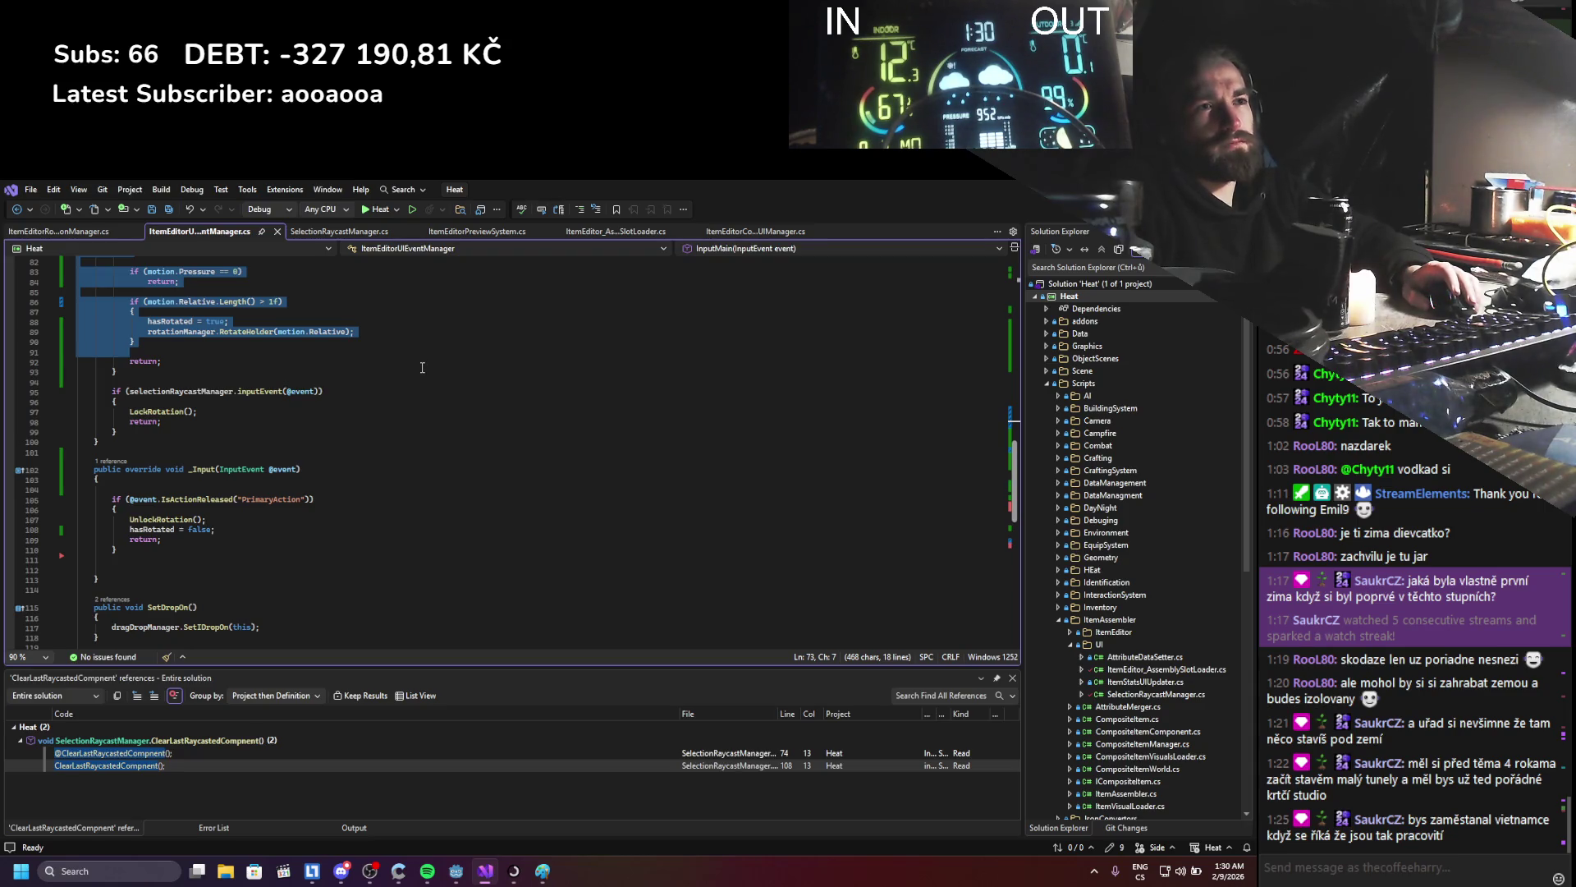
scroll(422, 367, down, 4)
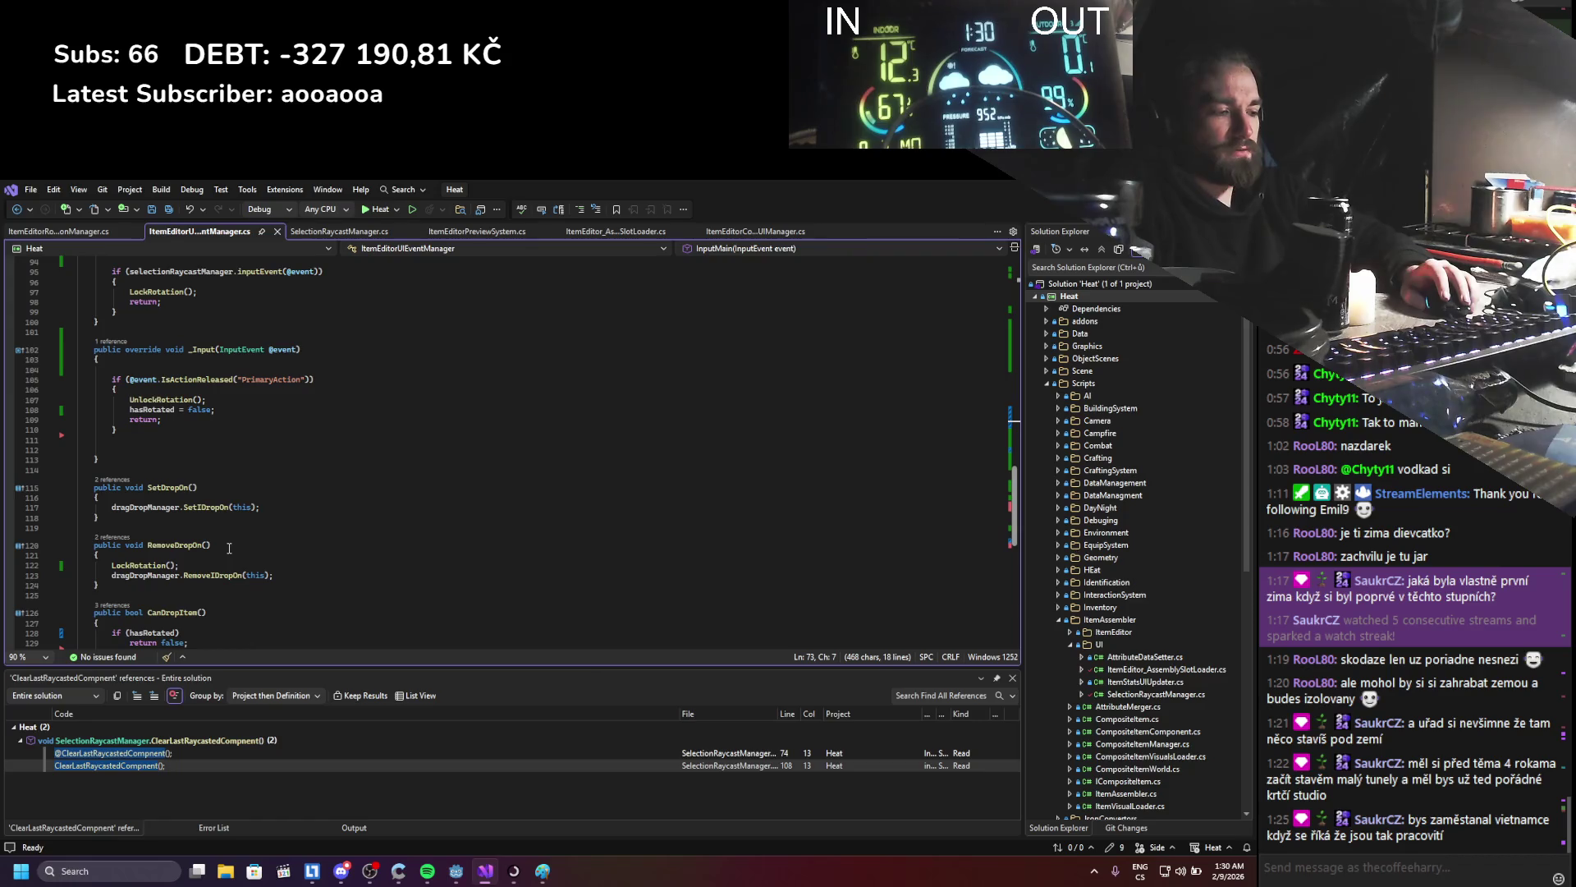
scroll(231, 546, up, 10)
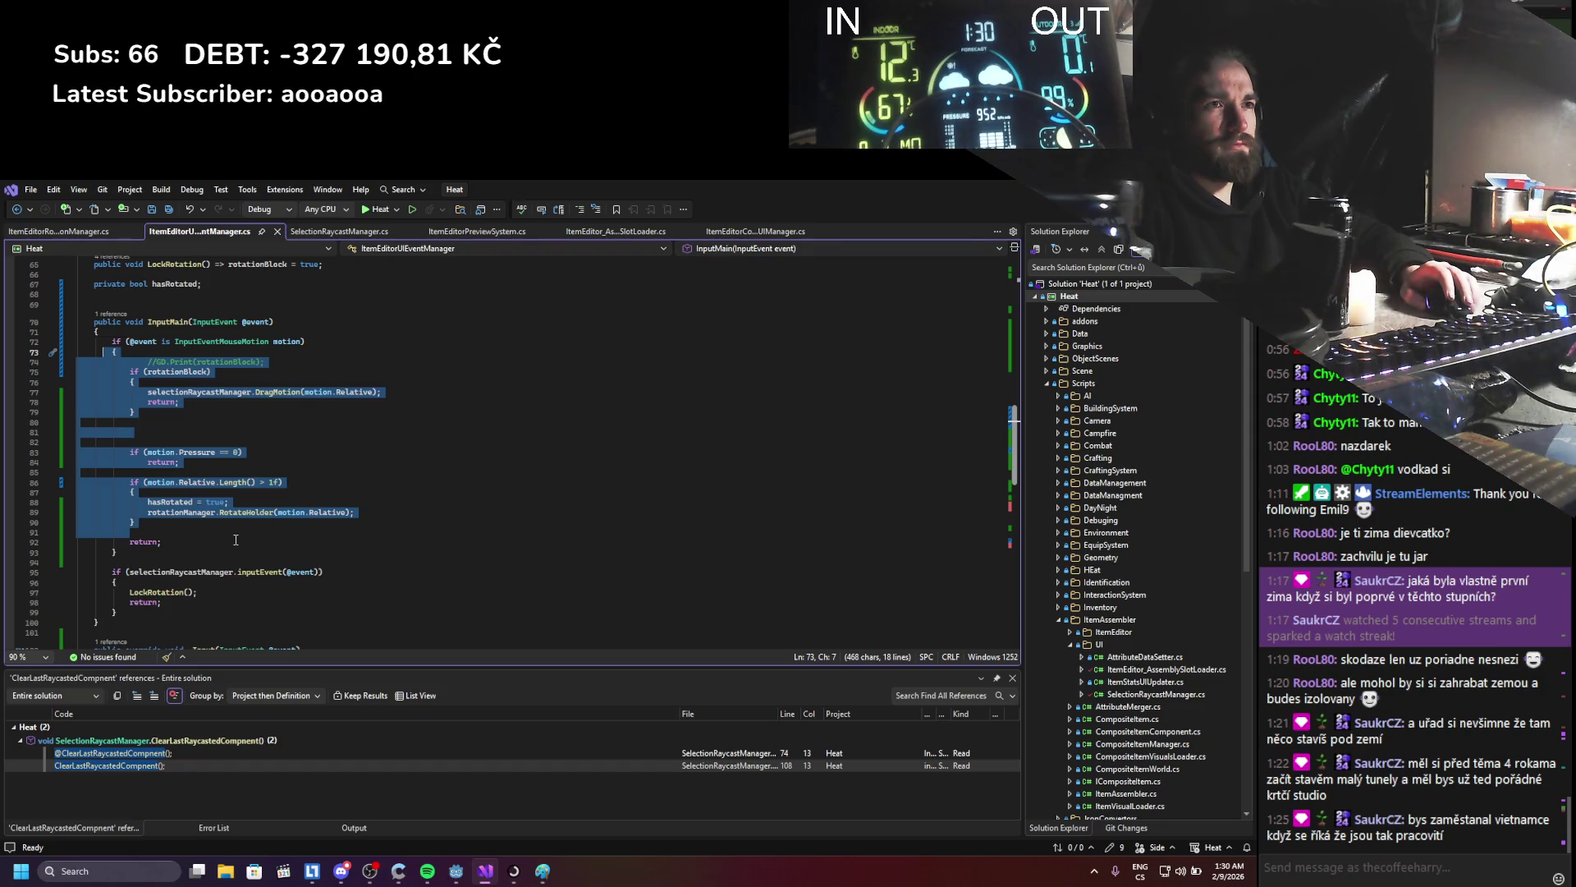
scroll(208, 482, down, 9)
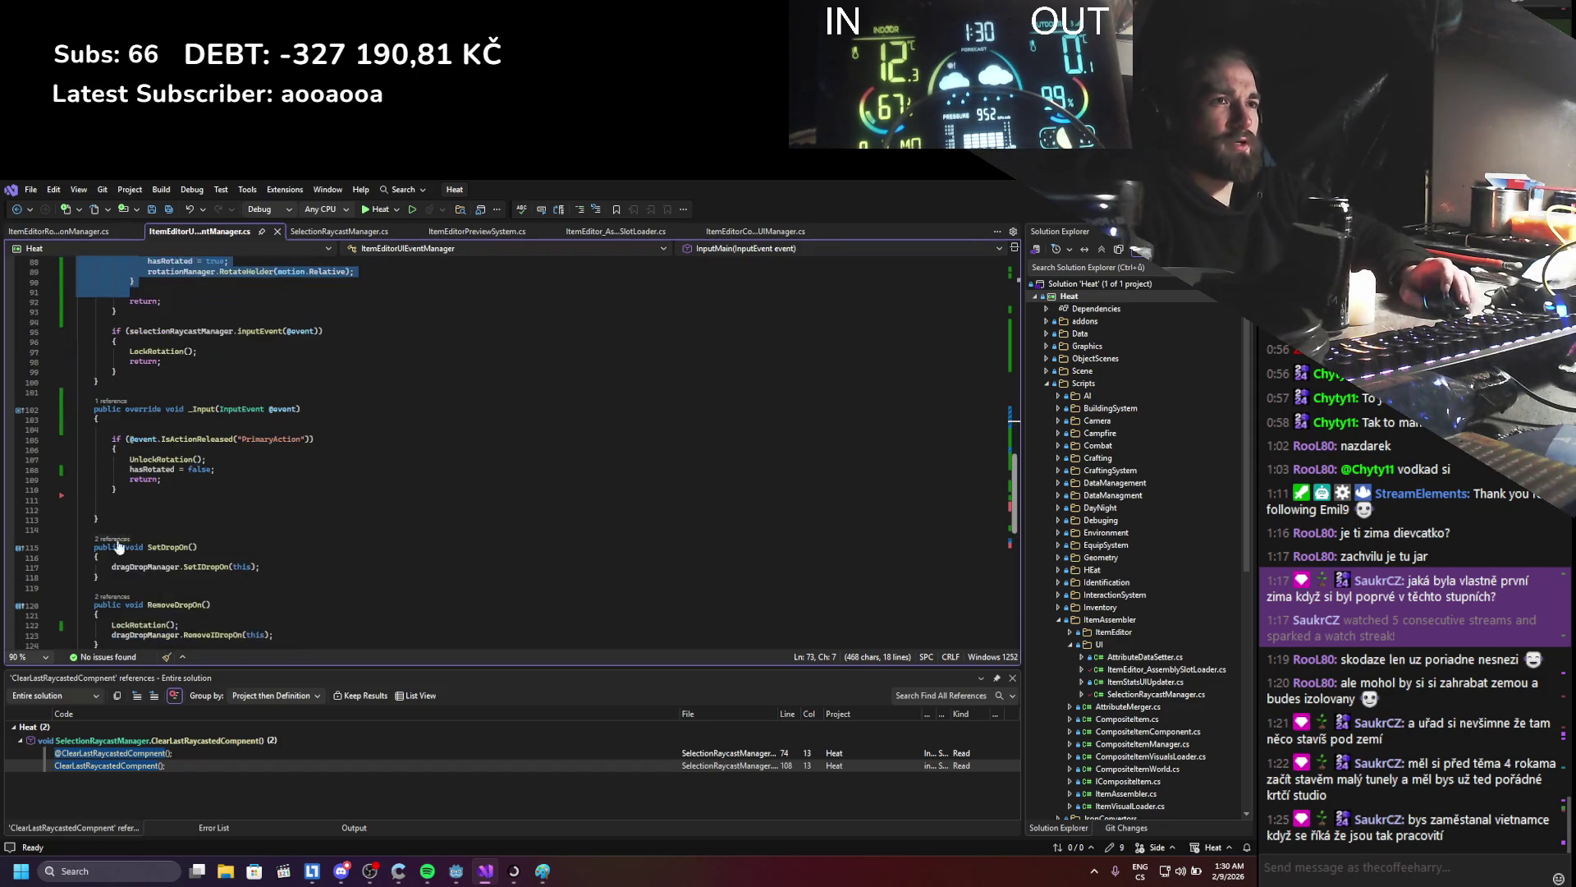
- Comment out the LockRotation(); call on line 122, save, and rebuild the game
click(114, 595)
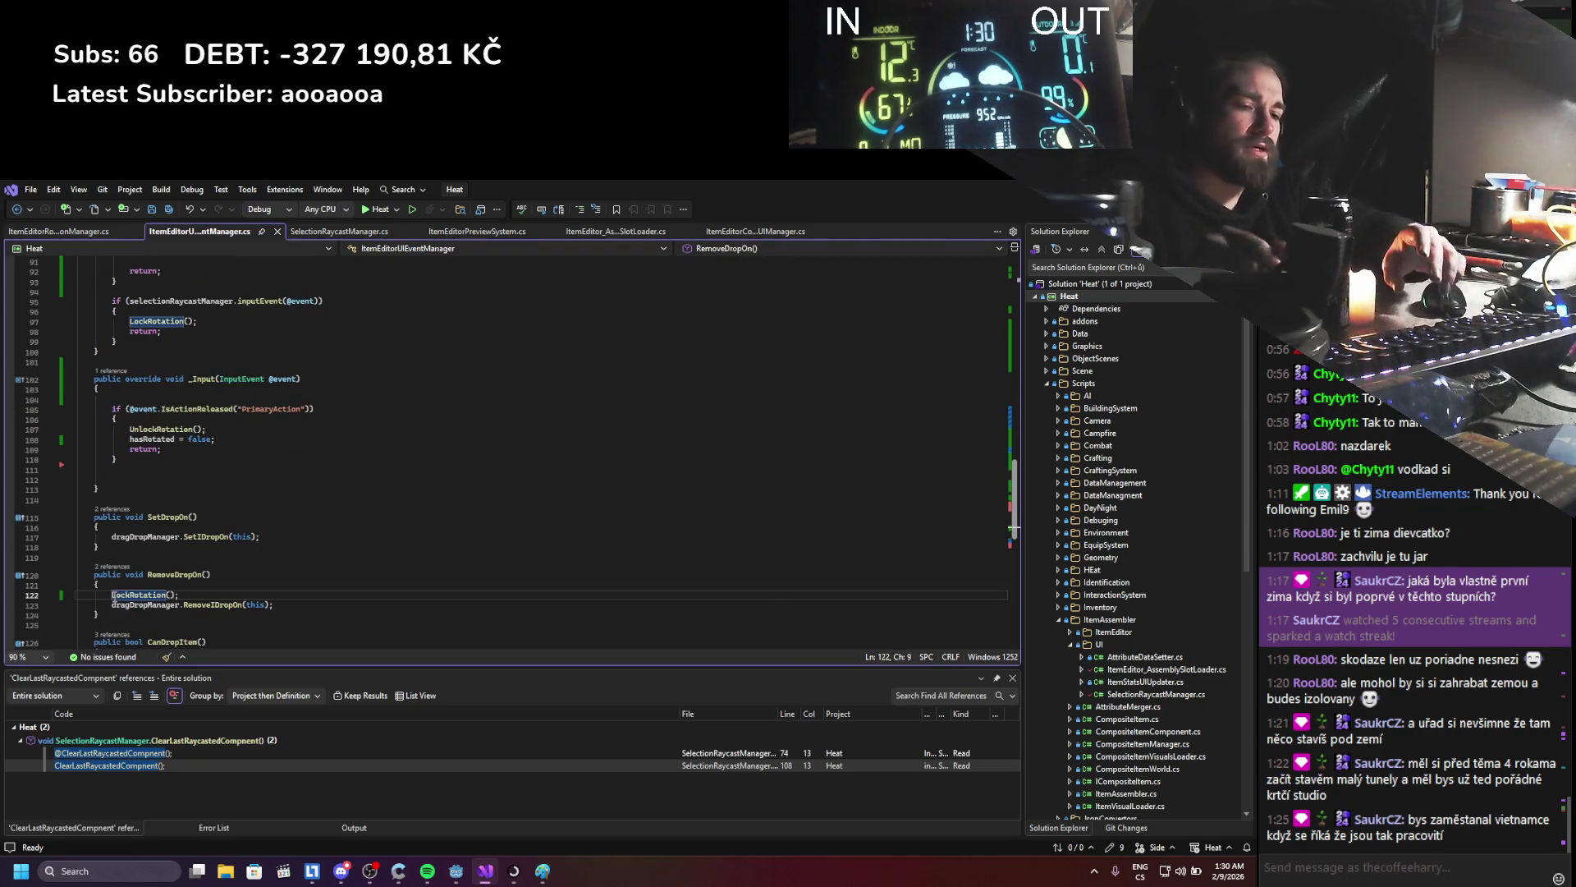
text(//)
key(ctrl+s)
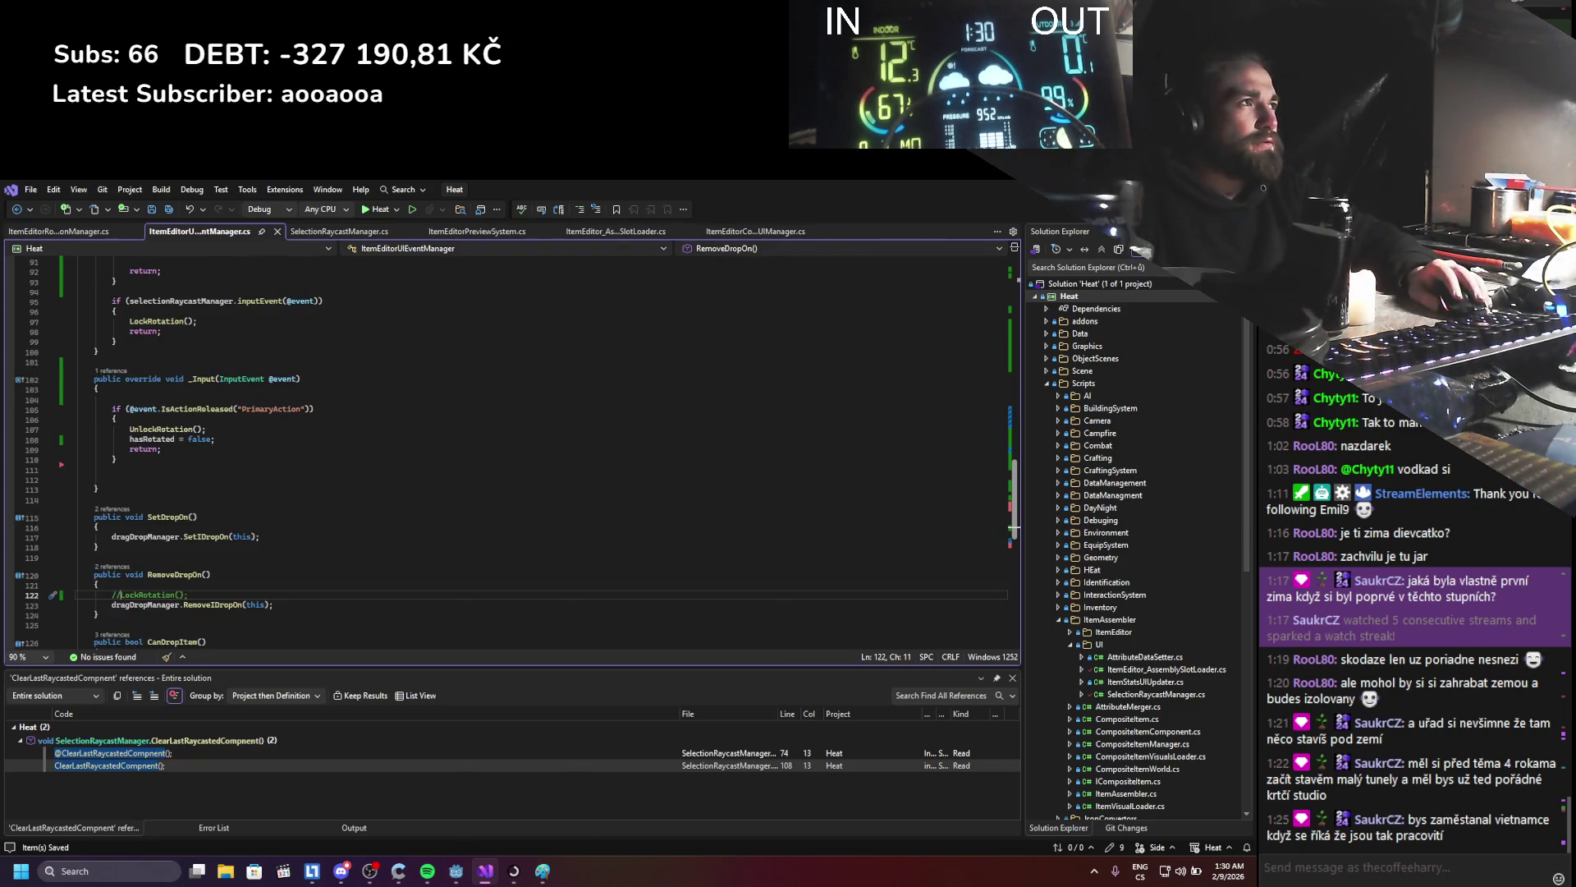
key(alt+Tab)
click(1048, 212)
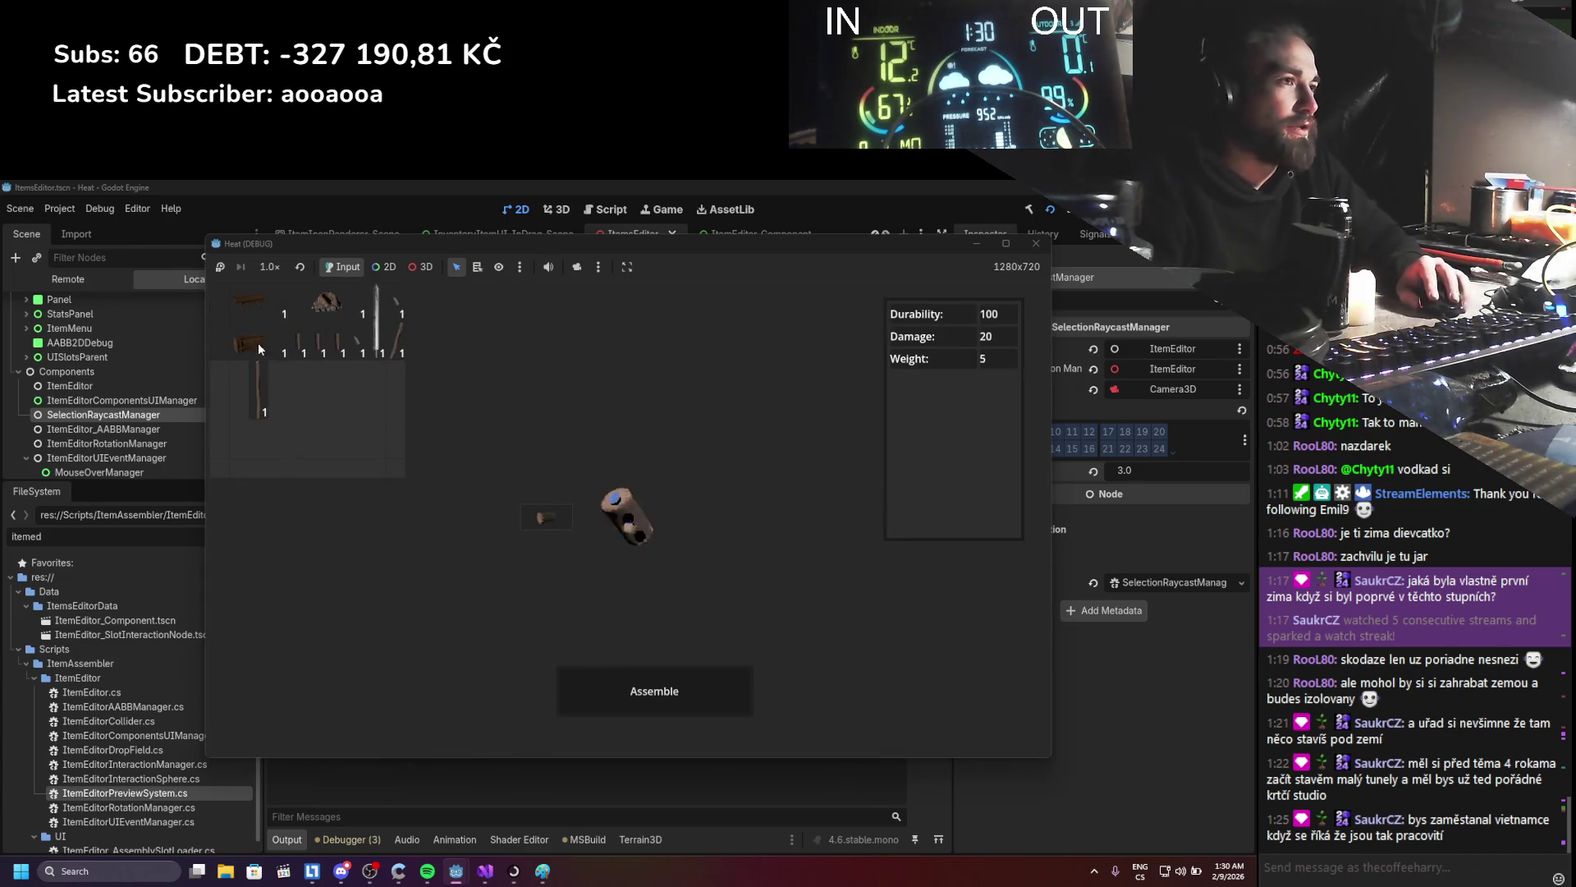
- Attach the stick to the log, then detach the head and stick and carry both toward the inventory
mouse_move(396, 338)
mouse_down()
mouse_move(579, 539)
mouse_move(695, 511)
mouse_move(648, 522)
mouse_up()
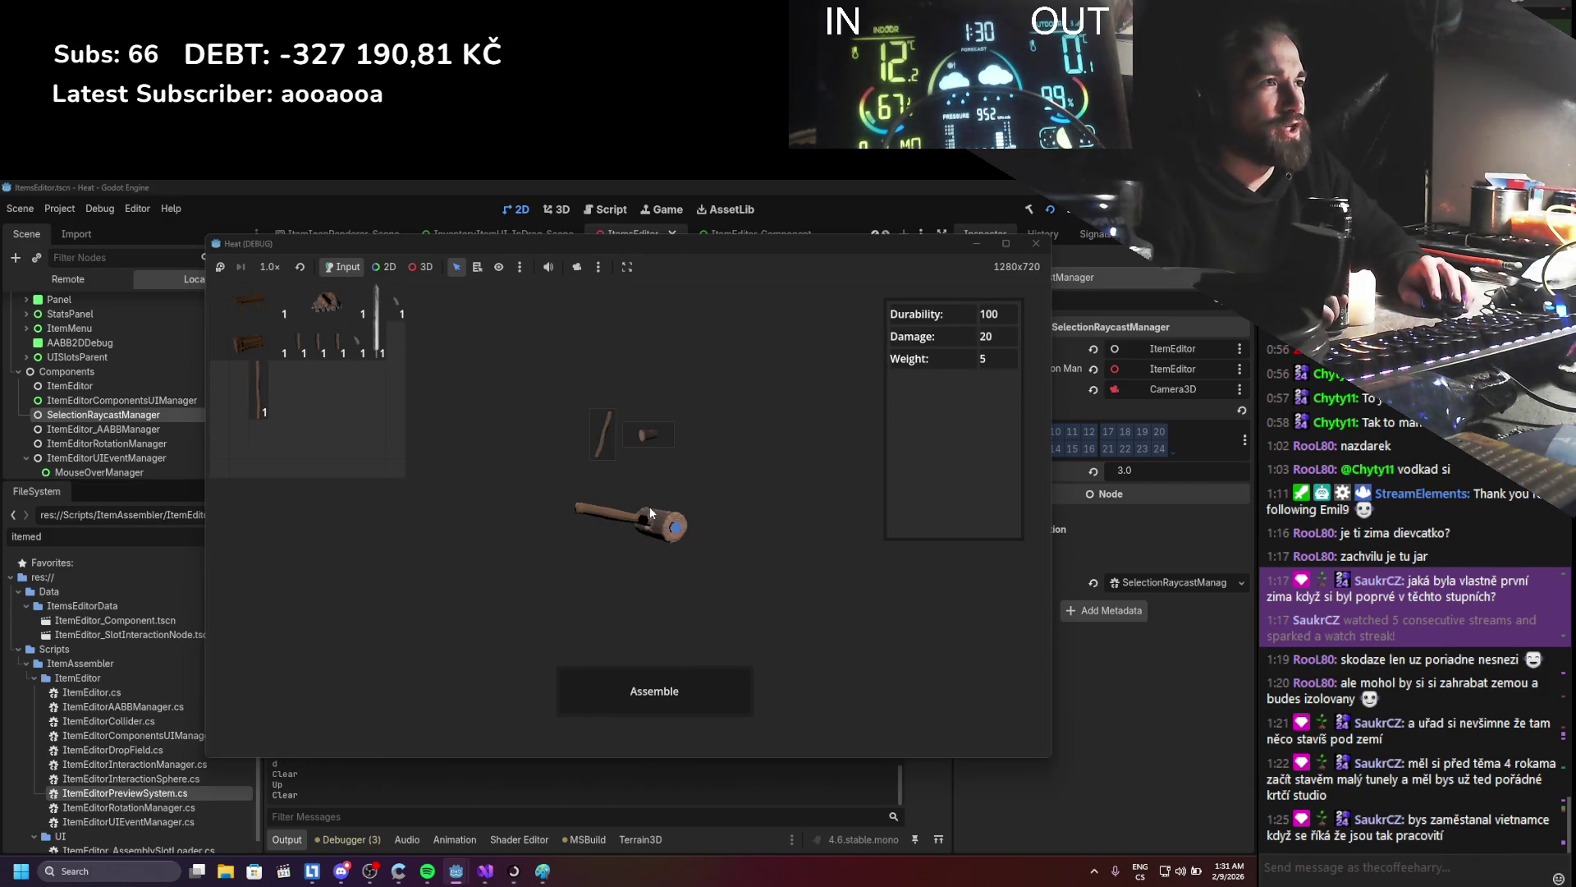
mouse_move(645, 435)
mouse_down()
mouse_move(629, 470)
mouse_move(653, 525)
mouse_move(632, 444)
mouse_move(611, 436)
mouse_move(647, 562)
mouse_move(624, 460)
mouse_move(535, 520)
mouse_move(618, 465)
mouse_up()
mouse_move(531, 516)
mouse_down()
mouse_move(637, 422)
mouse_move(685, 497)
mouse_move(623, 535)
mouse_move(640, 494)
mouse_move(636, 549)
mouse_move(629, 445)
mouse_move(622, 484)
mouse_move(553, 525)
mouse_move(450, 462)
mouse_up()
mouse_move(628, 516)
mouse_down()
mouse_move(328, 431)
mouse_move(514, 436)
mouse_move(575, 476)
mouse_up()
mouse_move(467, 520)
mouse_down()
mouse_move(624, 492)
mouse_move(708, 431)
mouse_move(513, 458)
mouse_up()
drag(632, 525, 408, 456)
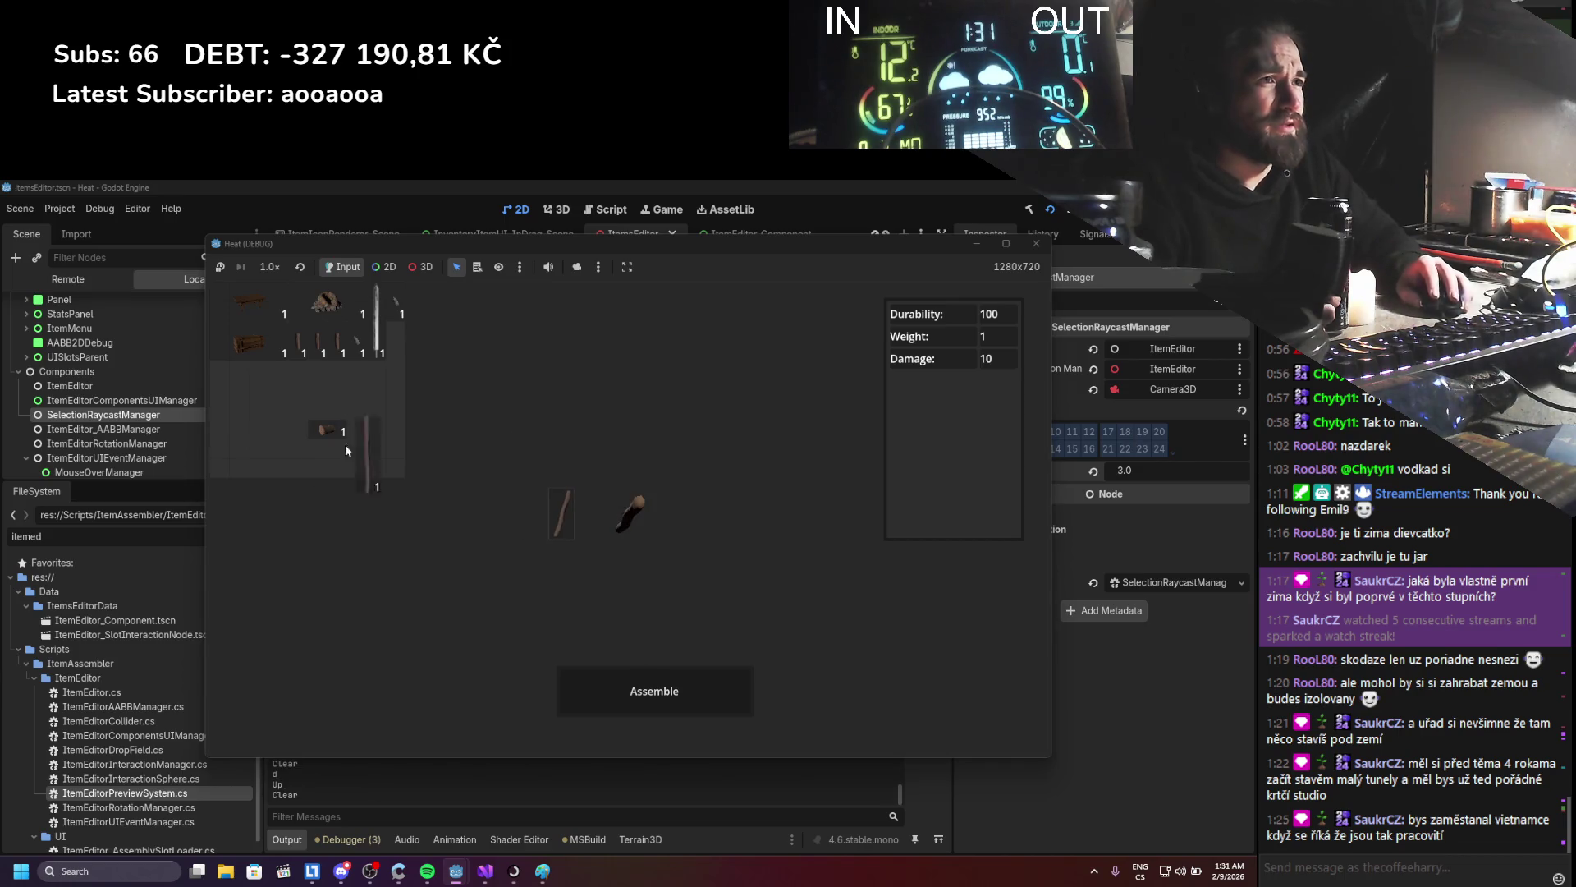
- Place the stick again, rotate the log, detach and reattach the stick, then pull the head off
mouse_move(375, 338)
mouse_down()
mouse_move(637, 490)
mouse_move(524, 489)
mouse_move(212, 411)
mouse_move(308, 456)
mouse_move(275, 418)
mouse_move(609, 513)
mouse_move(667, 550)
mouse_move(619, 417)
mouse_move(642, 559)
mouse_move(547, 495)
mouse_move(614, 501)
mouse_move(631, 550)
mouse_move(624, 525)
mouse_move(676, 563)
mouse_move(606, 507)
mouse_move(619, 458)
mouse_move(632, 539)
mouse_move(604, 553)
mouse_move(594, 516)
mouse_move(691, 506)
mouse_move(612, 524)
mouse_move(613, 491)
mouse_up()
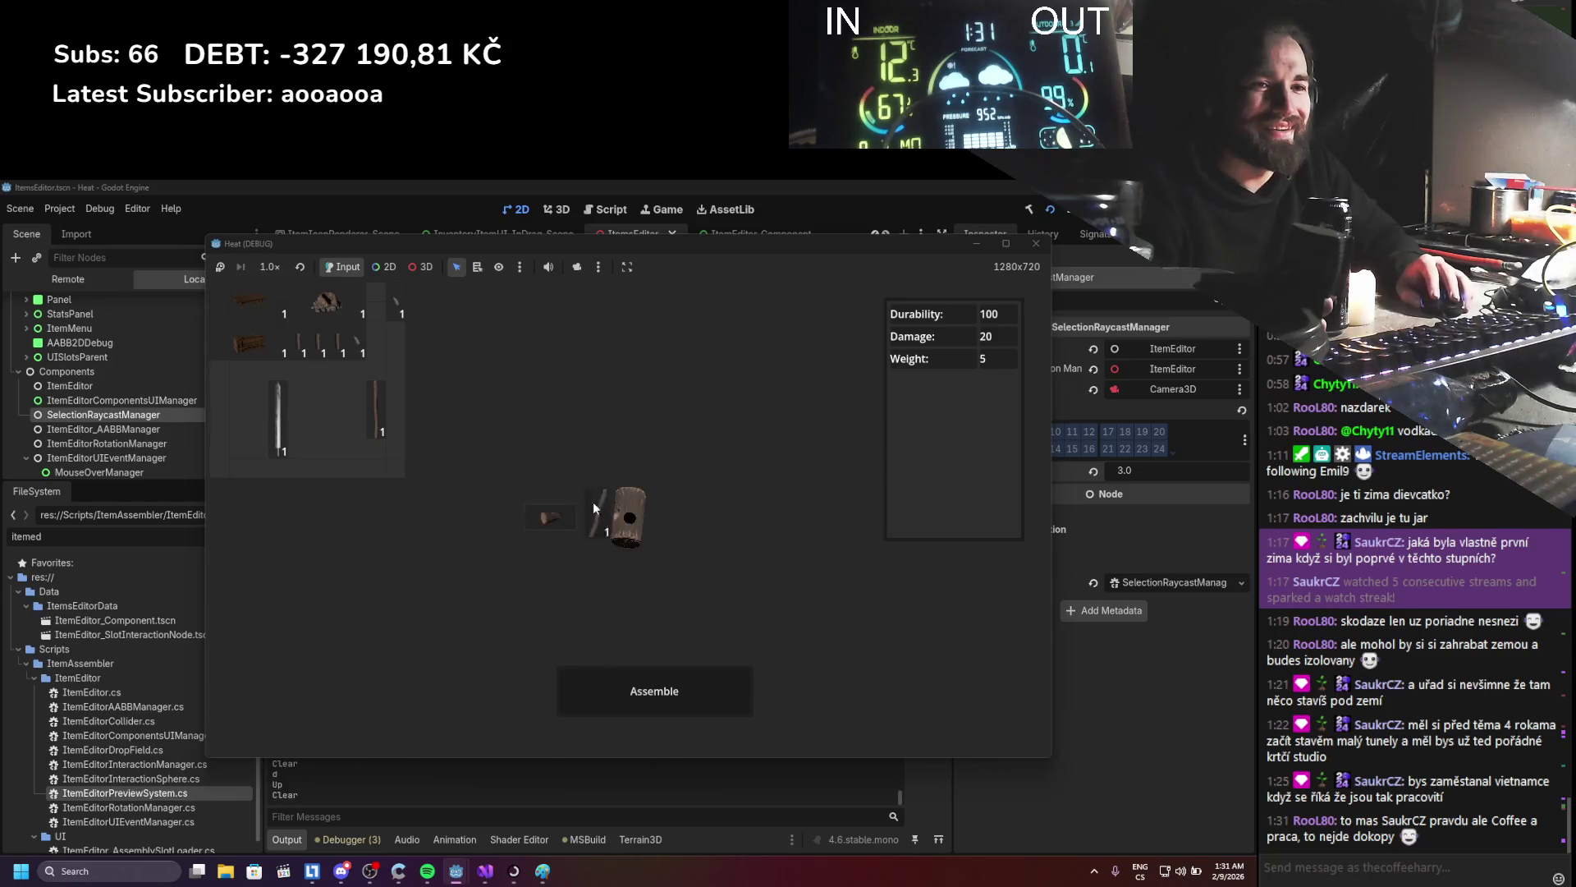
drag(627, 499, 634, 527)
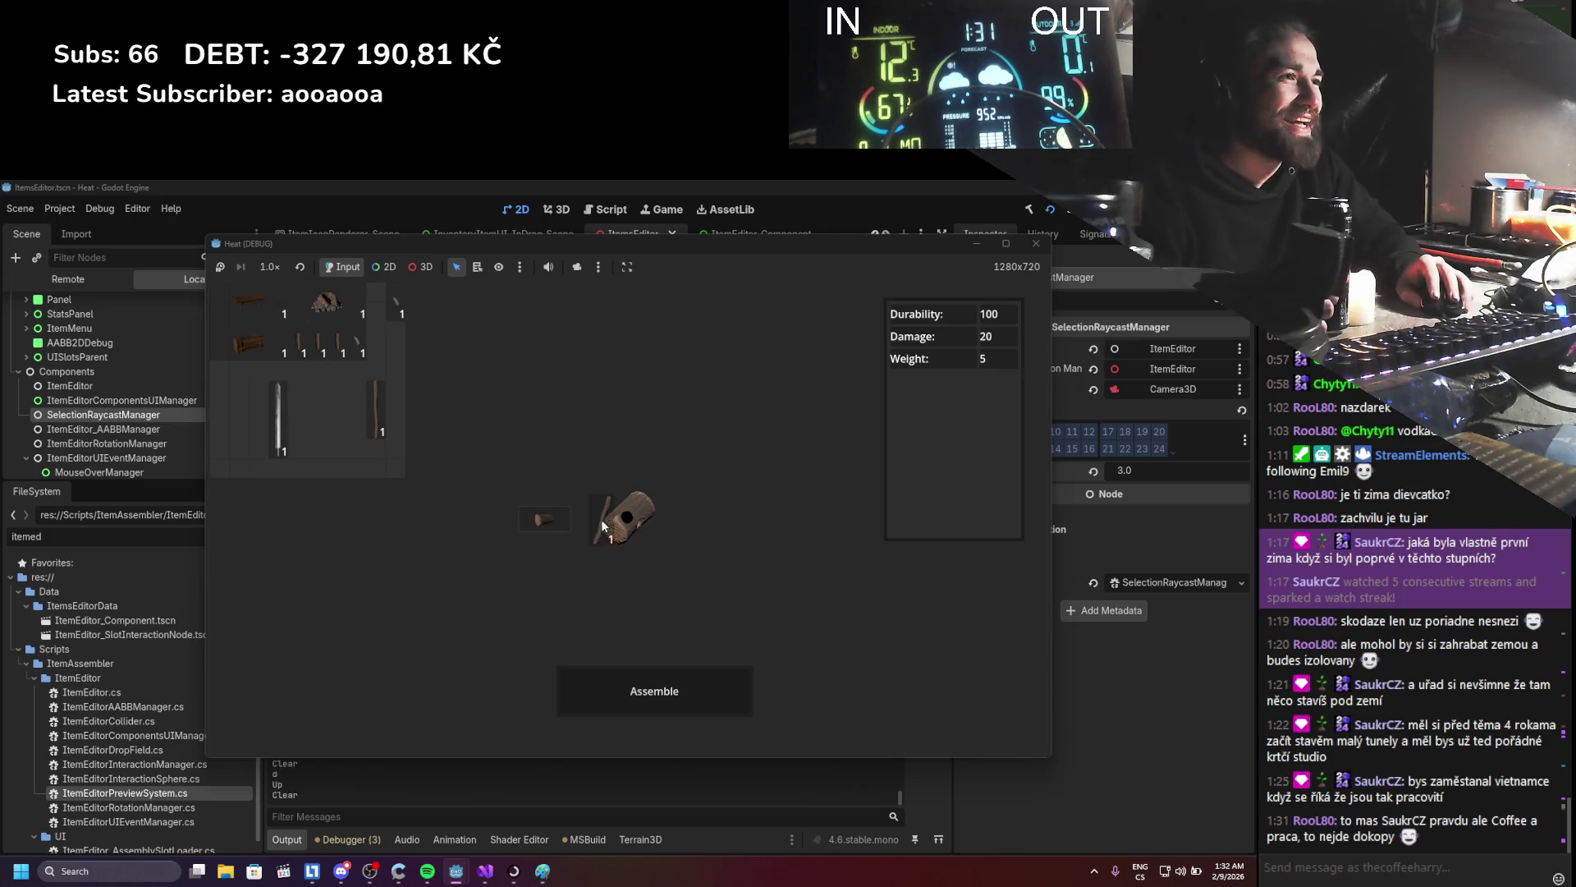
click(619, 540)
click(679, 546)
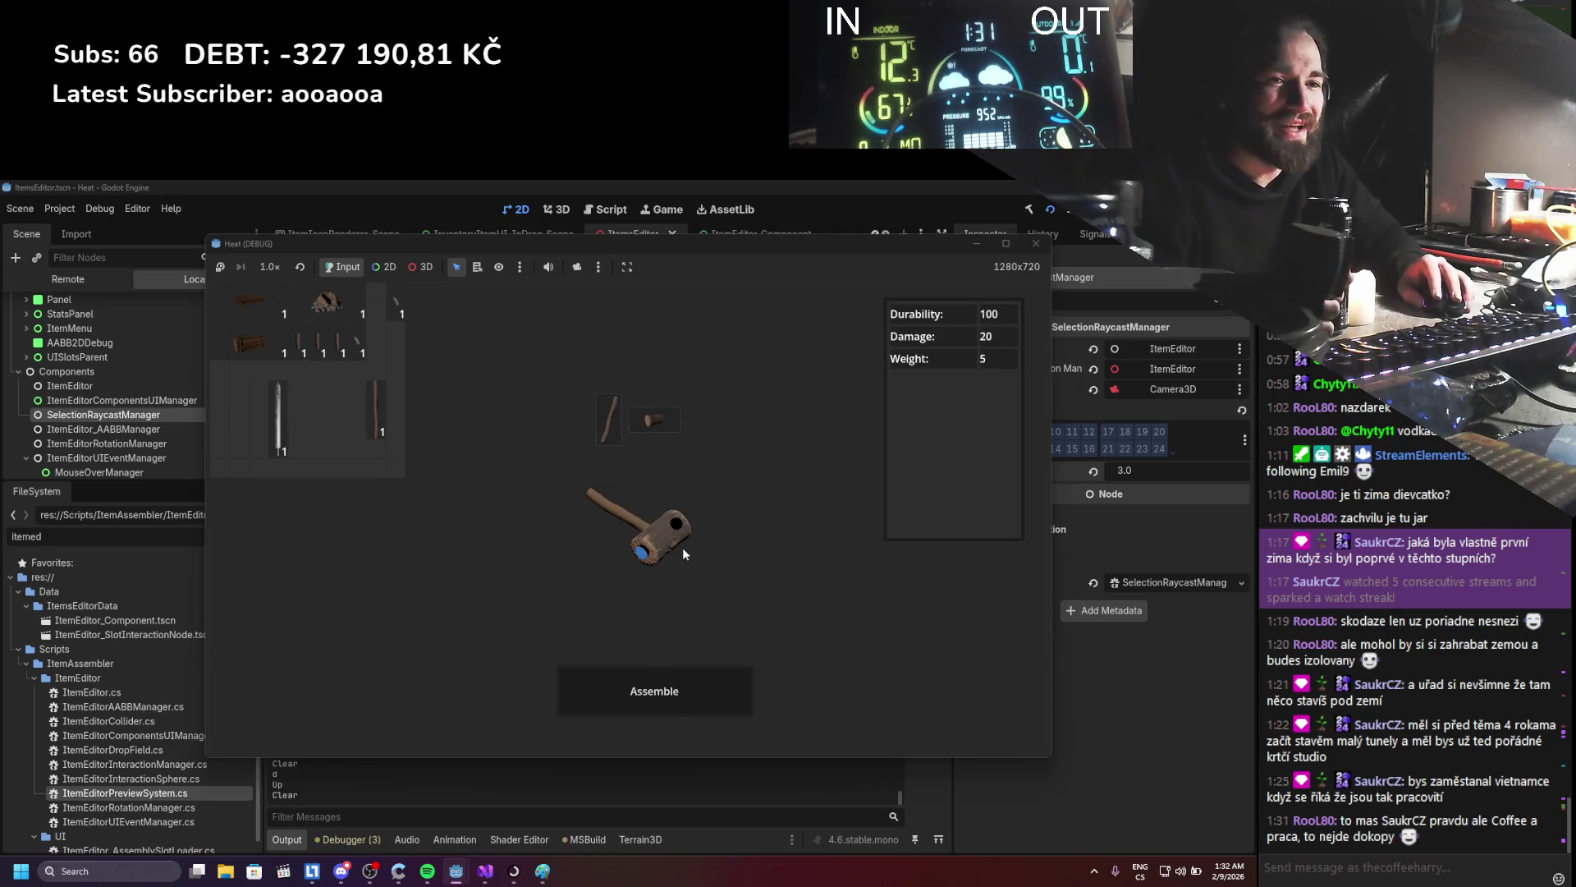
mouse_move(645, 477)
mouse_down()
mouse_move(632, 509)
mouse_move(675, 552)
mouse_move(566, 521)
mouse_move(633, 529)
mouse_move(667, 512)
mouse_move(614, 489)
mouse_move(605, 519)
mouse_move(650, 486)
mouse_move(608, 541)
mouse_up()
click(624, 528)
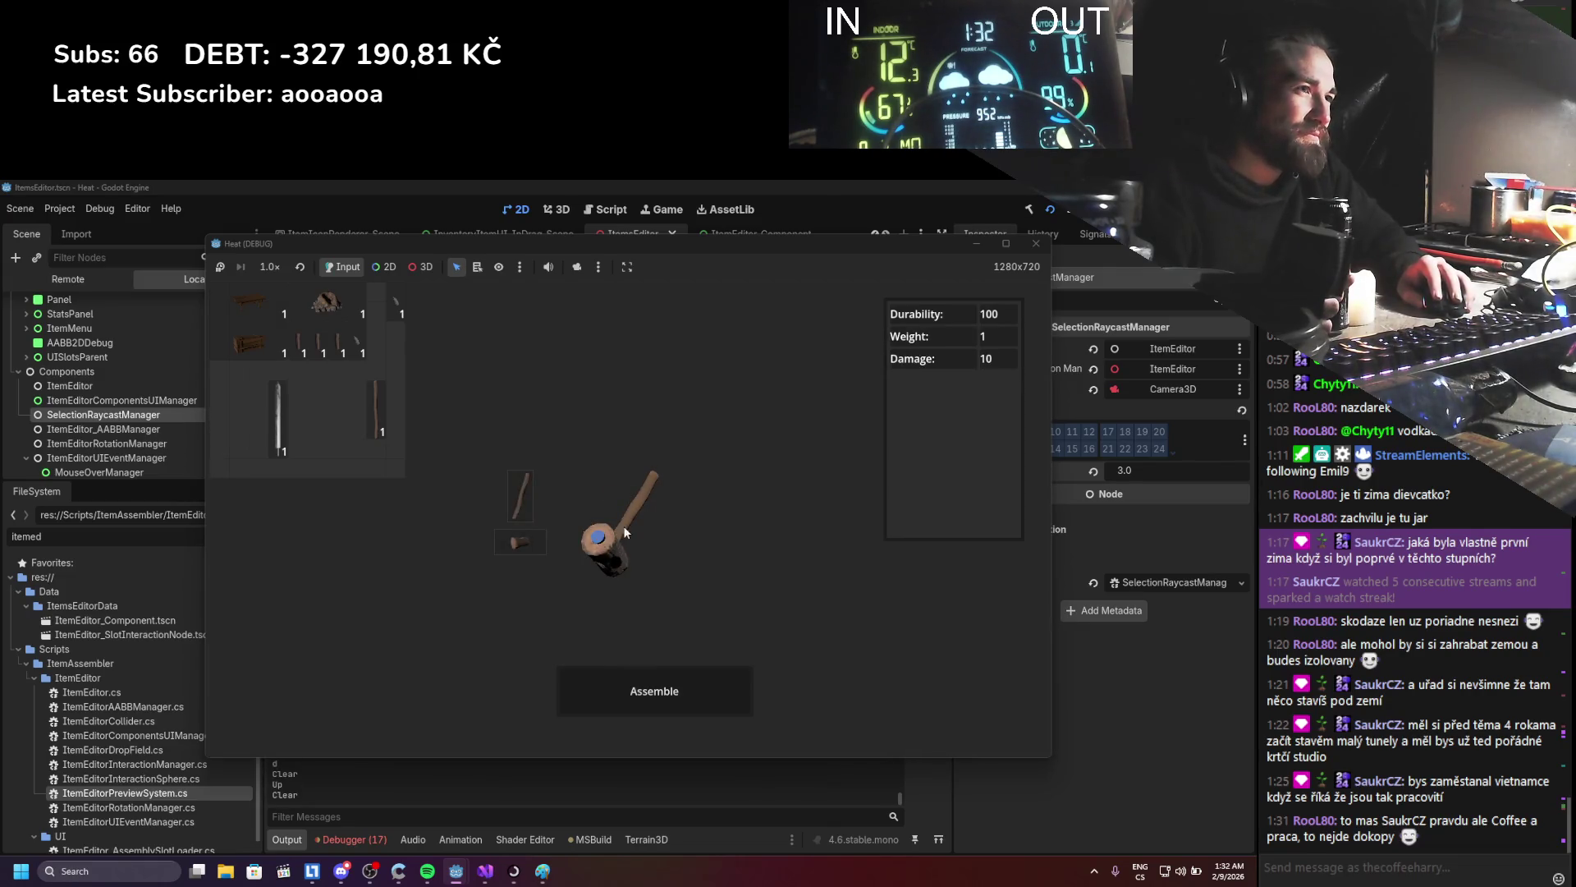
mouse_move(521, 530)
mouse_down()
mouse_move(578, 504)
mouse_move(623, 530)
mouse_move(608, 545)
mouse_move(620, 555)
mouse_up()
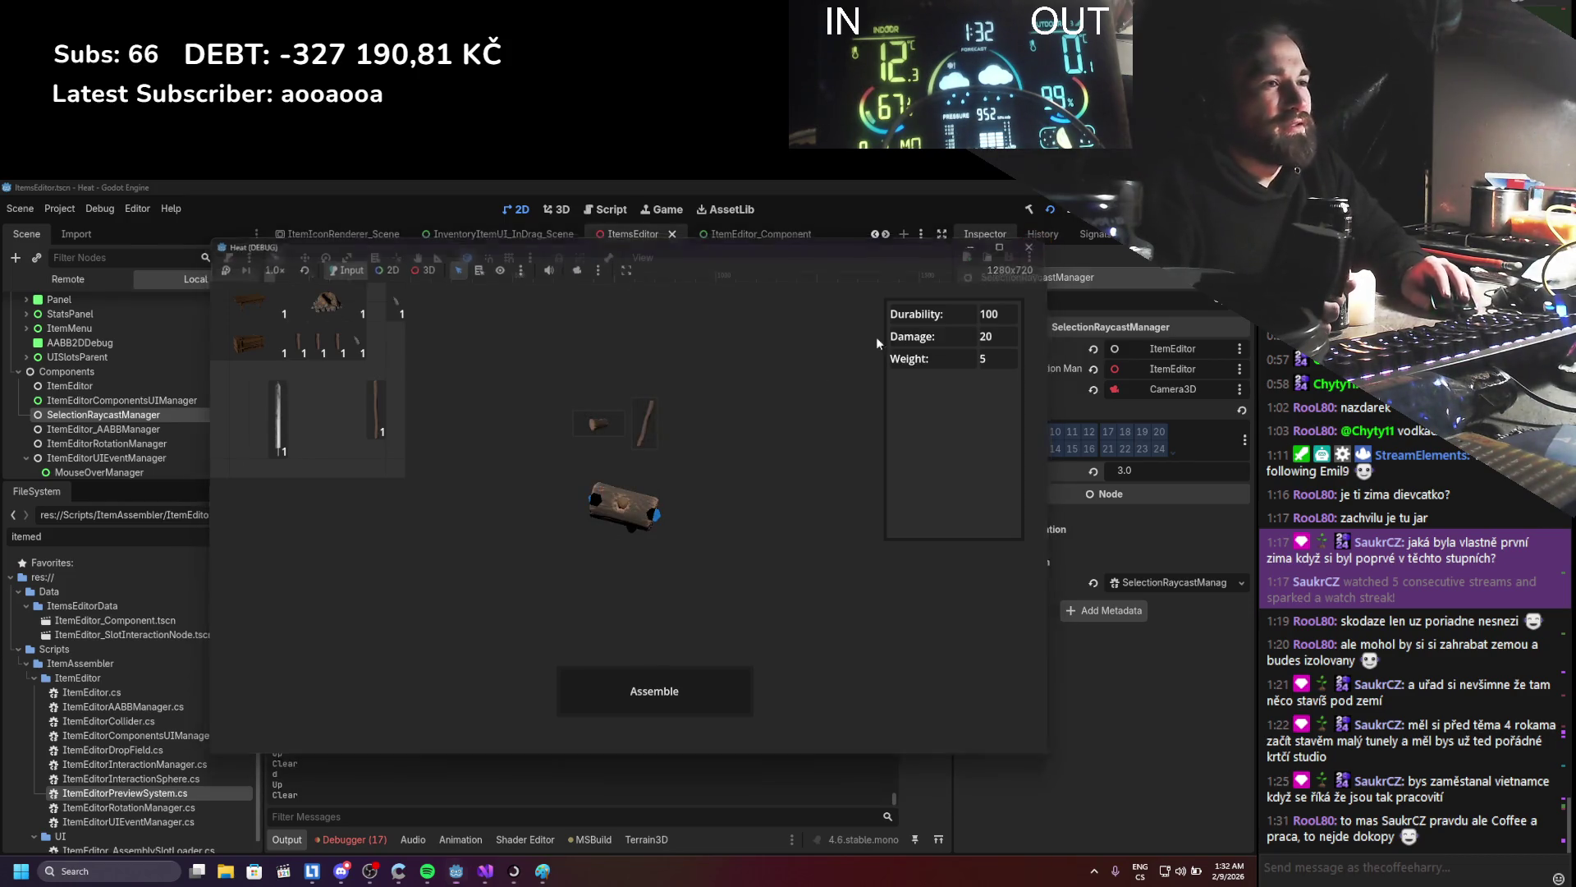
- Stop the running game with F8 and show the debugger's error list
key(F8)
click(356, 837)
scroll(513, 738, down, 1)
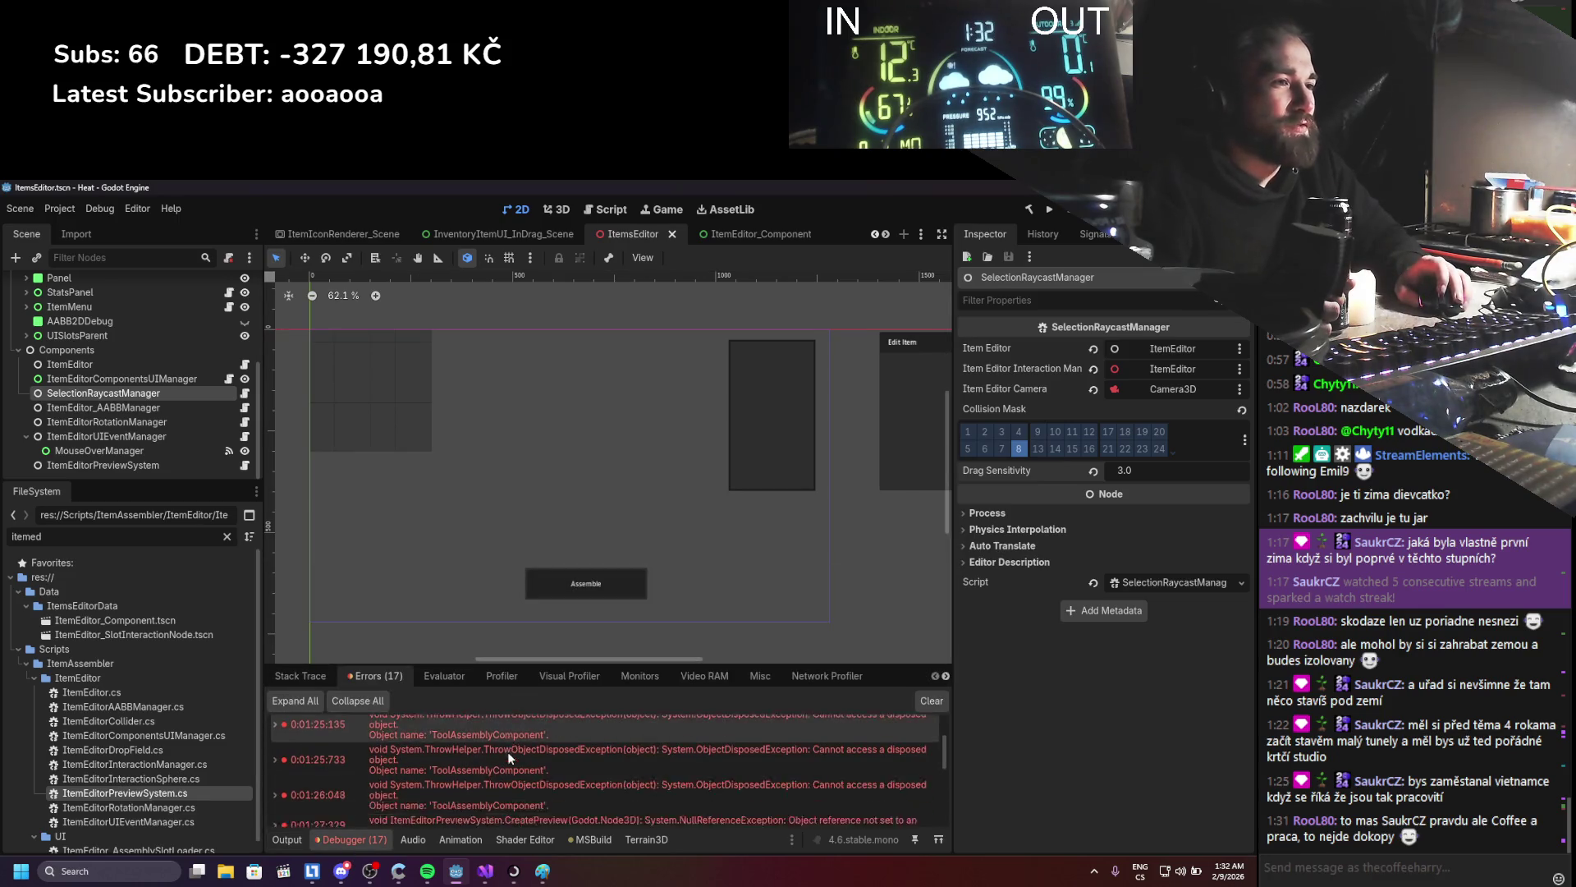
scroll(509, 739, down, 1)
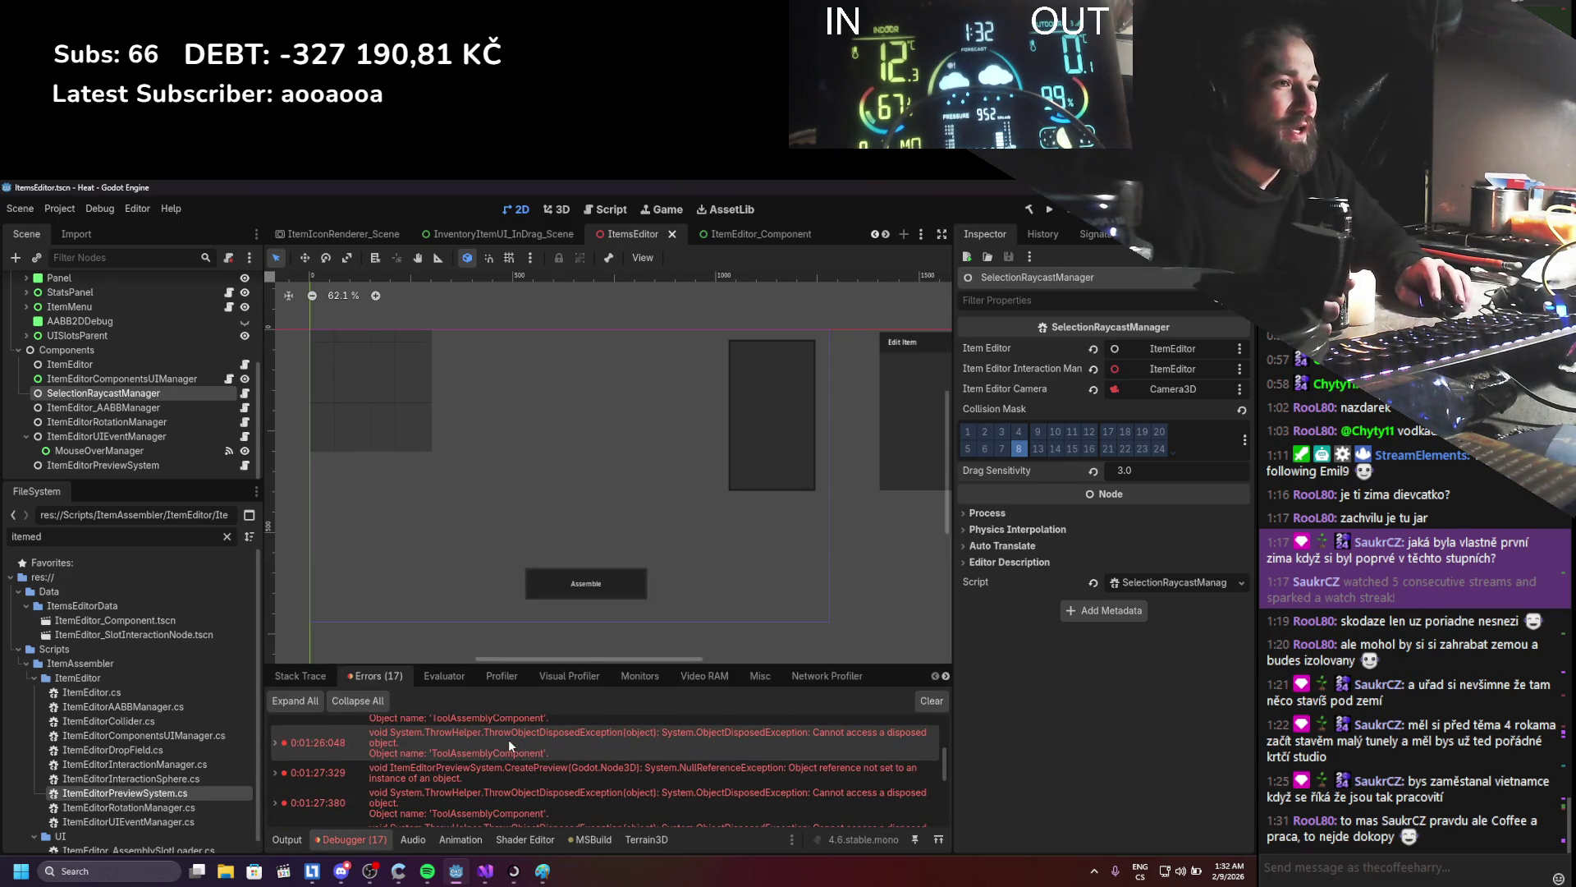
- Jump from the CreatePreview NullReferenceException to its source in Visual Studio
double_click(499, 768)
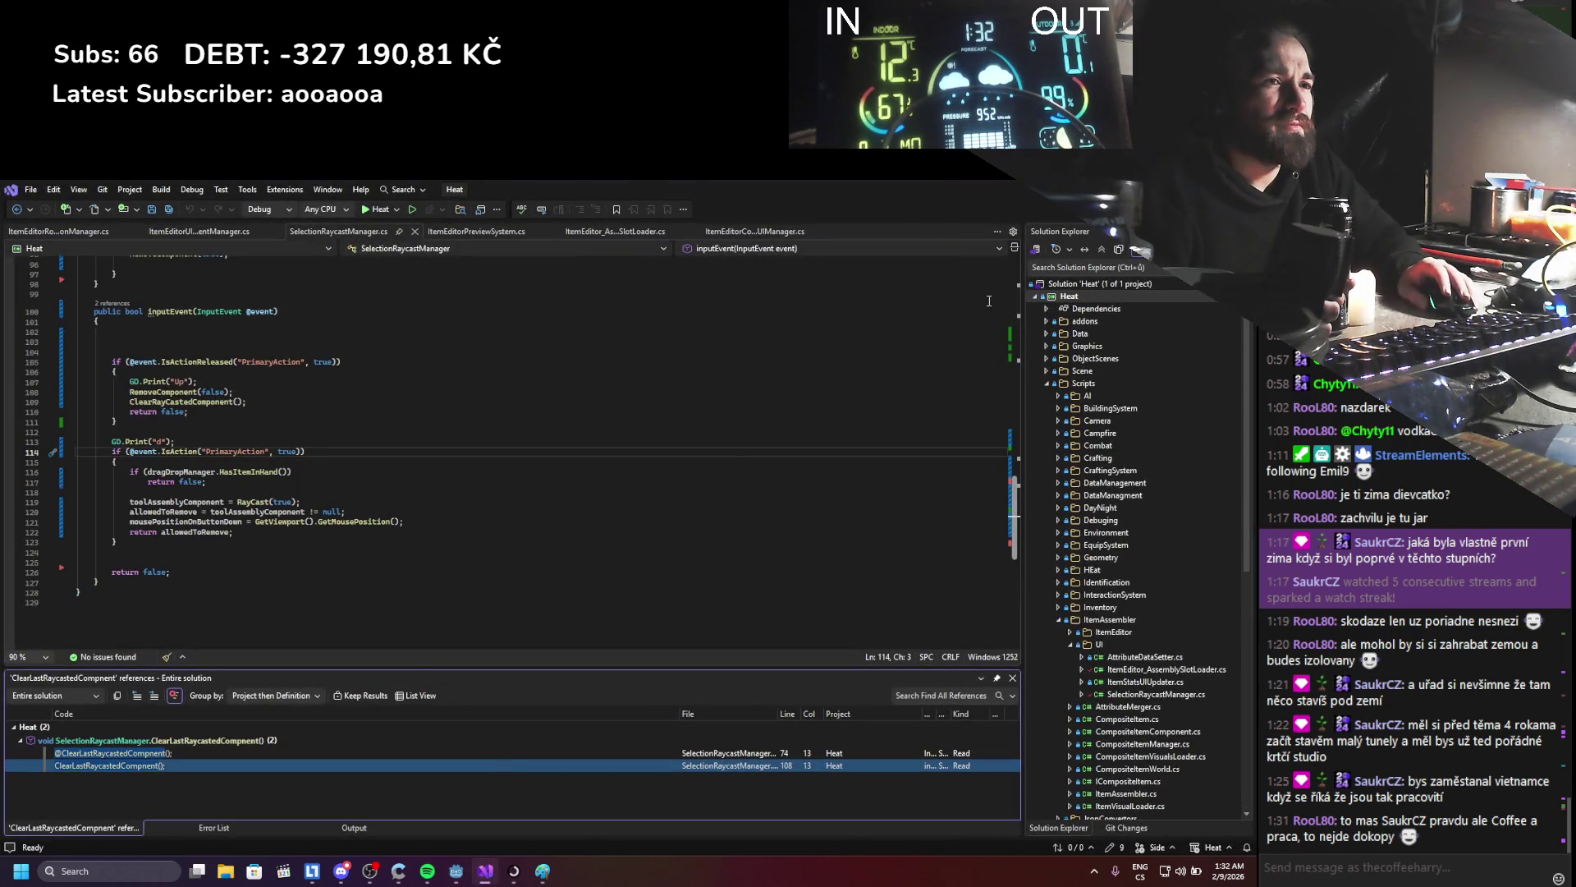
key(alt+Tab)
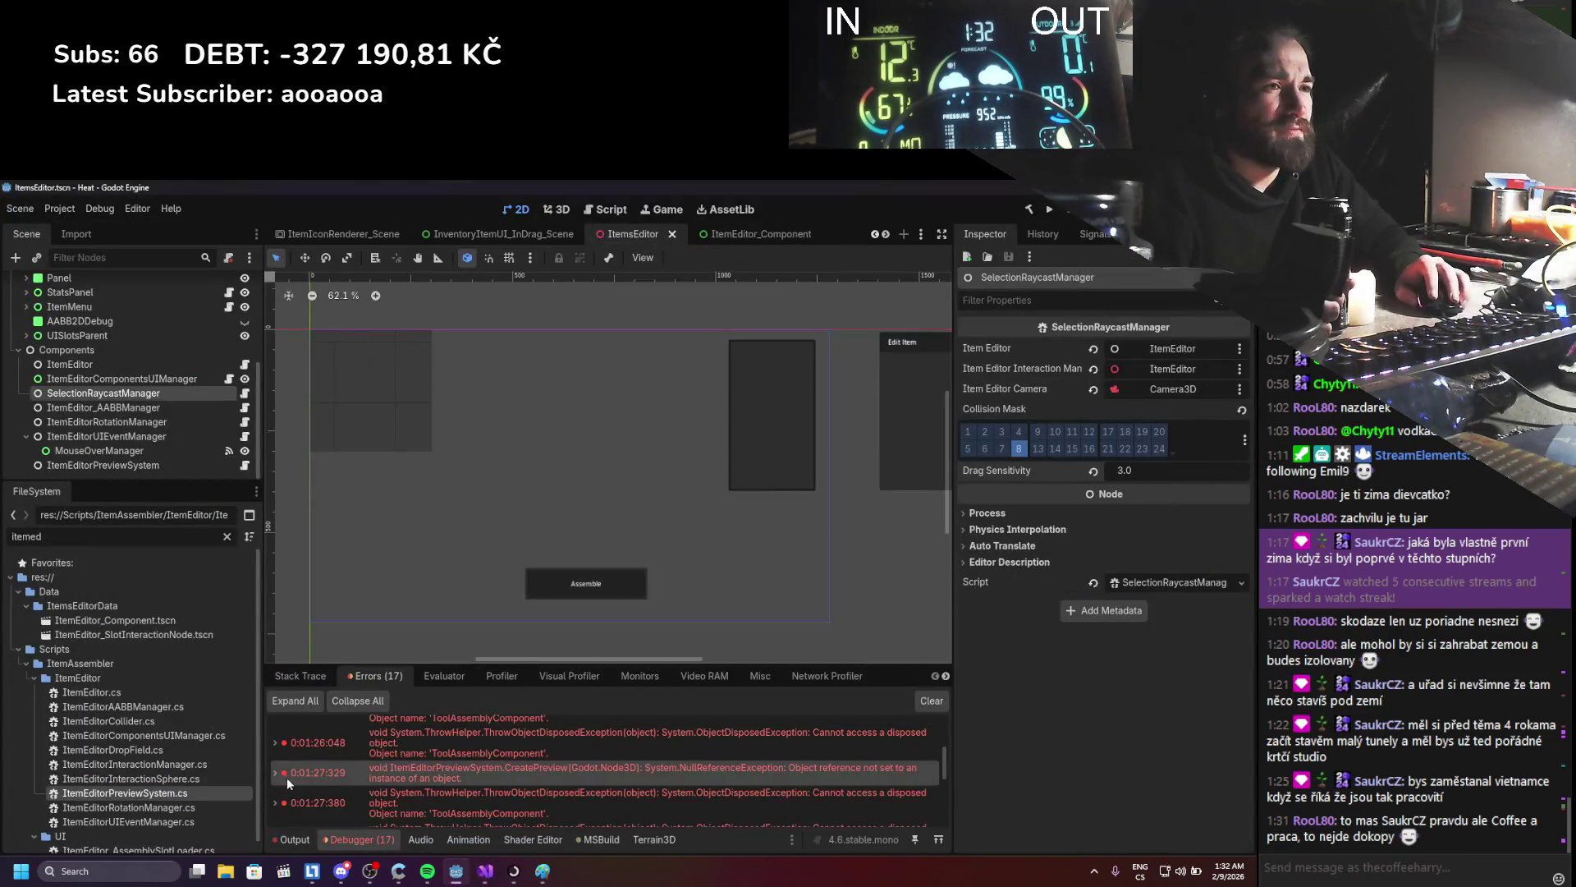
double_click(287, 777)
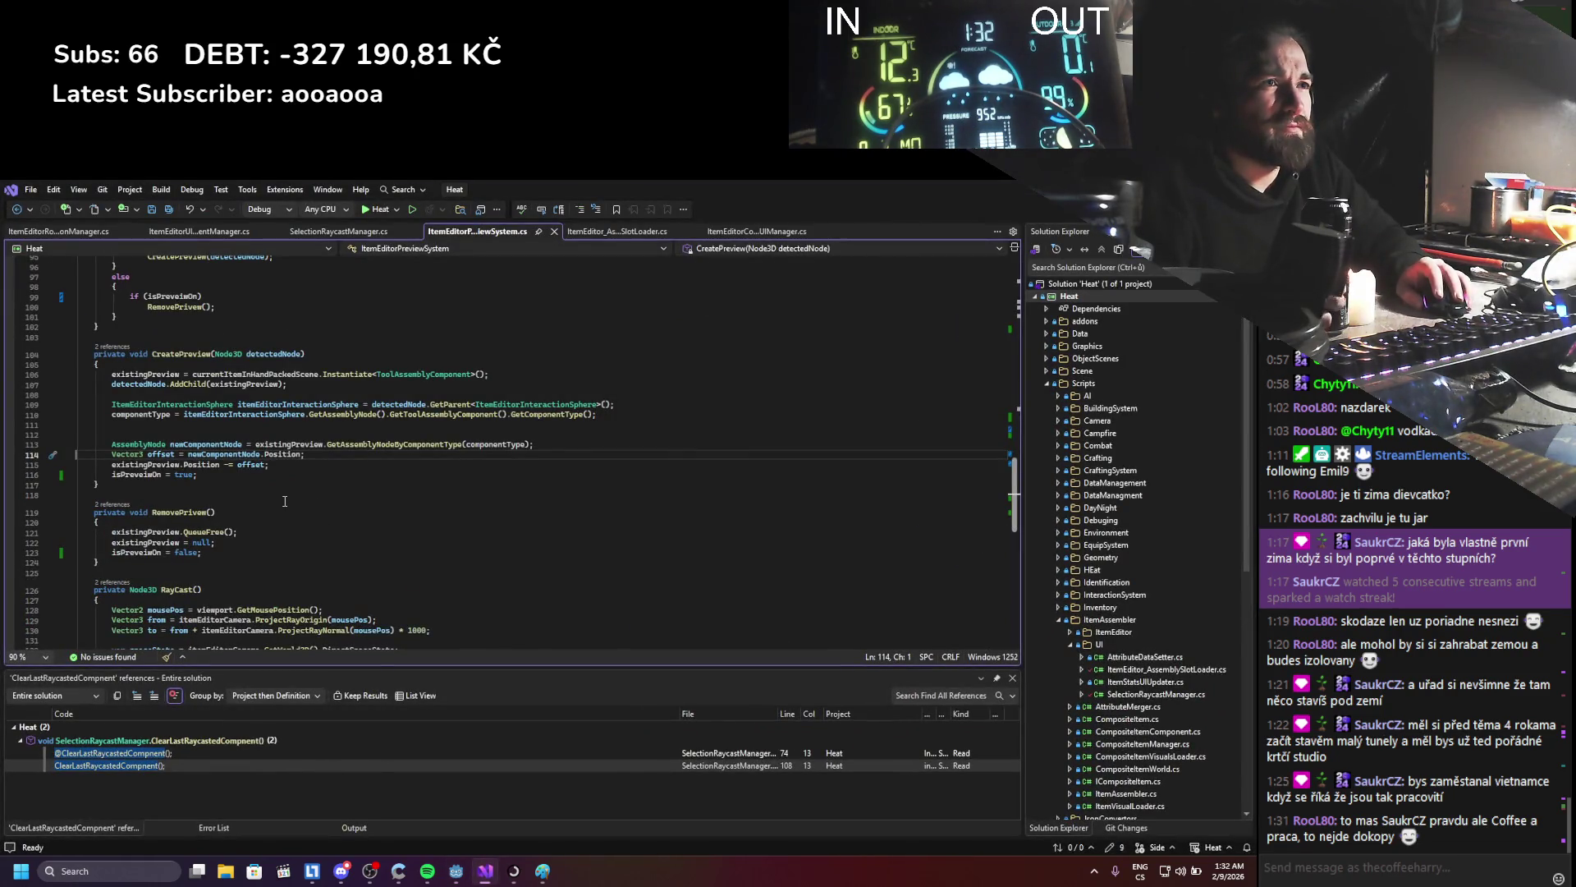
- Inspect newComponentNode in CreatePreview, leave the code unchanged, and rebuild and run the game
click(214, 445)
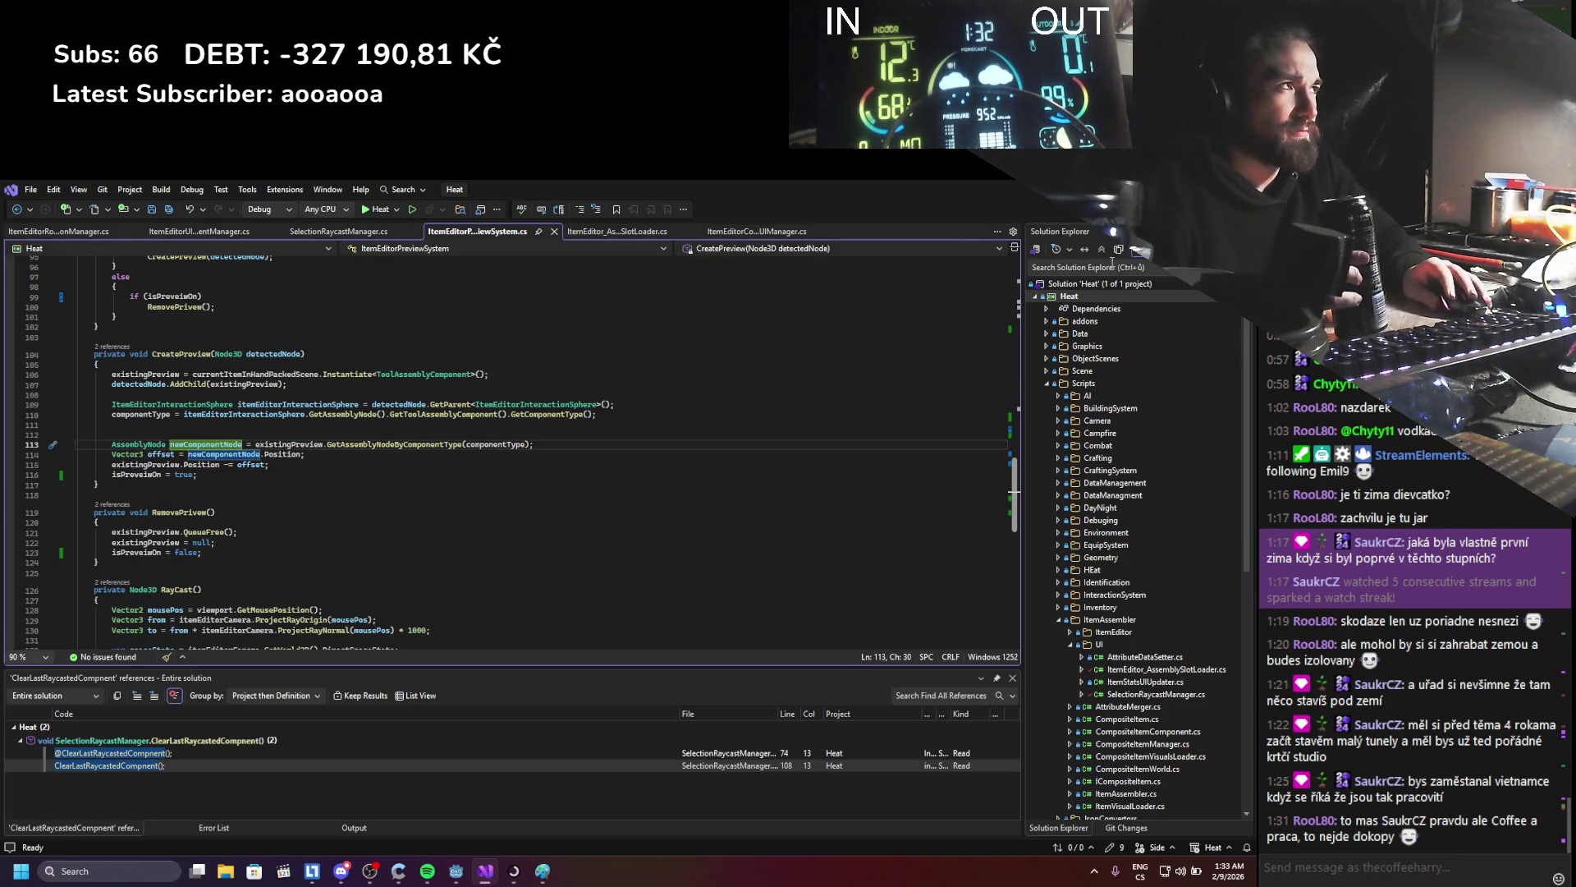
key(alt+Tab)
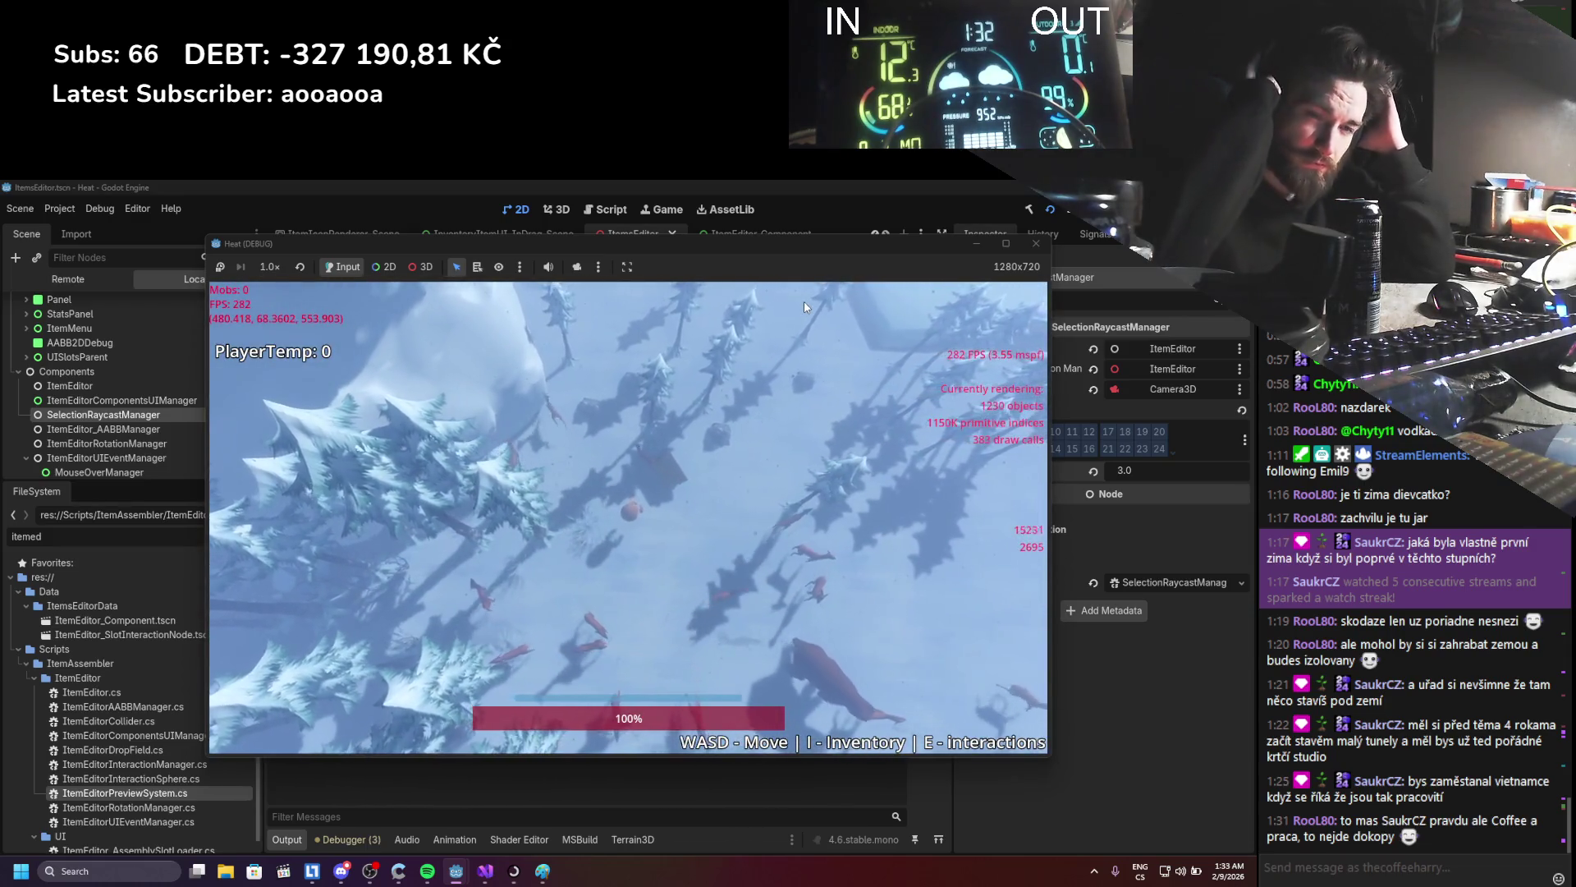
- Open the log via Edit item from the inventory, rotate it, and drag the stick toward it
key(i)
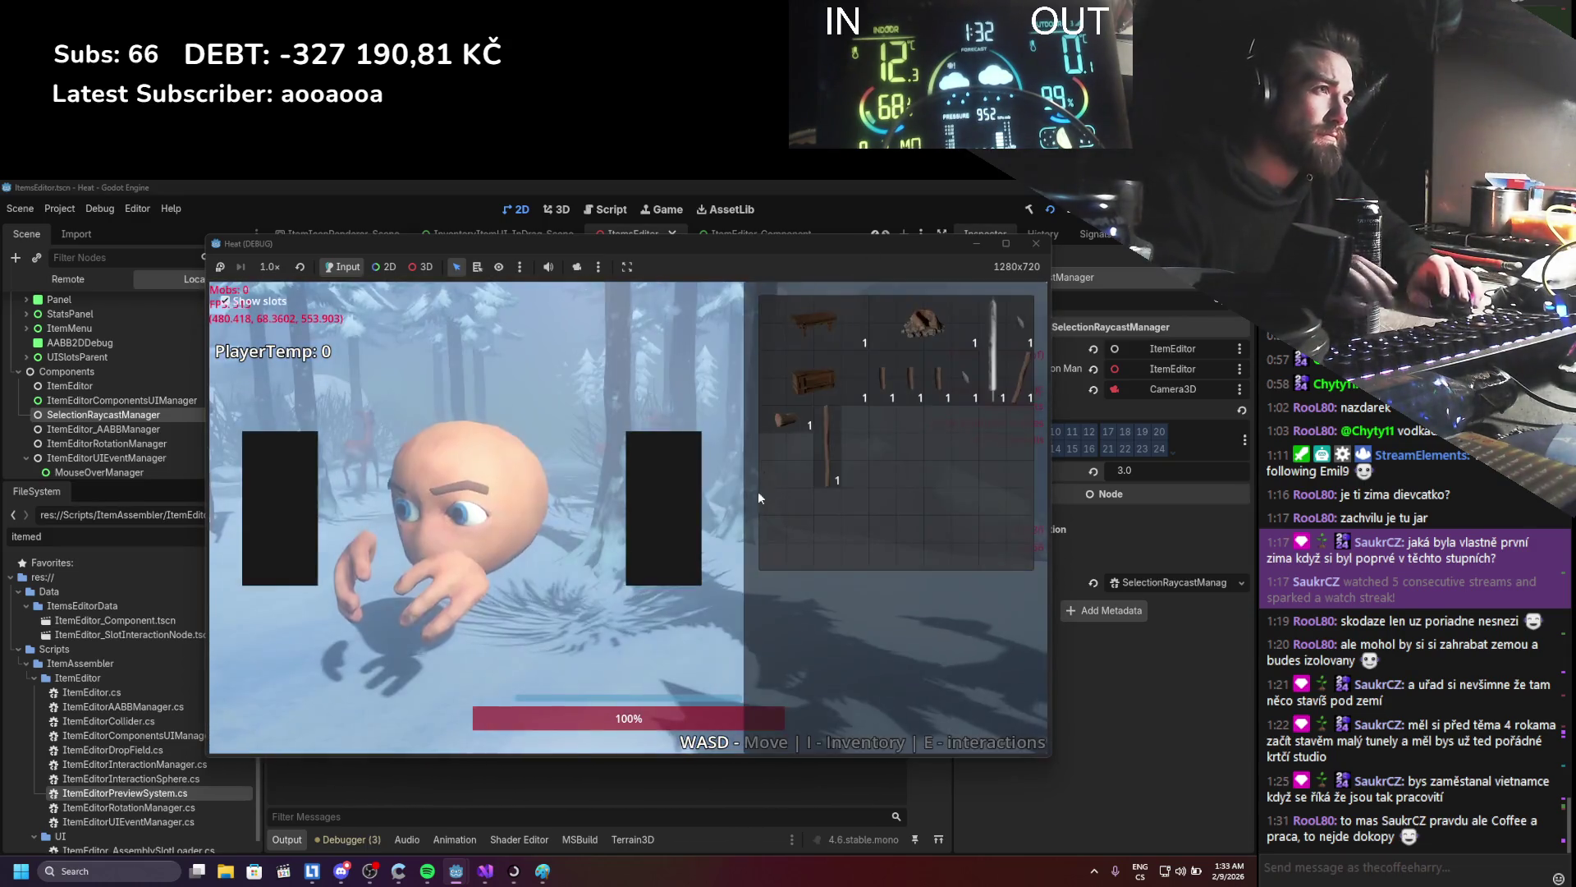
right_click(797, 425)
click(813, 441)
drag(783, 557, 861, 539)
drag(397, 330, 451, 514)
mouse_move(629, 519)
mouse_down()
mouse_move(638, 563)
mouse_move(619, 514)
mouse_move(623, 486)
mouse_move(628, 515)
mouse_move(643, 489)
mouse_move(645, 514)
mouse_move(616, 488)
mouse_up()
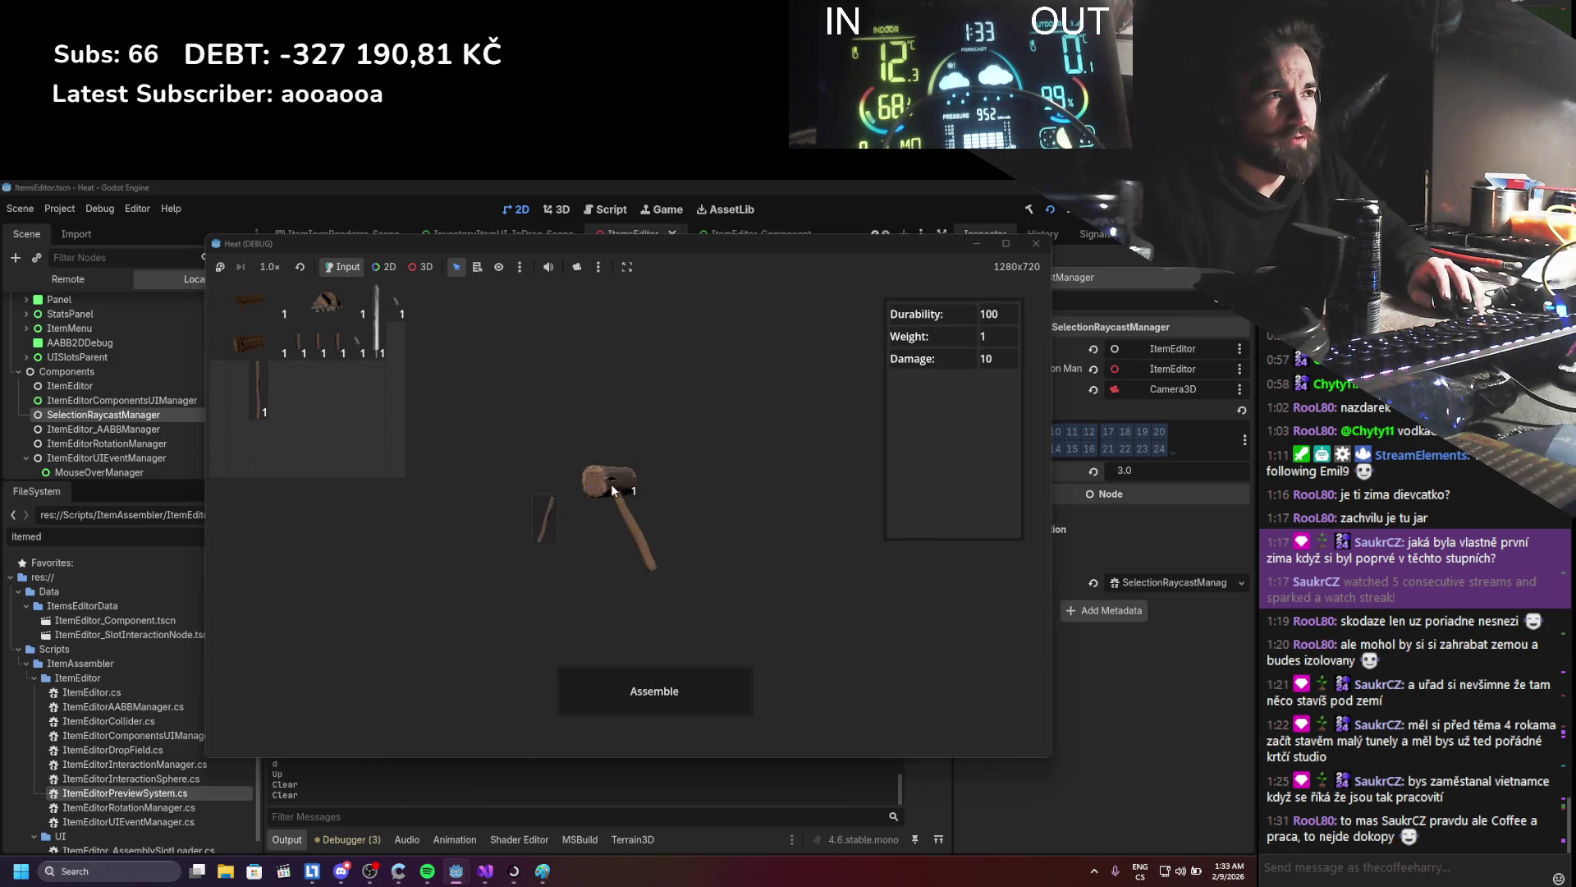
- Repeatedly detach and reattach the log head on the stick to test mallet assembly
click(612, 490)
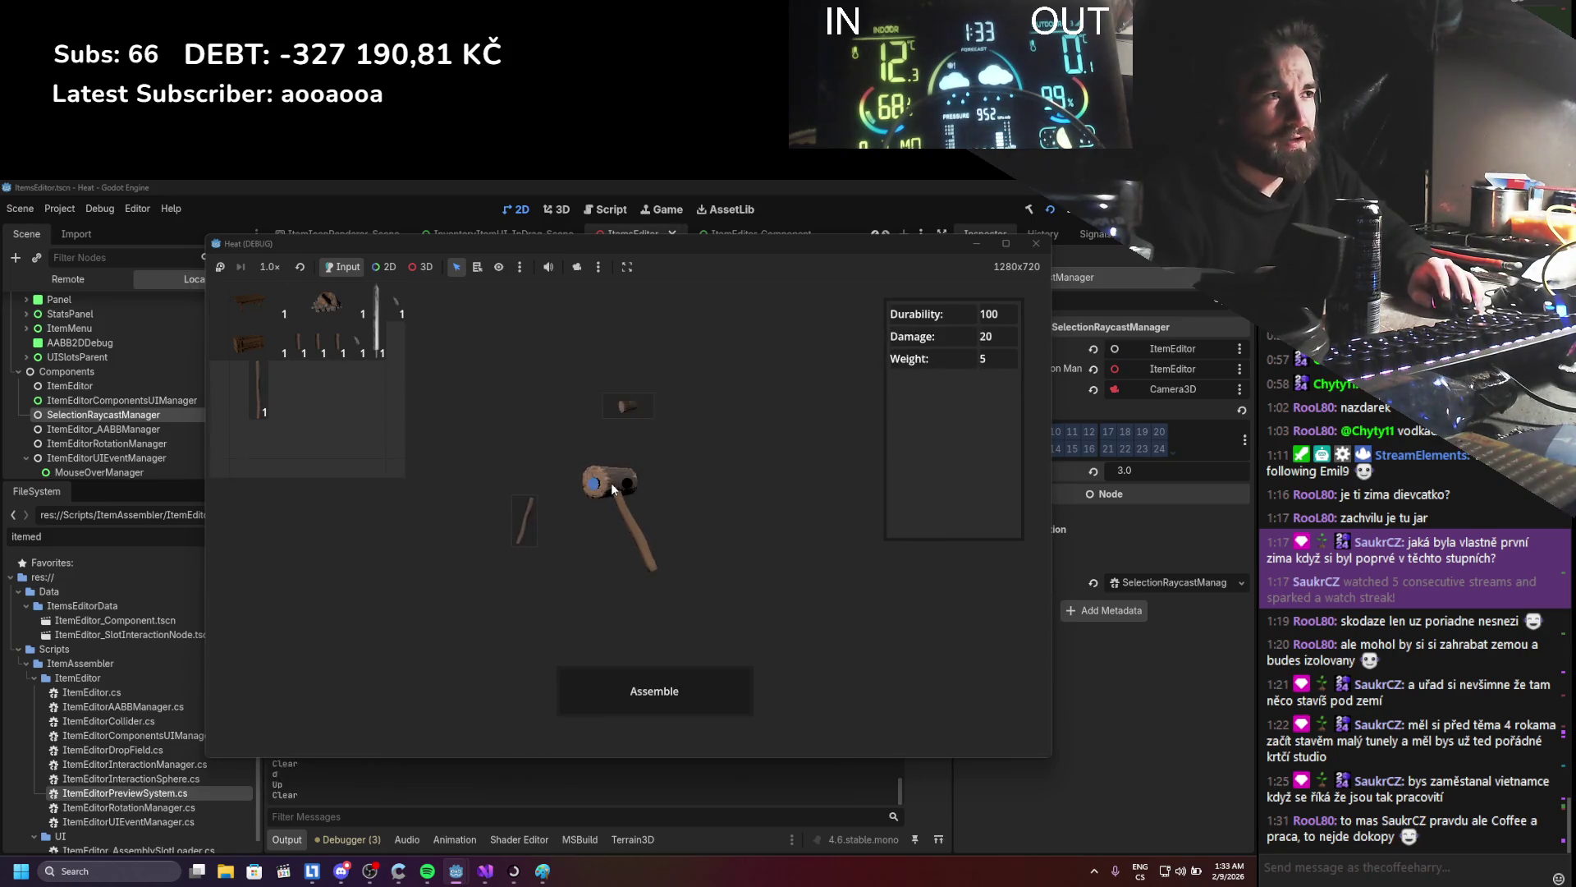
click(612, 486)
click(614, 491)
click(615, 491)
drag(614, 491, 617, 496)
click(619, 505)
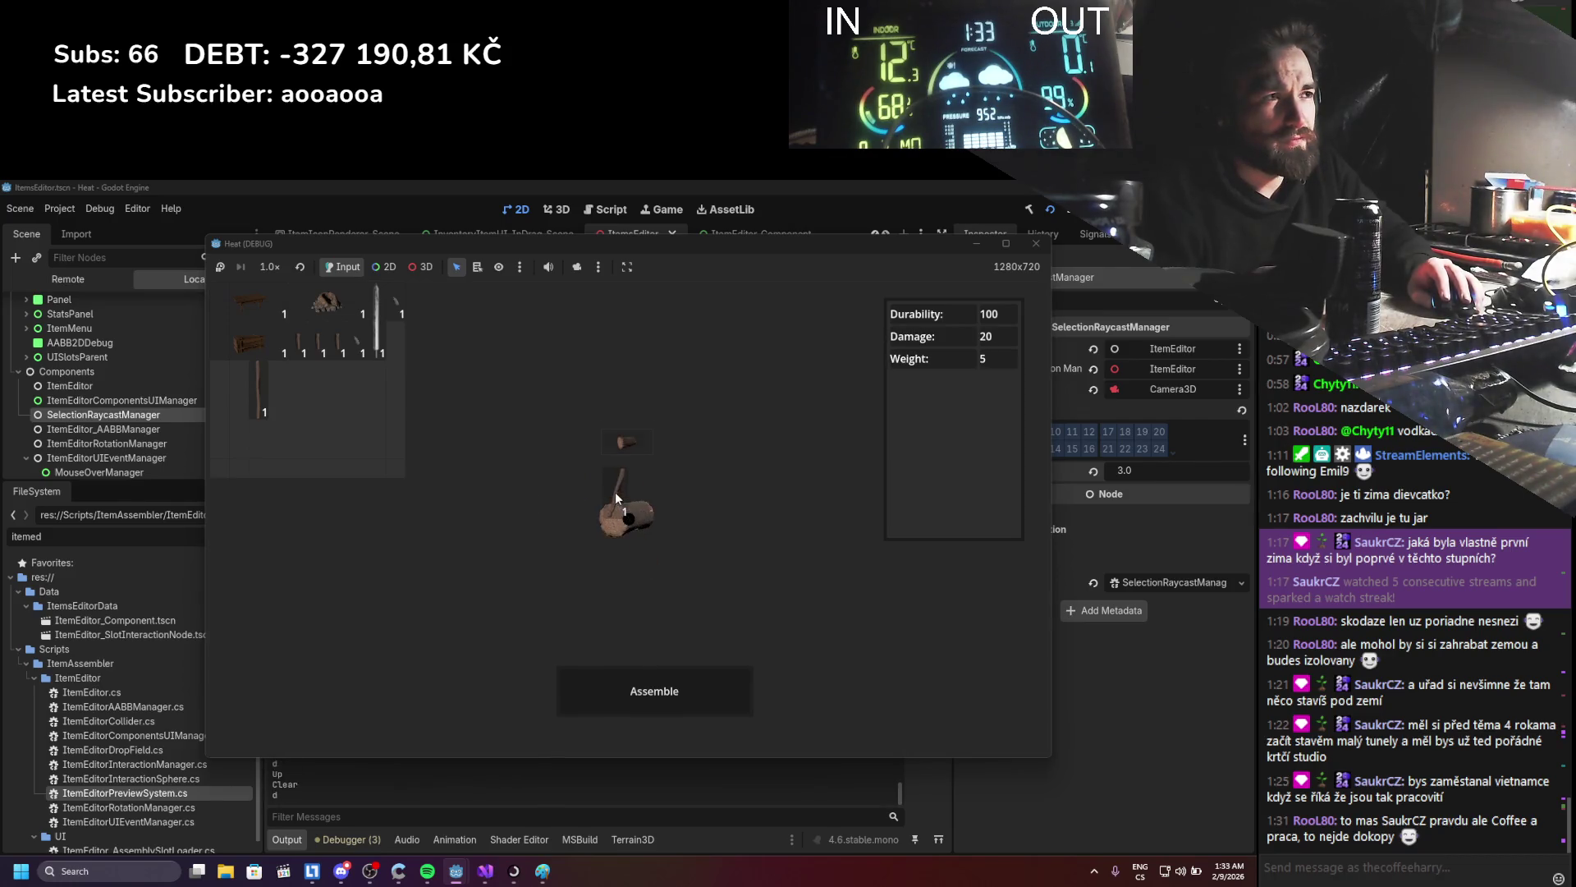
click(623, 507)
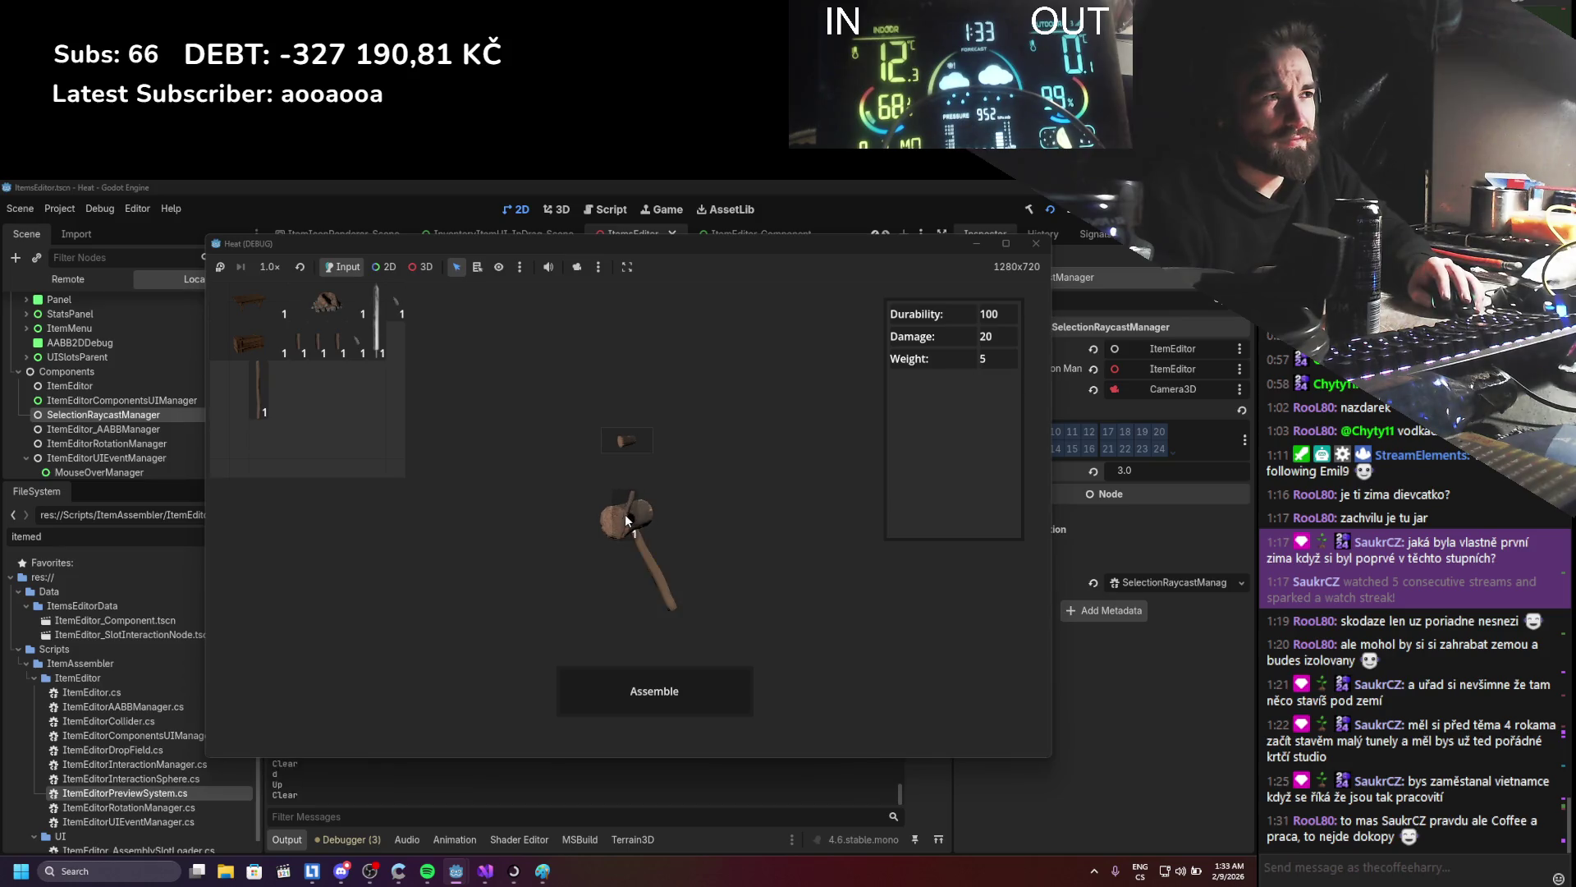
click(619, 504)
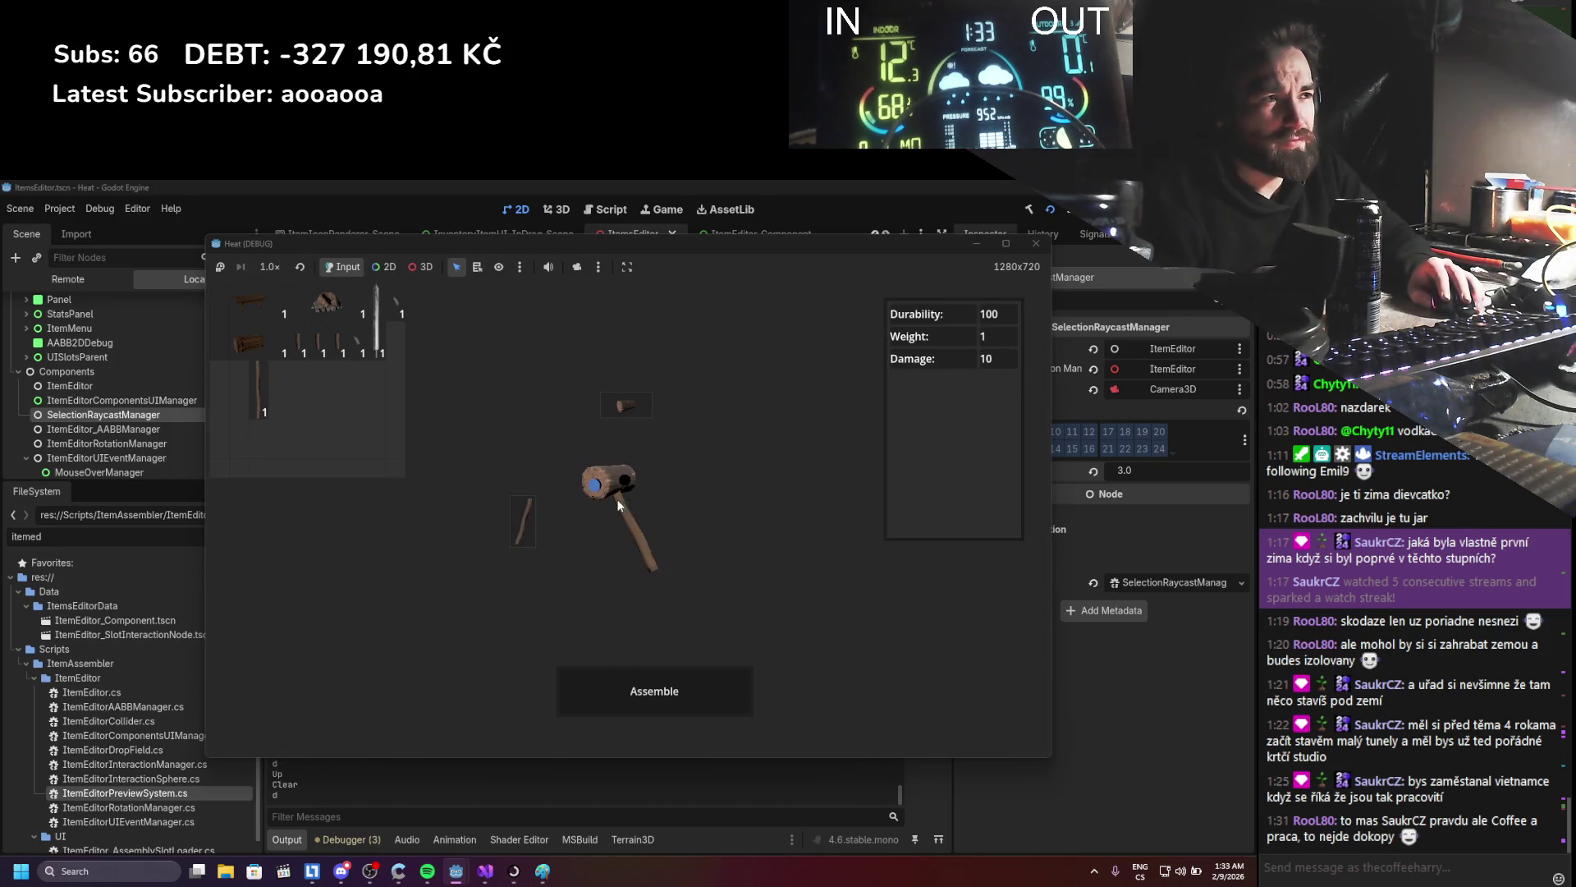
click(616, 494)
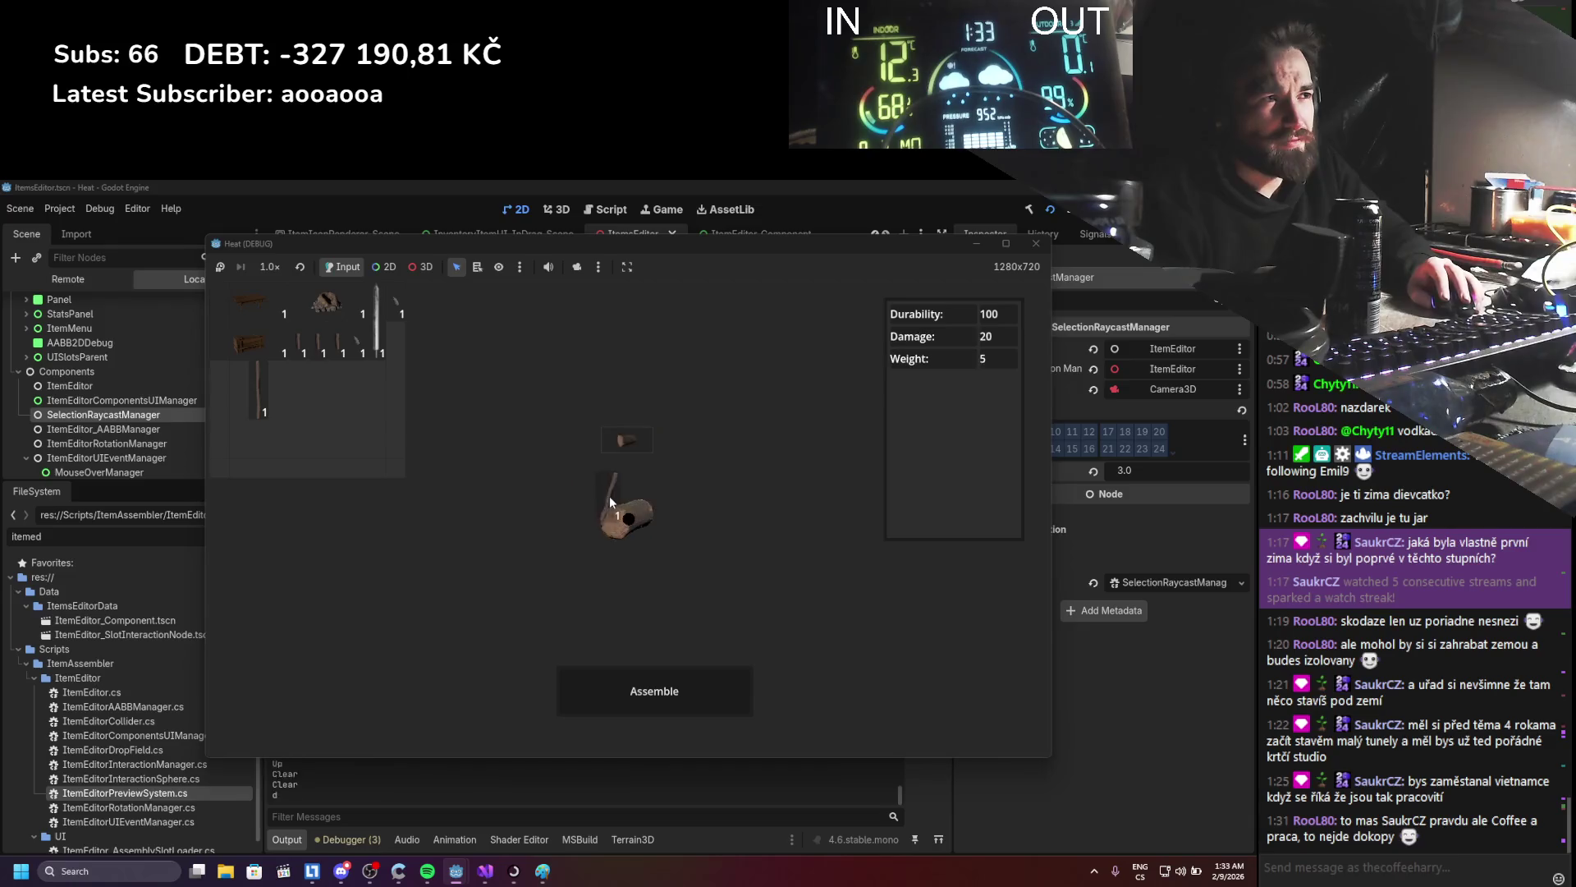
click(607, 497)
click(613, 486)
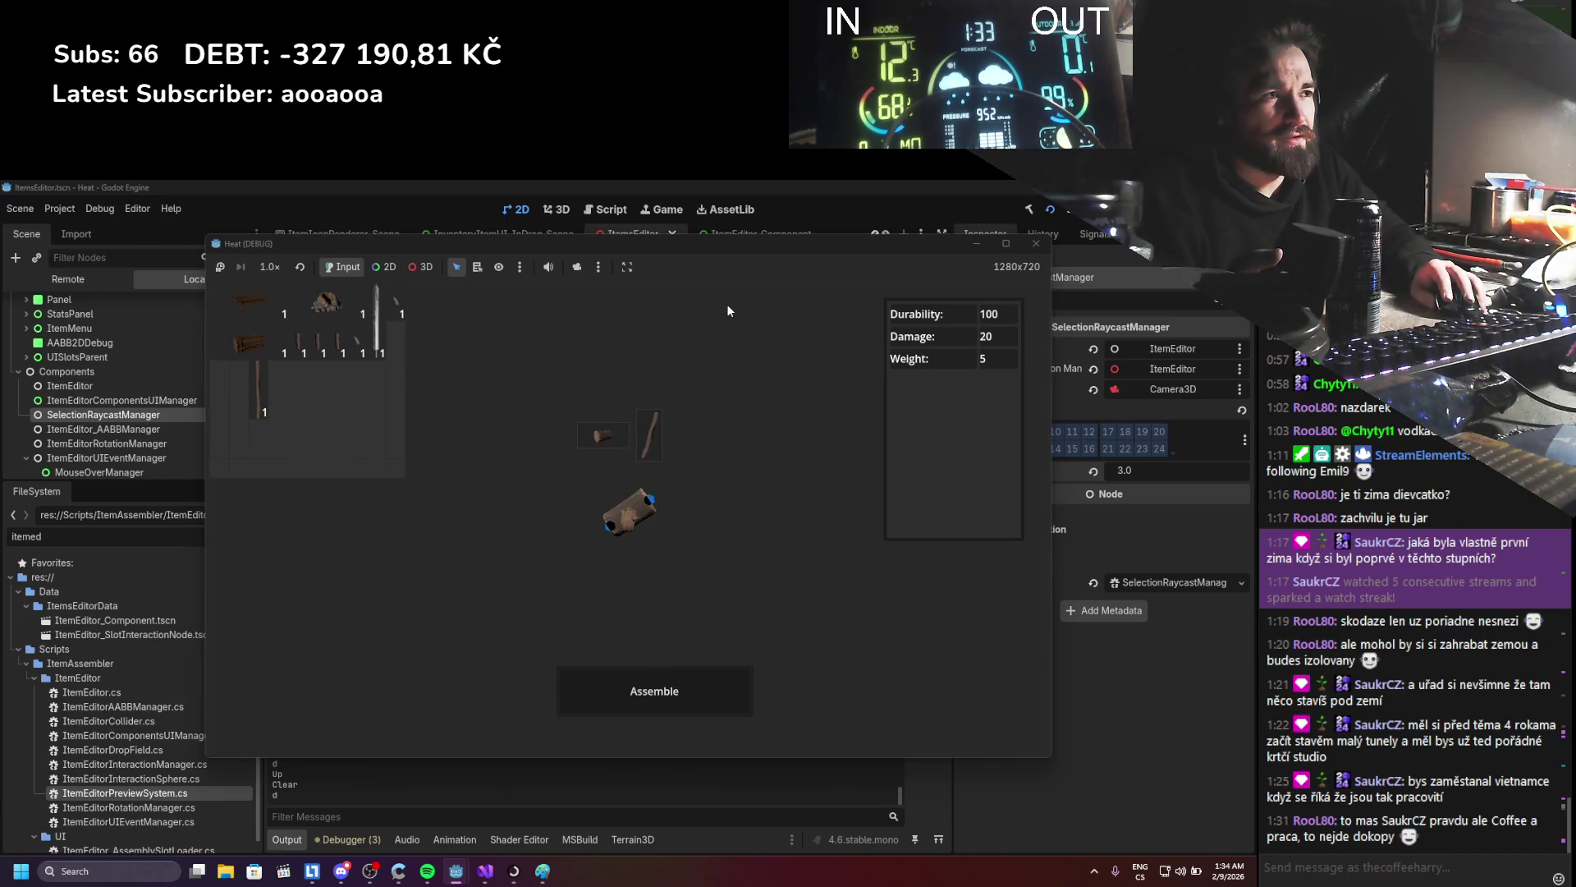
- Close the game, inspect the item editor manager nodes, and open the ItemEditorRotationManager script
click(1036, 243)
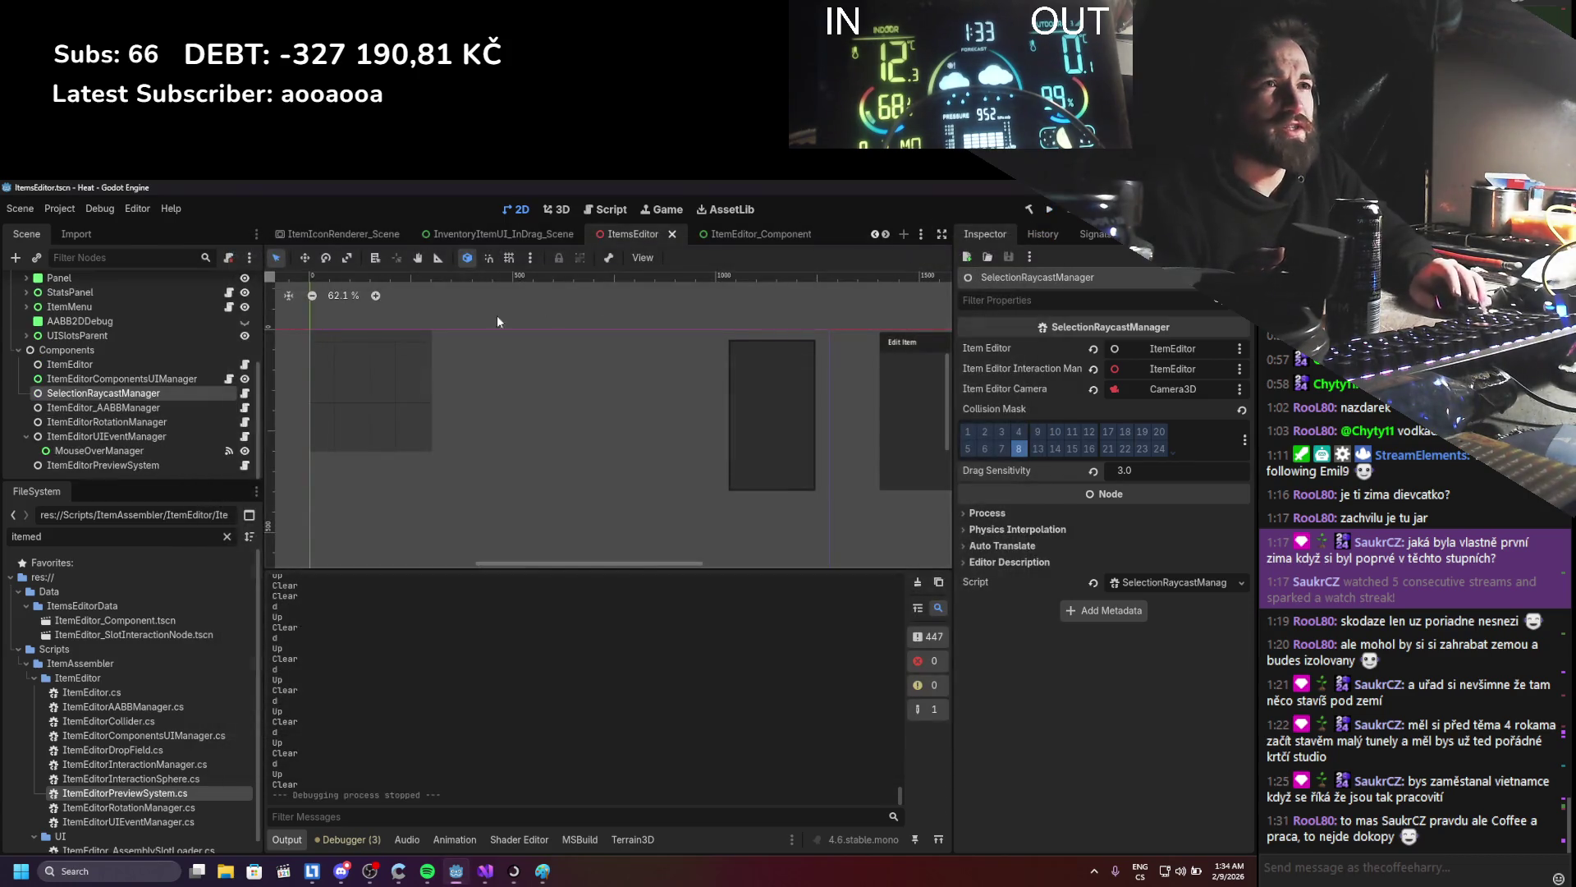
click(140, 441)
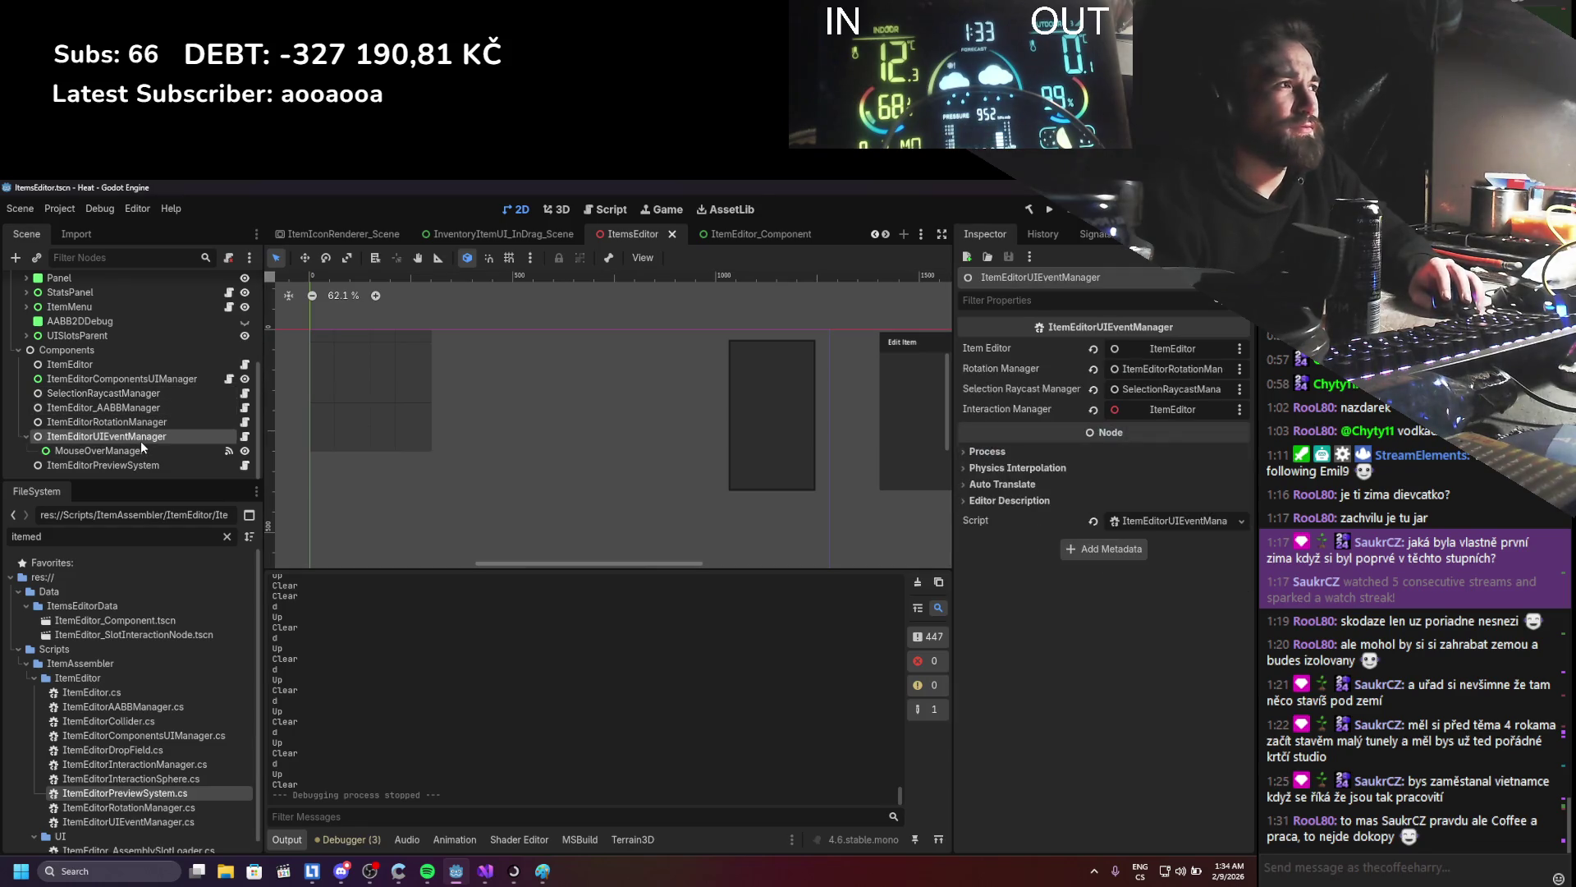
mouse_move(485, 871)
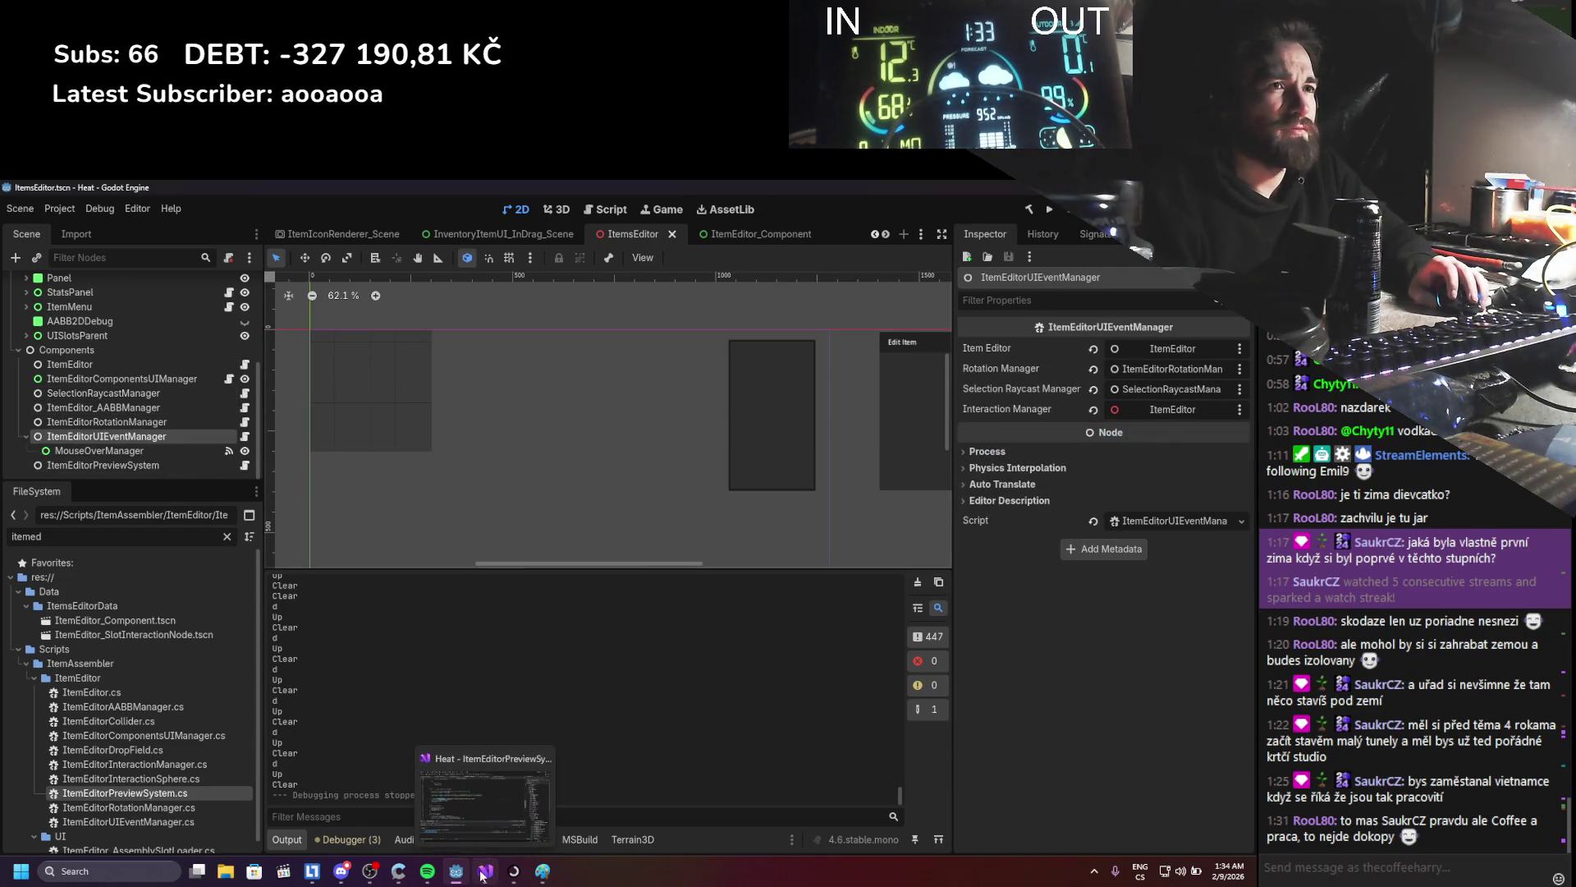
click(167, 423)
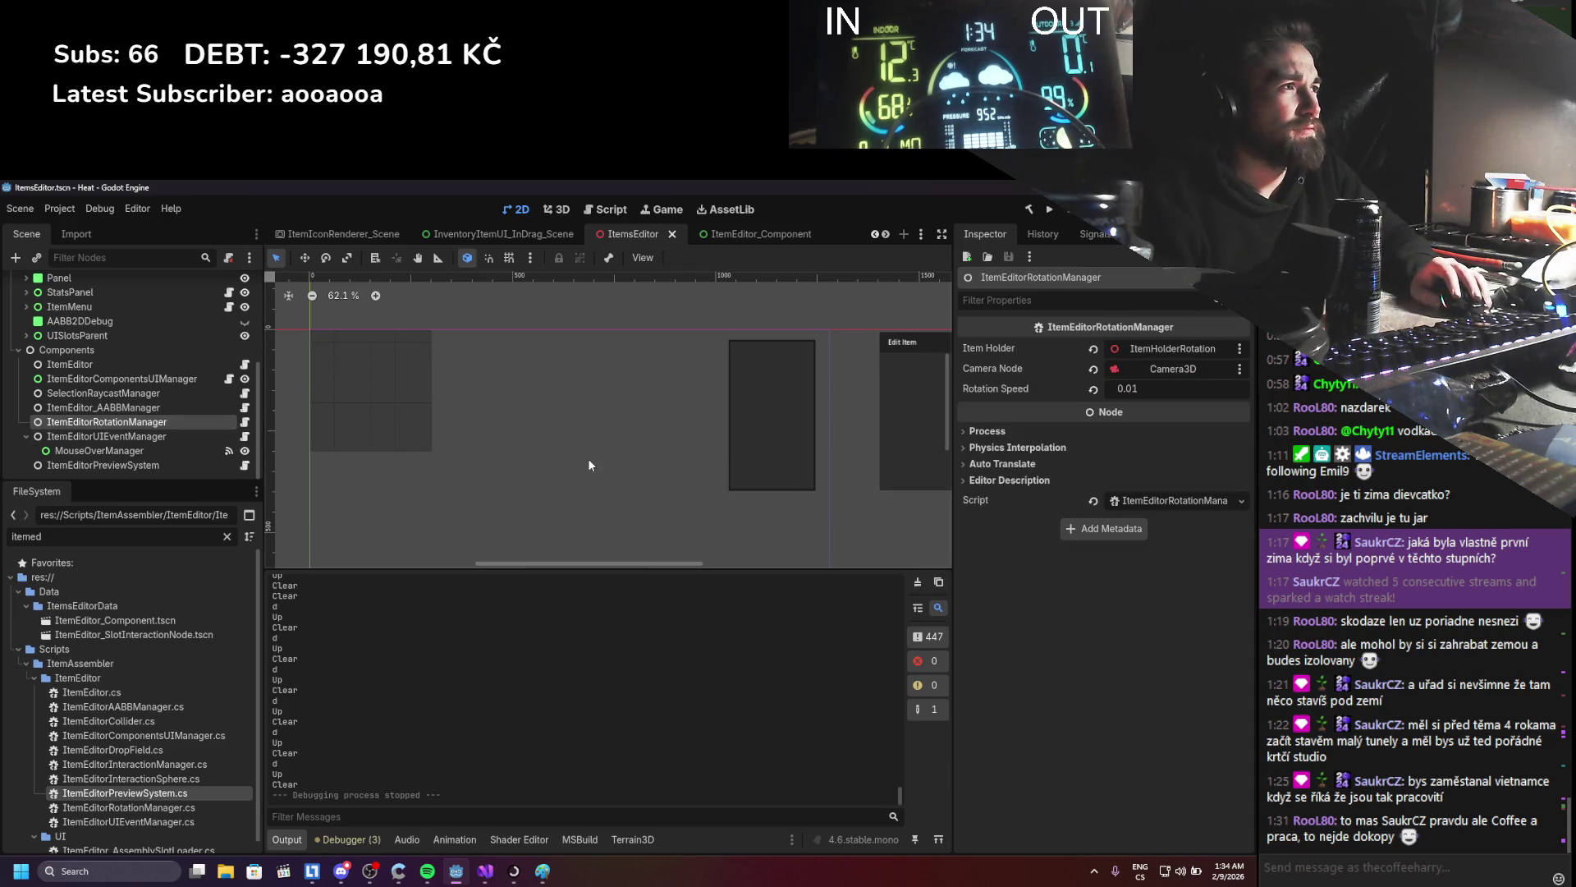
click(485, 871)
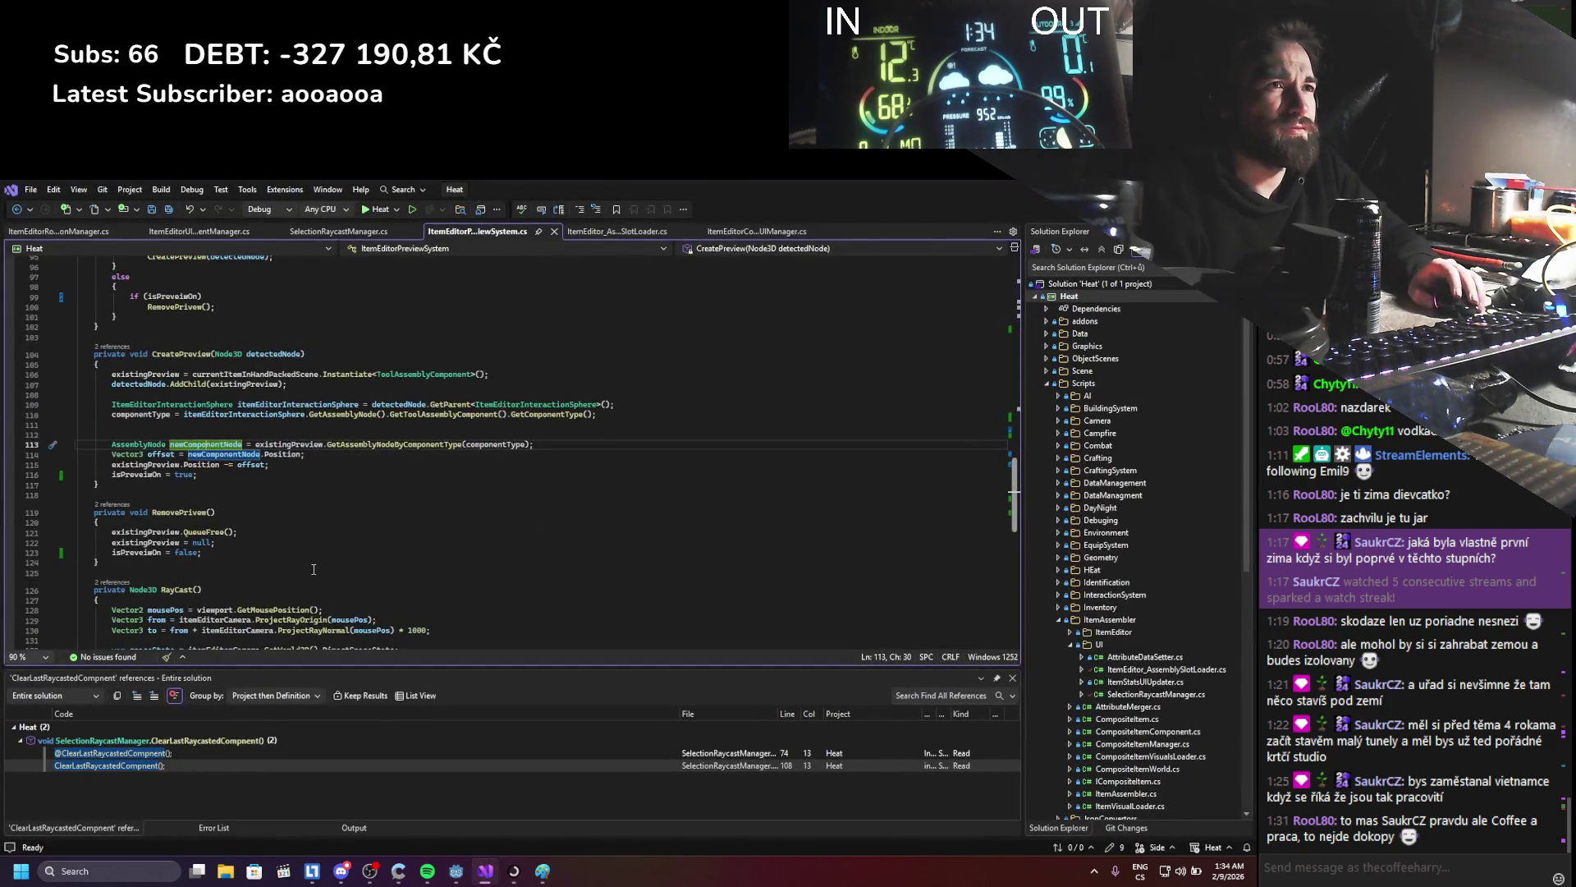
scroll(313, 569, down, 3)
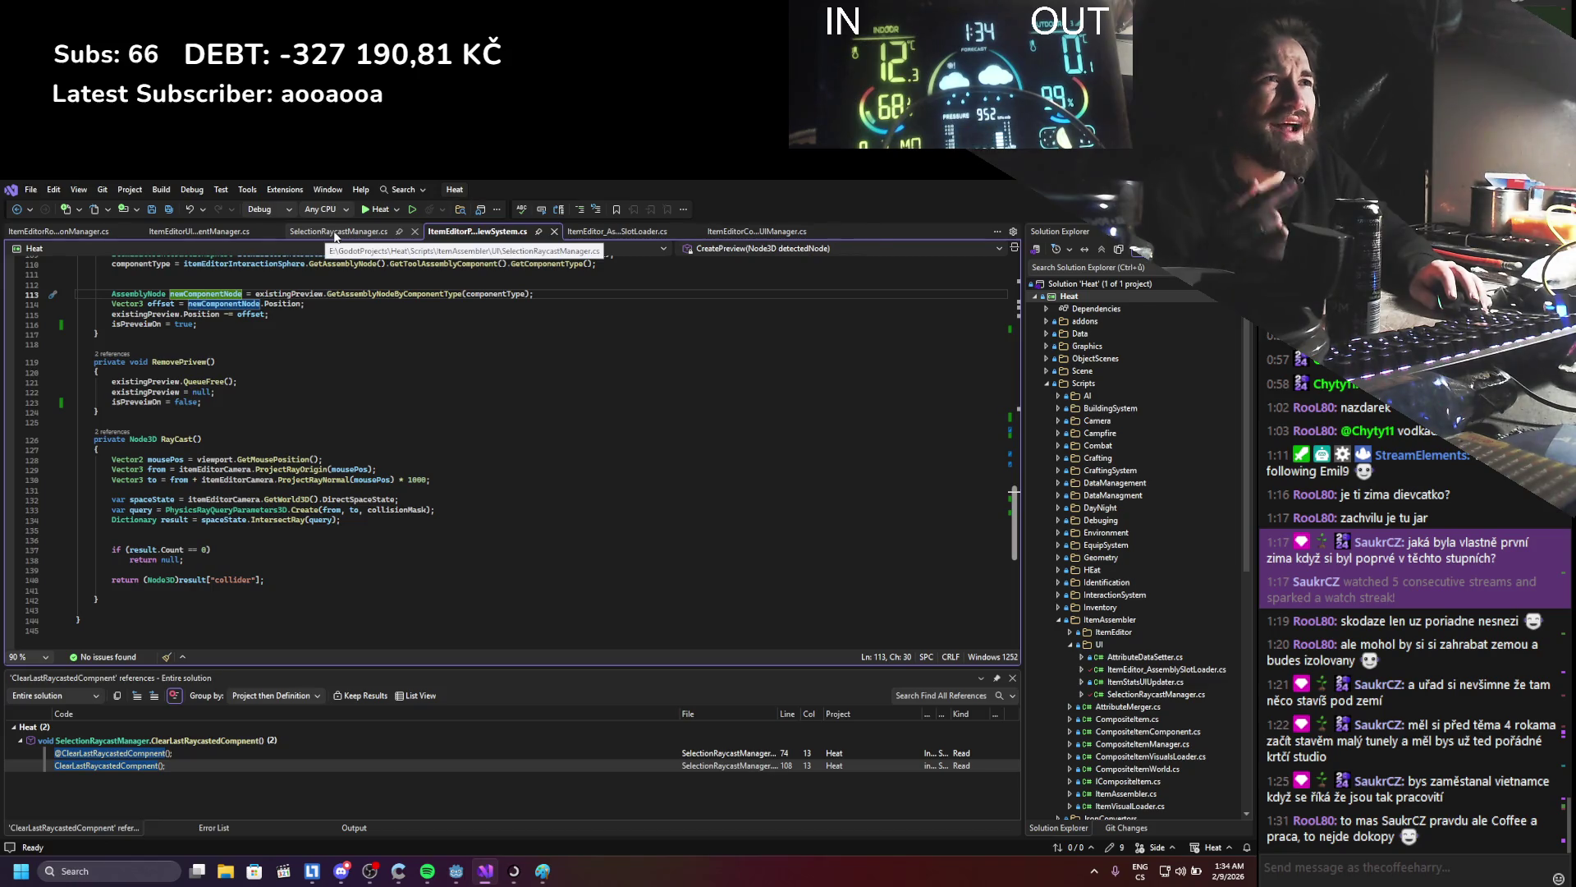
click(67, 236)
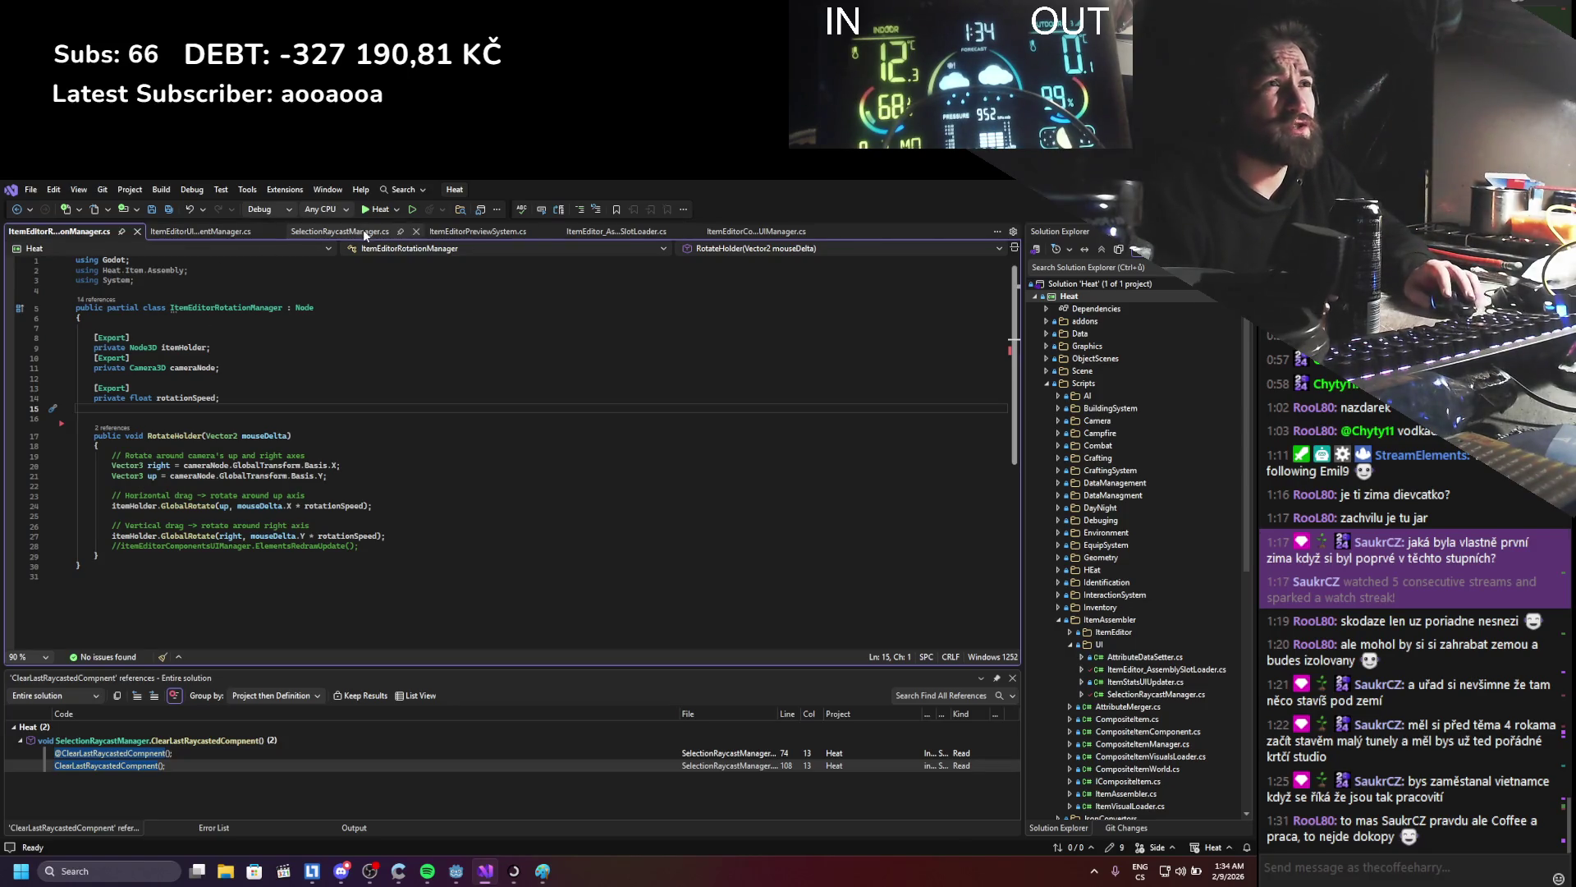
- Change the line 86 rotation threshold in ItemEditorUIEventManager.cs from 1f to 0.5f and save
click(209, 231)
scroll(296, 489, up, 6)
scroll(296, 489, up, 3)
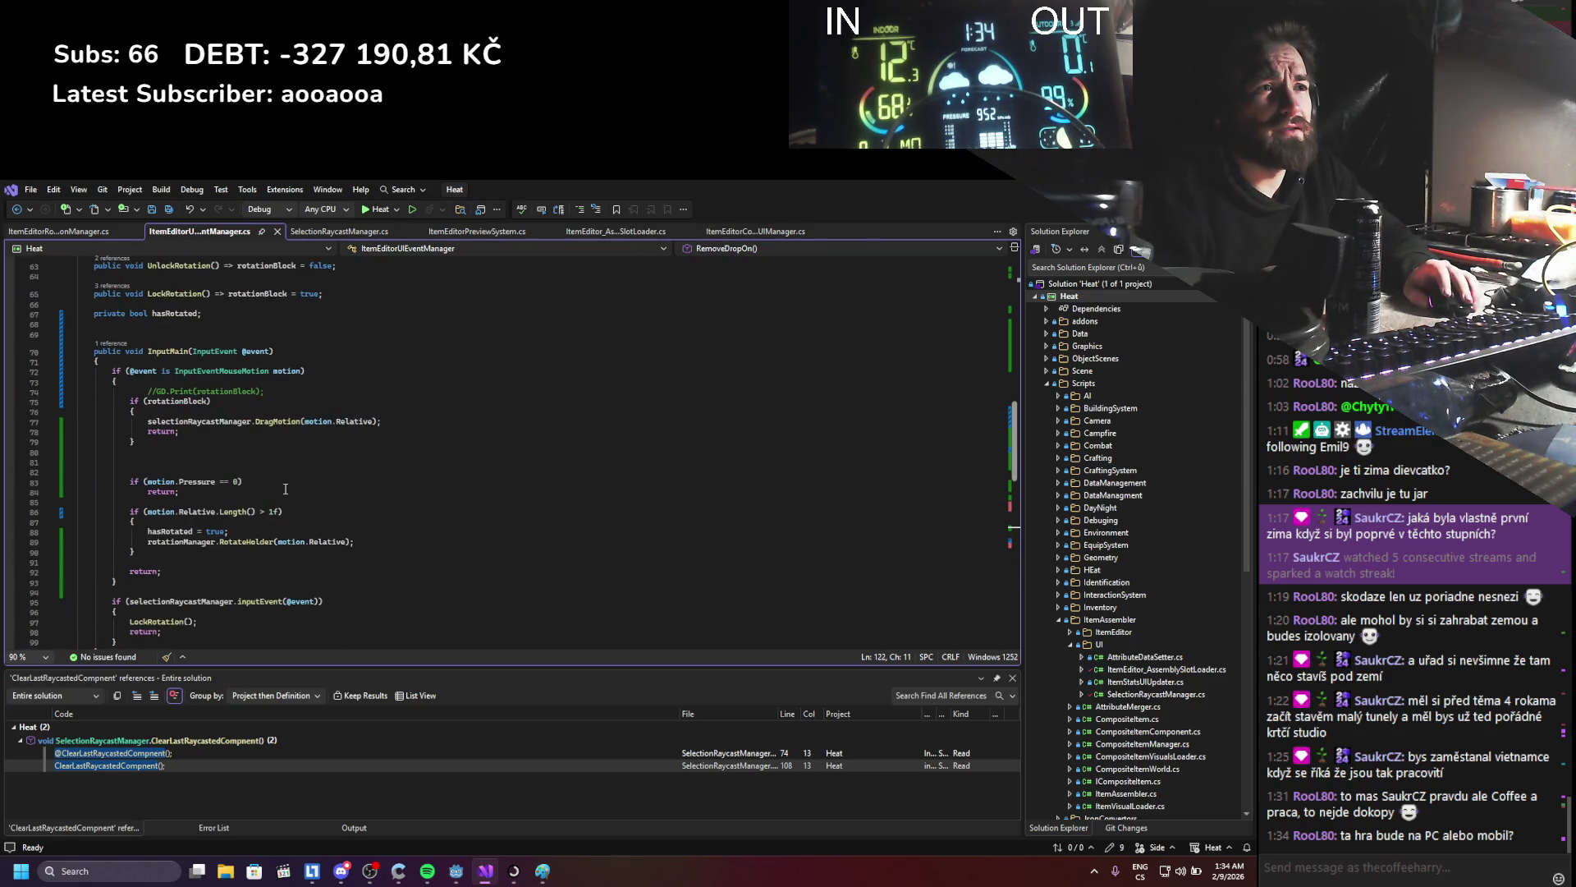
click(274, 512)
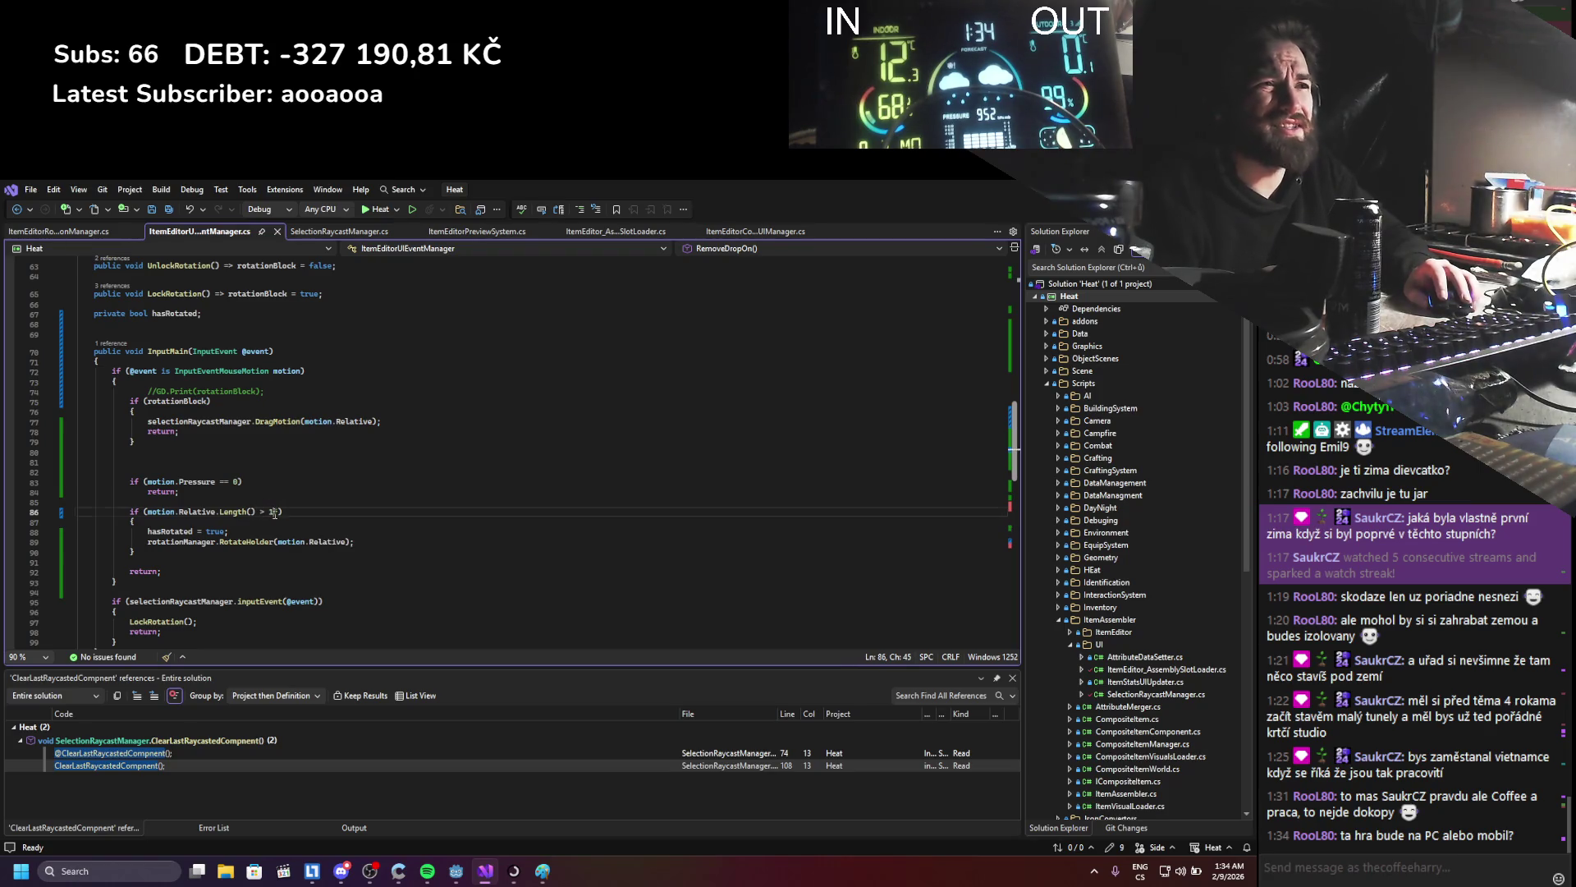
key(BackSpace)
text(0.5)
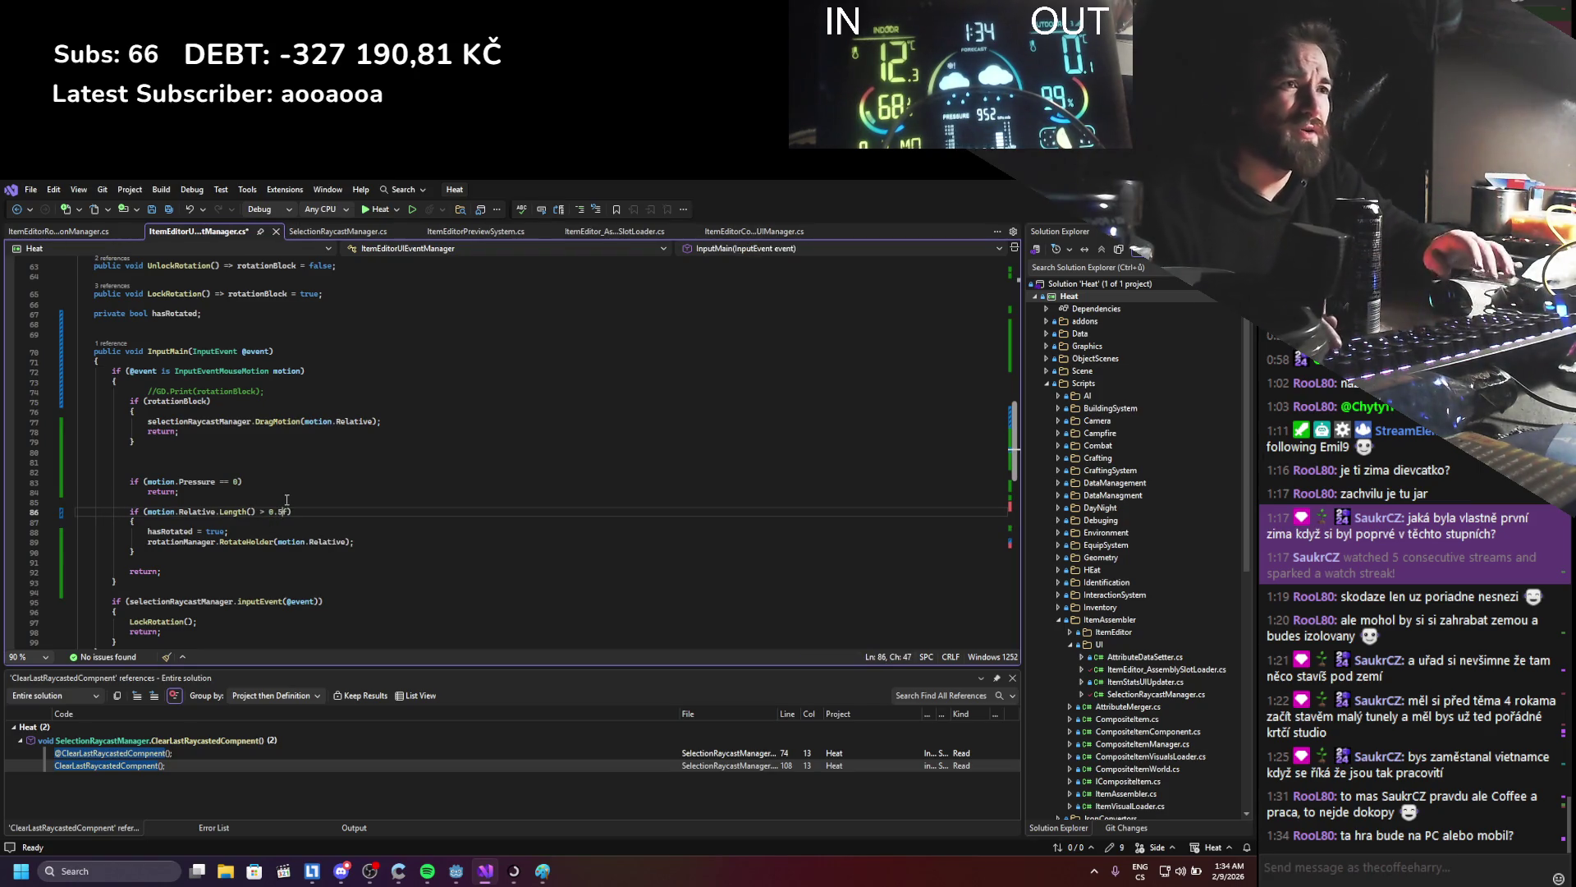
key(ctrl+s)
key(alt+Tab)
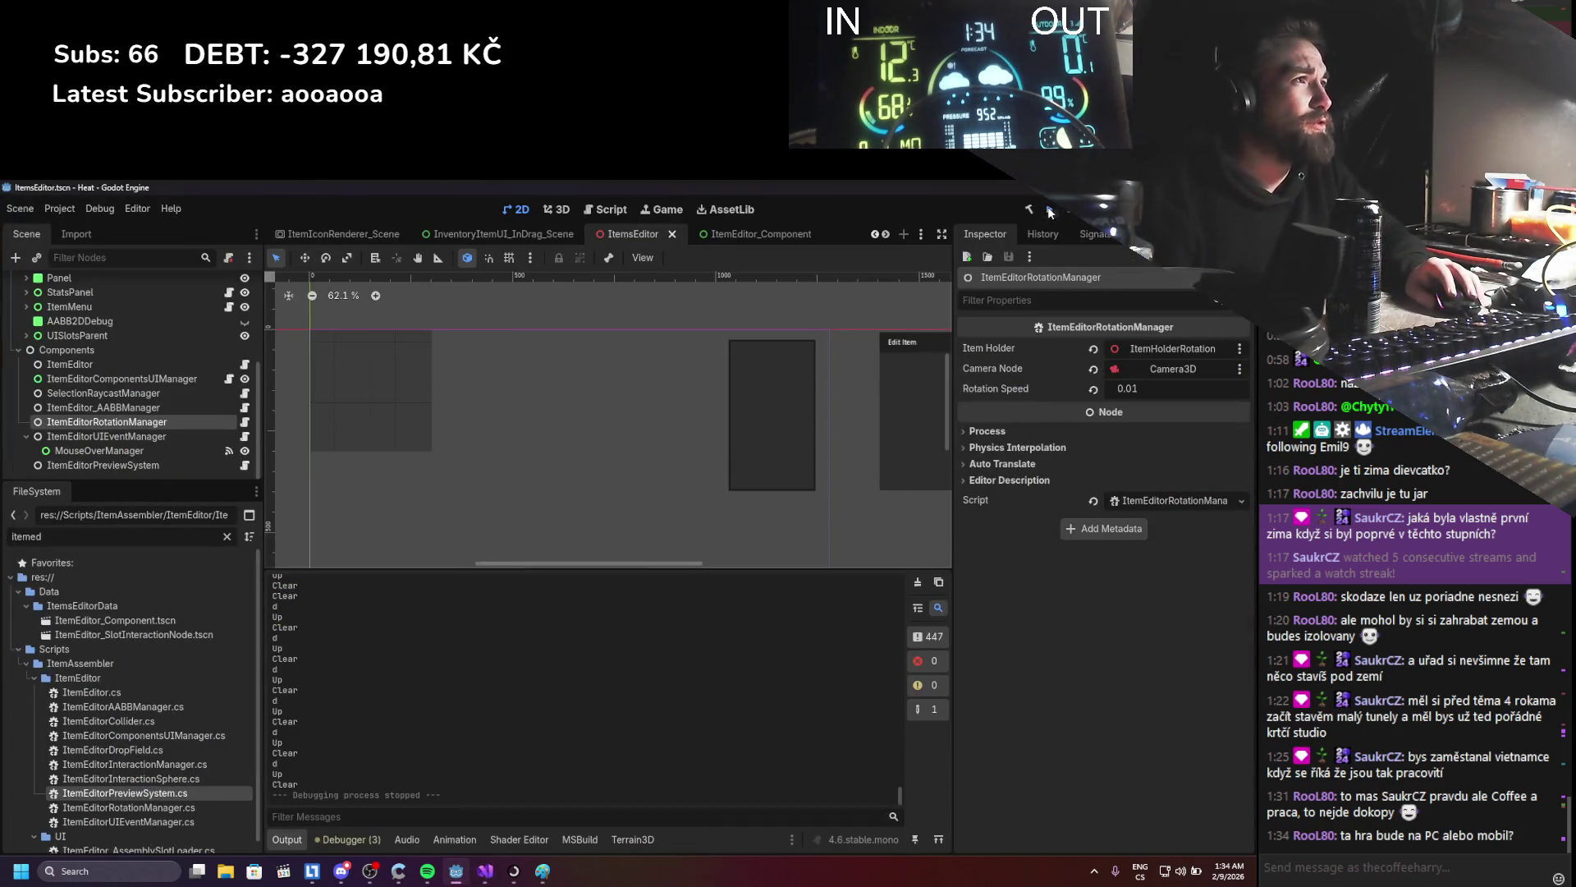
- Run the rebuilt game, attach the ring part onto the stick, then close it and view debugger errors
key(F5)
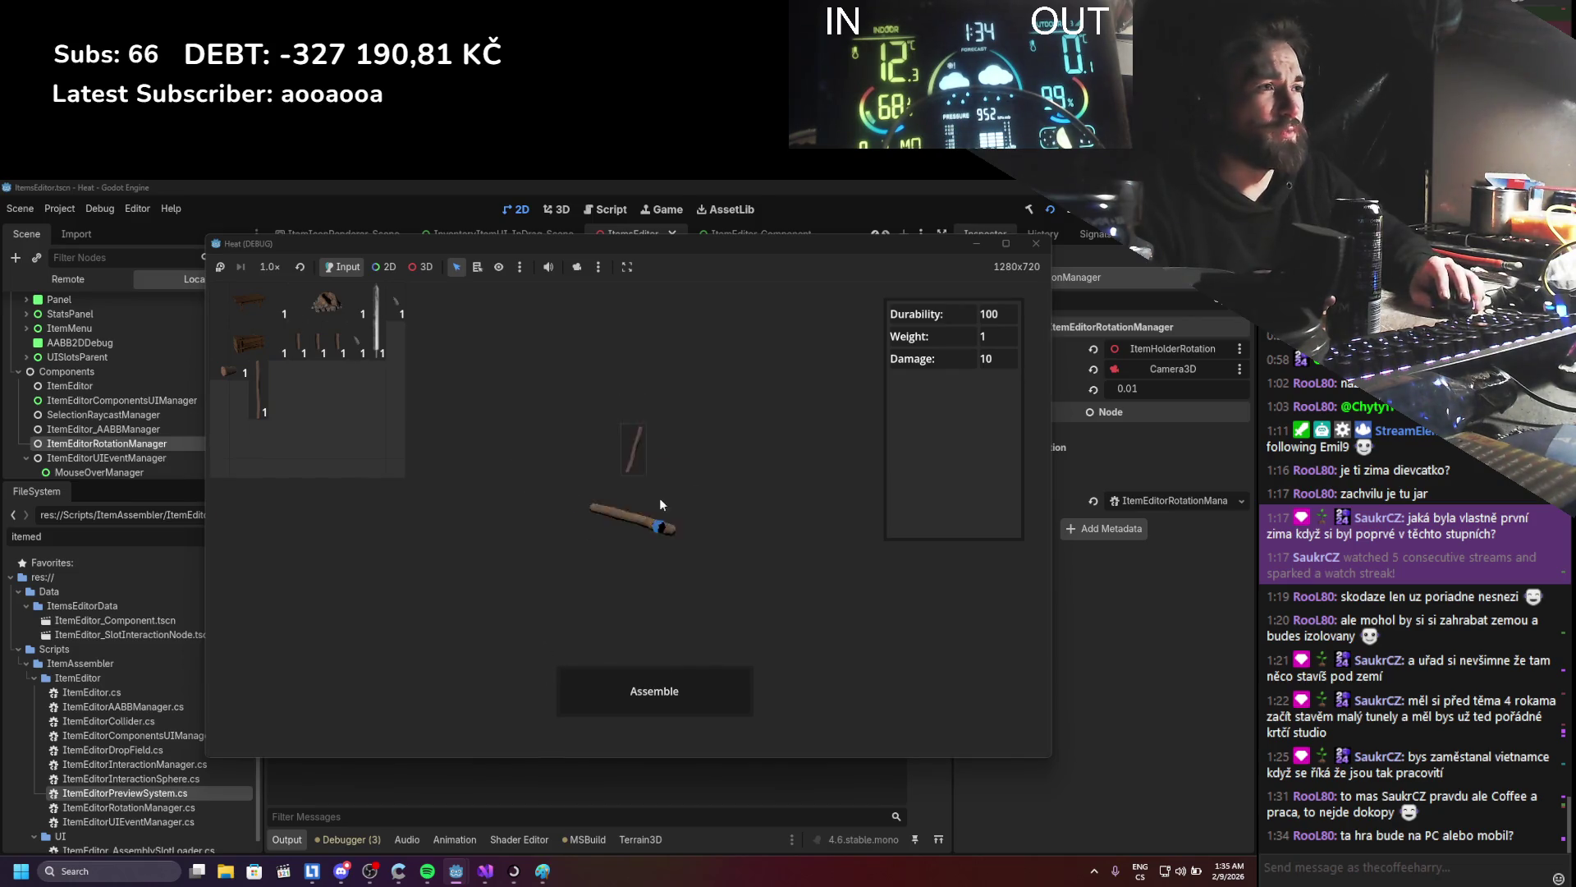
mouse_move(658, 473)
mouse_down()
mouse_move(638, 476)
mouse_move(628, 528)
mouse_up()
click(628, 525)
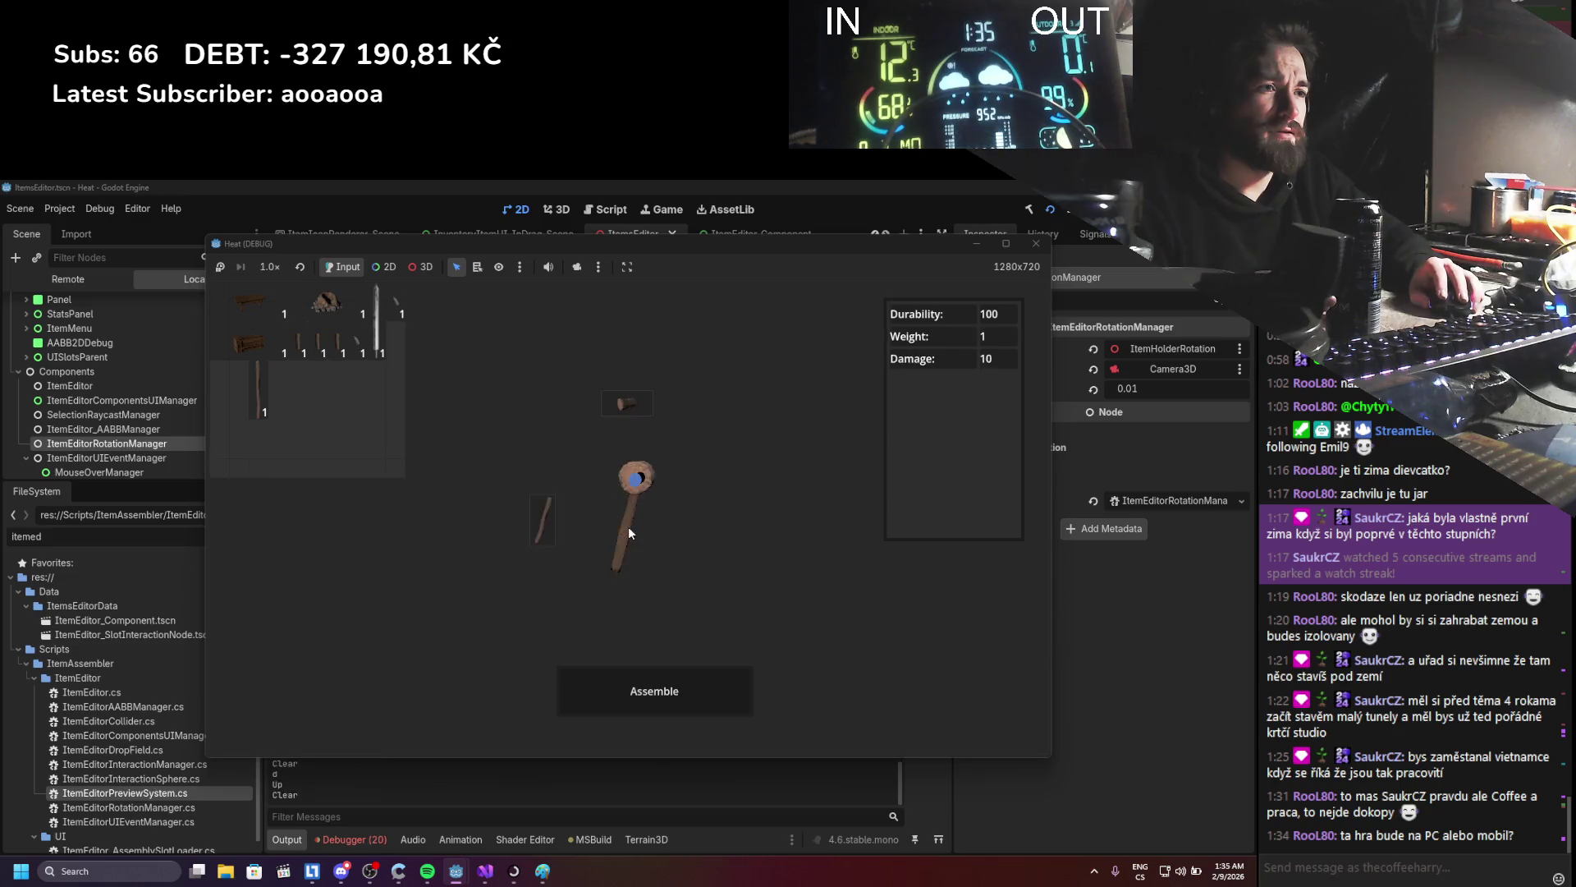
click(1036, 243)
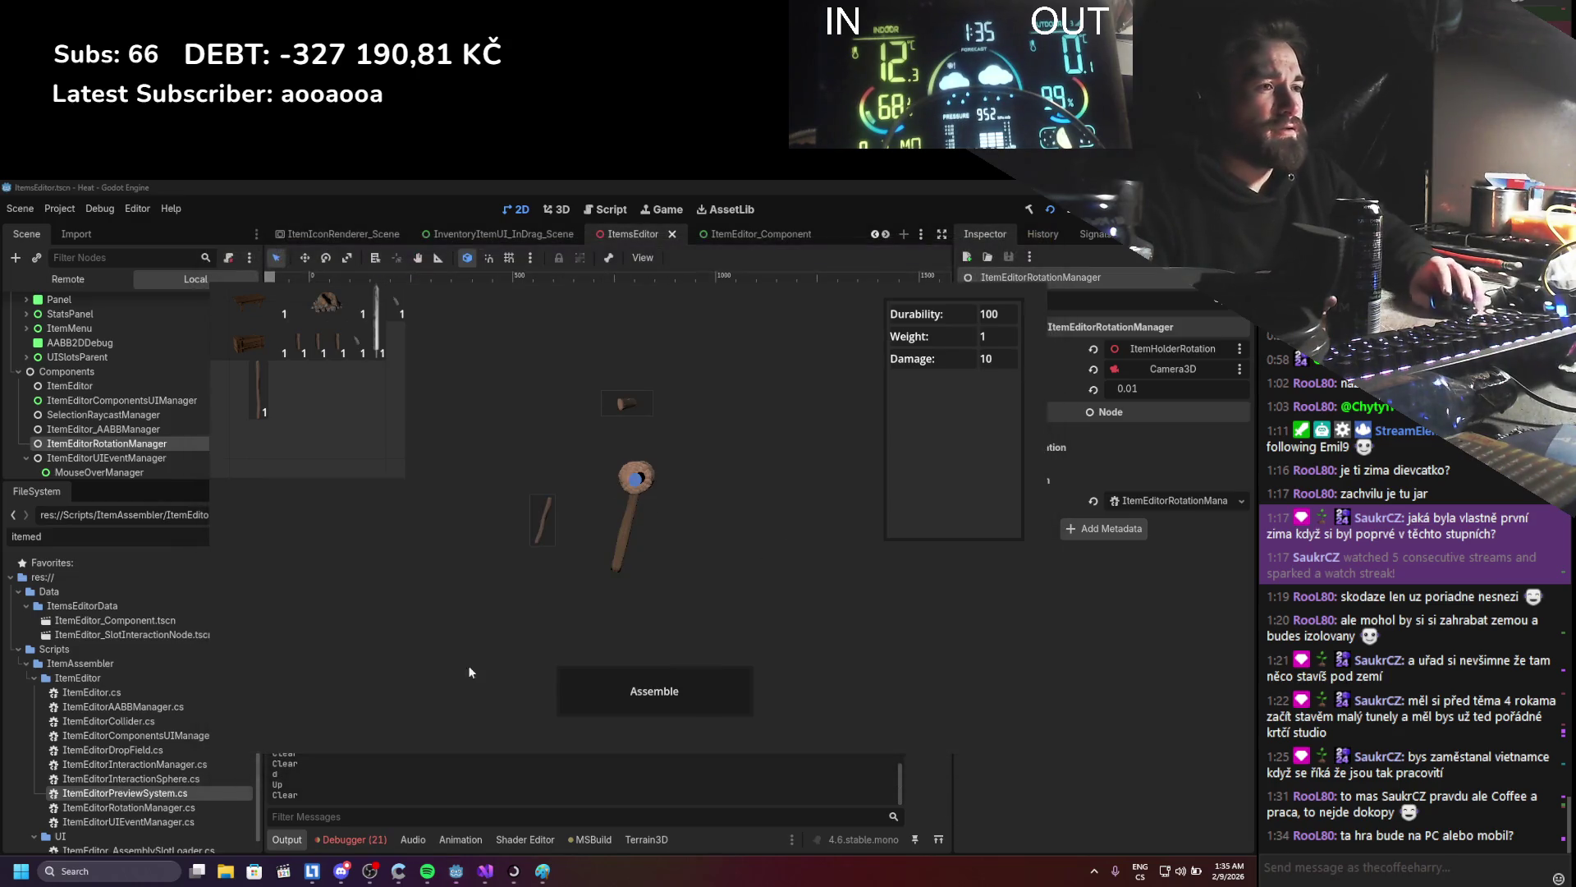
click(355, 839)
- Expand an ObjectDisposedException stack trace pointing at RemovePreview line 121 and compare it with the code
mouse_move(410, 798)
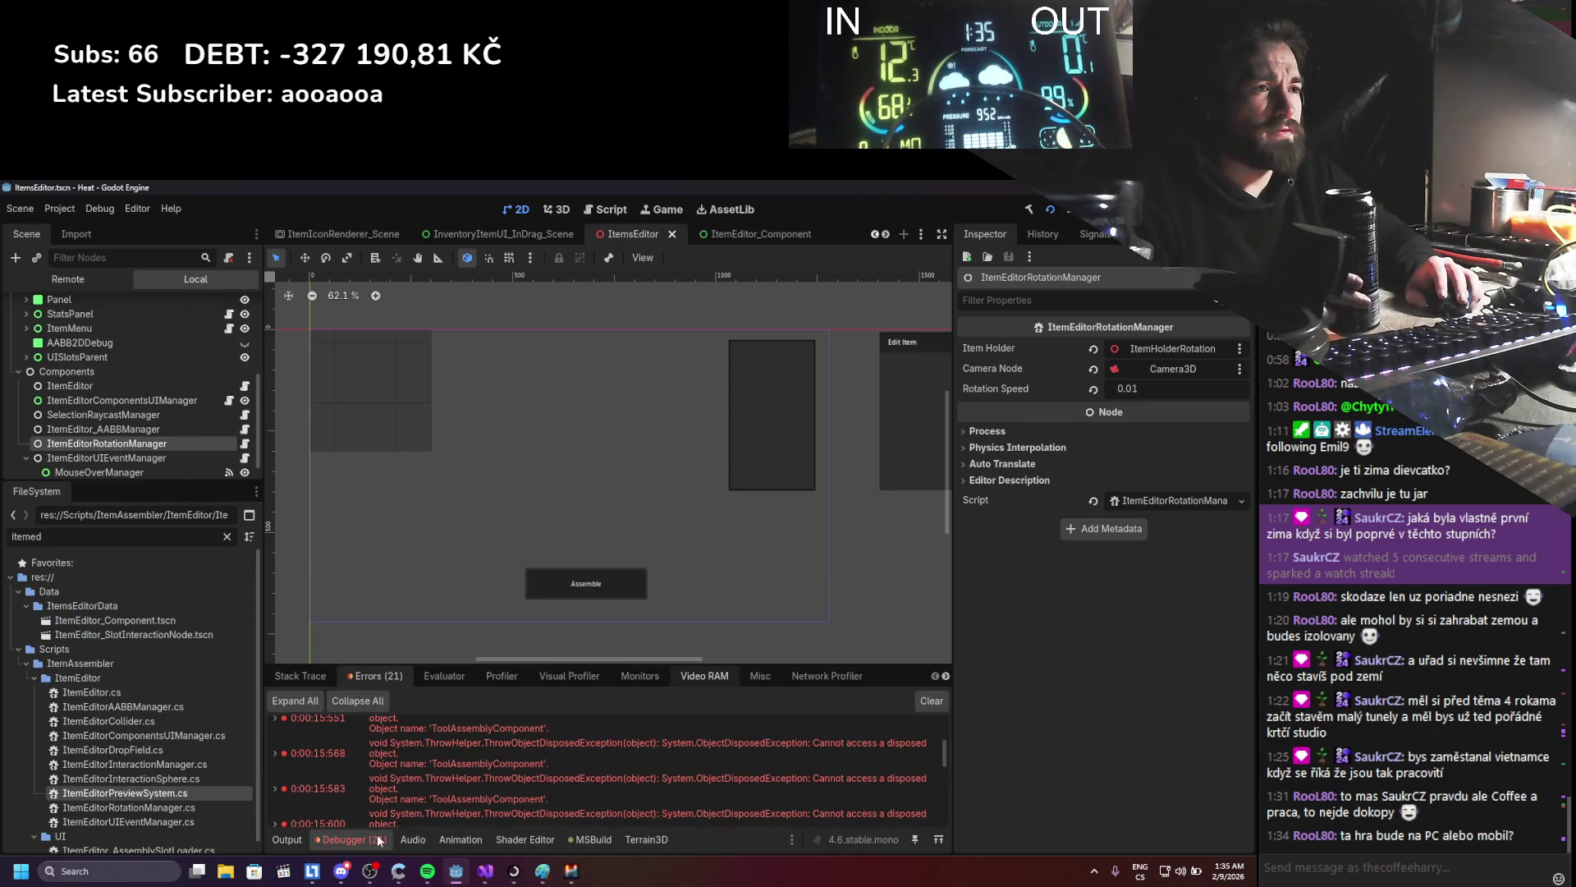
mouse_move(433, 762)
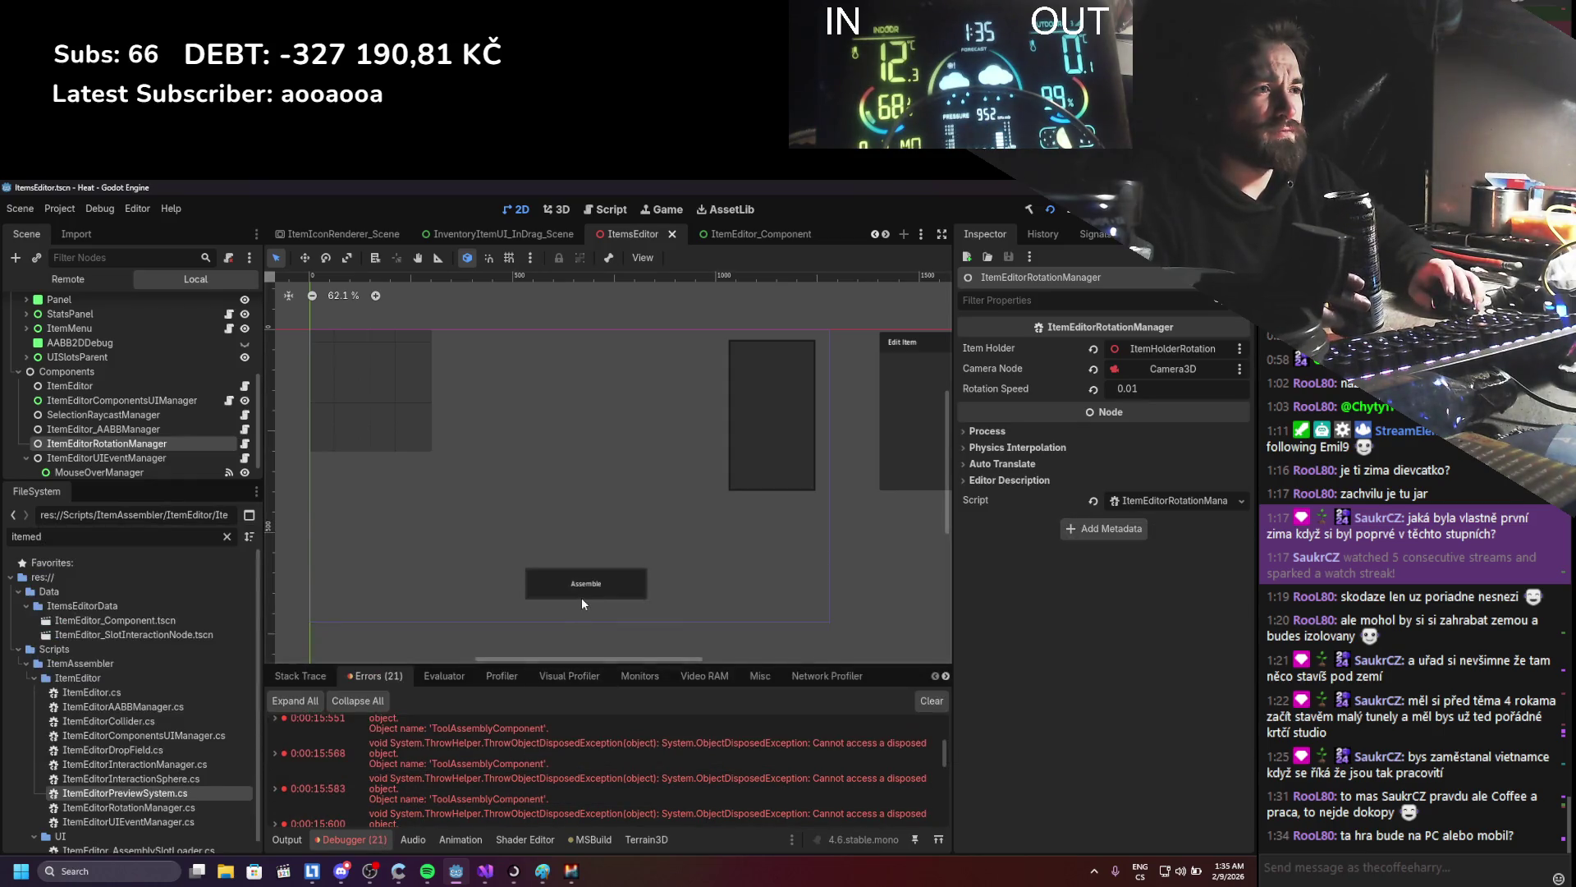
click(466, 747)
scroll(456, 767, down, 3)
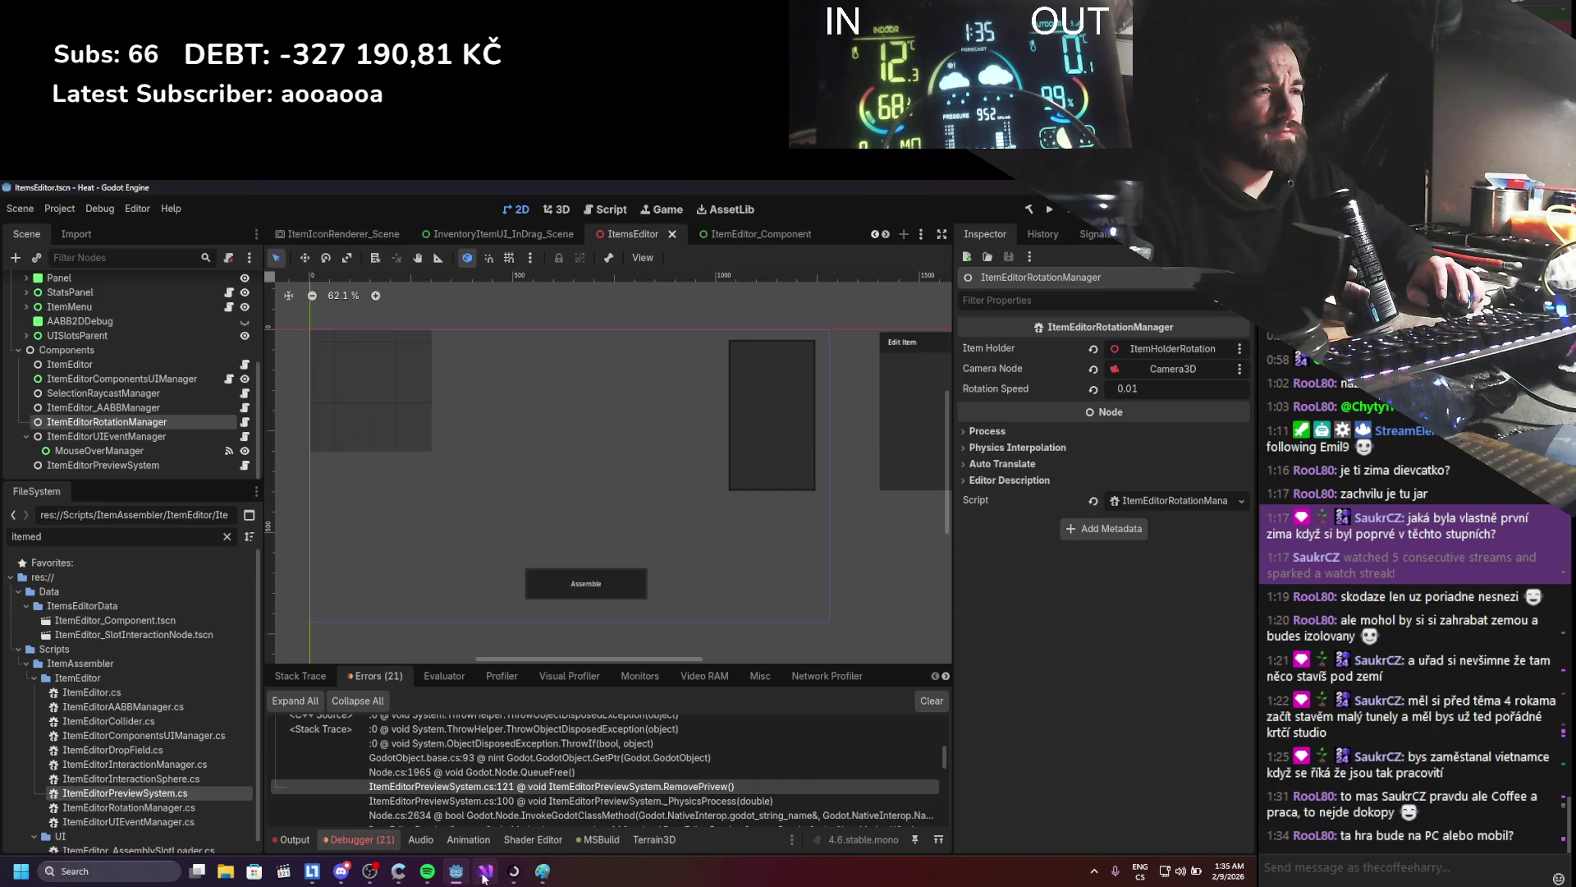
key(alt+Tab)
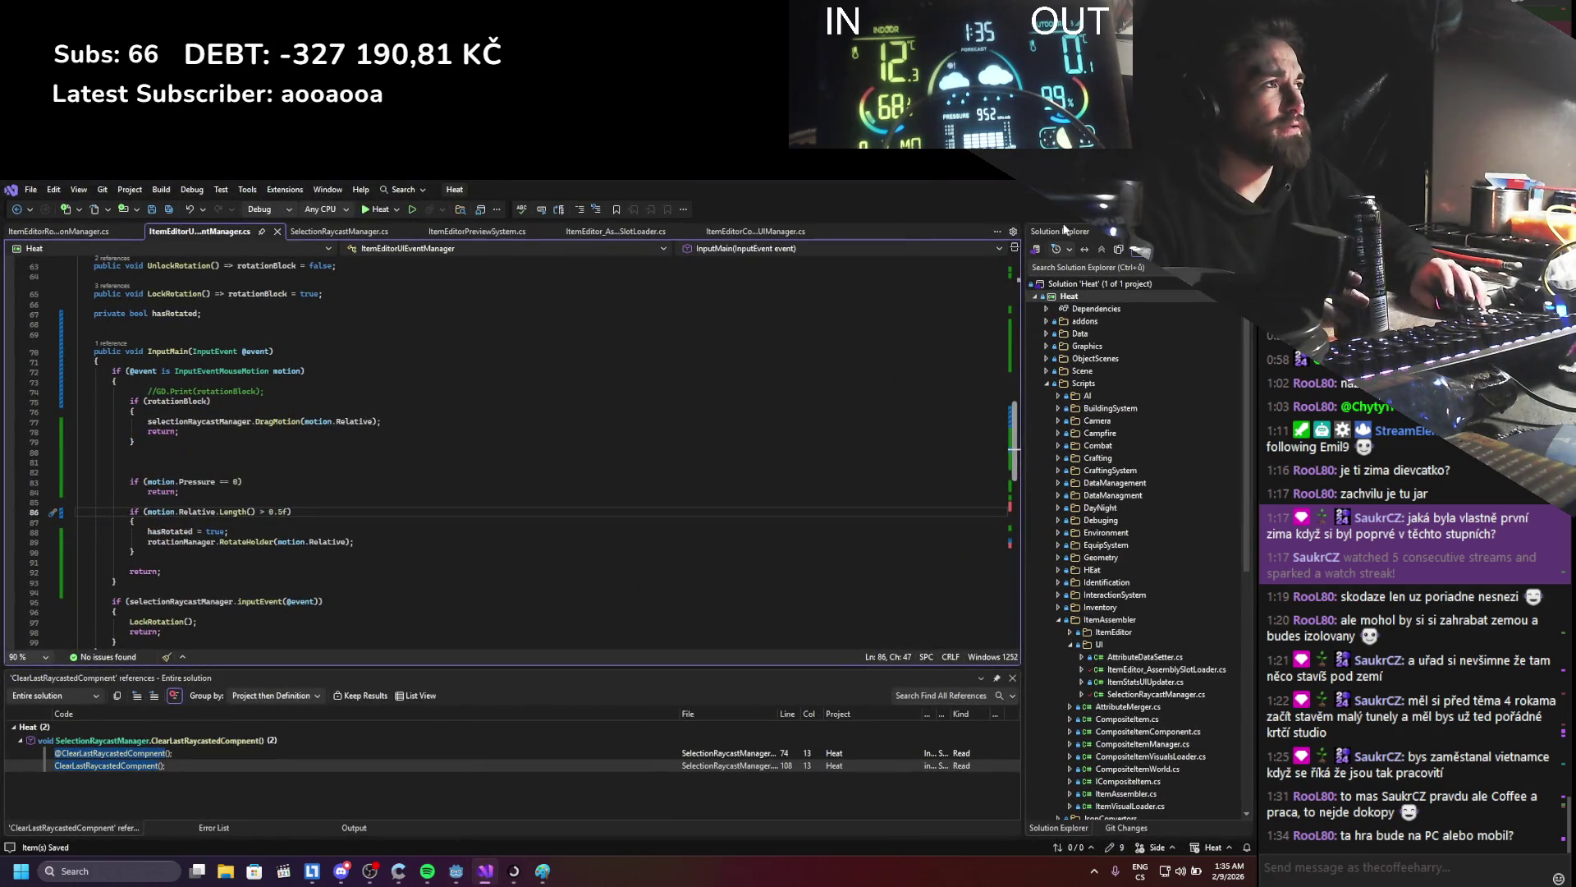
key(alt+Tab)
scroll(385, 731, down, 2)
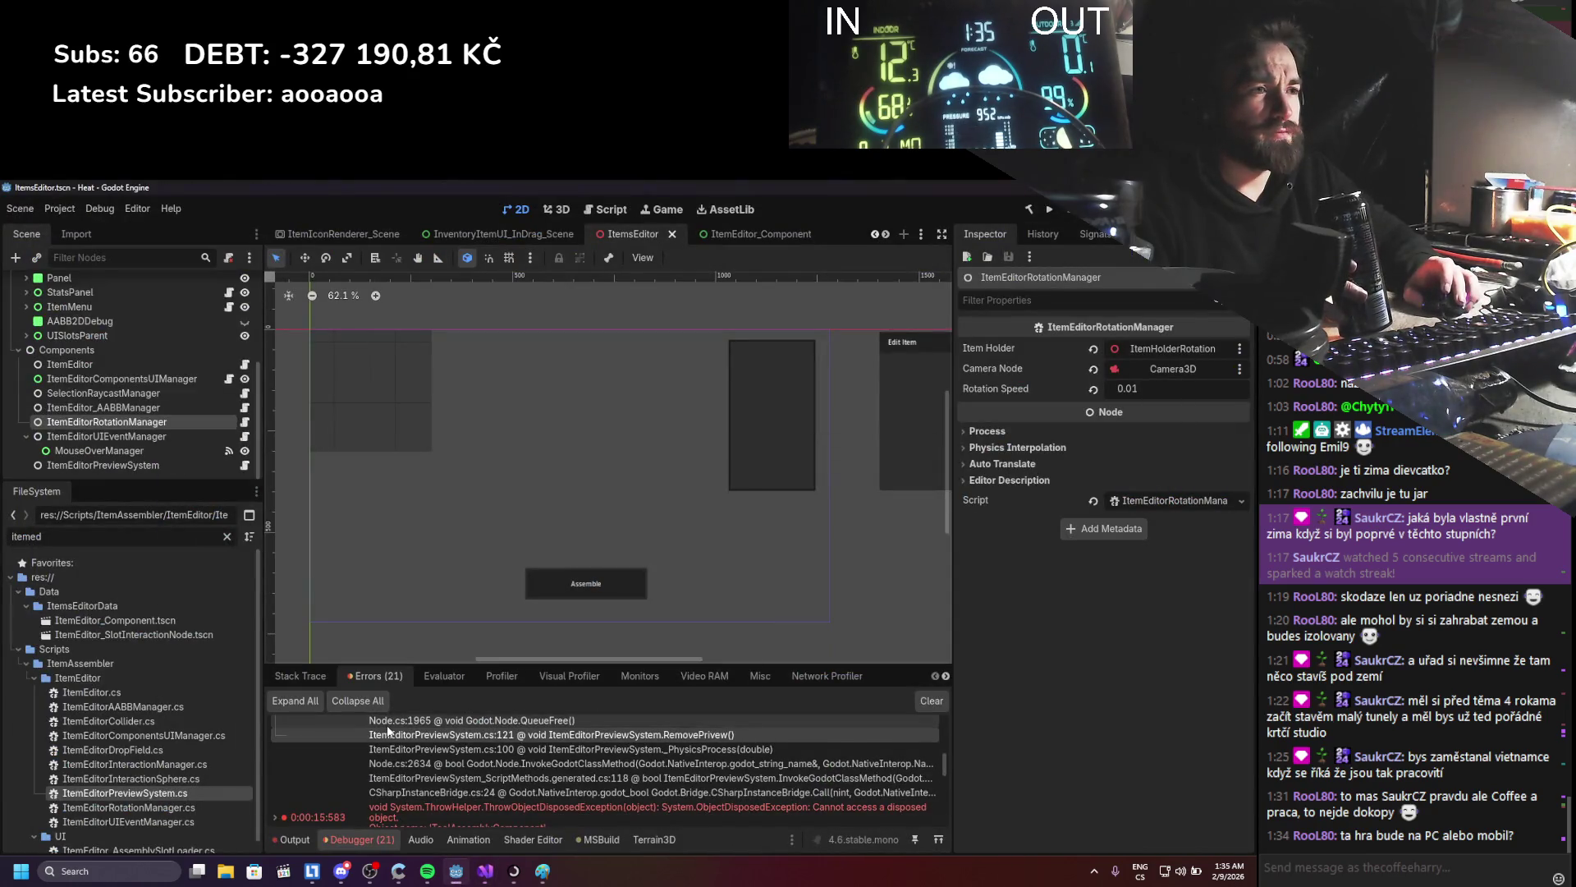
scroll(499, 791, down, 1)
scroll(499, 791, up, 1)
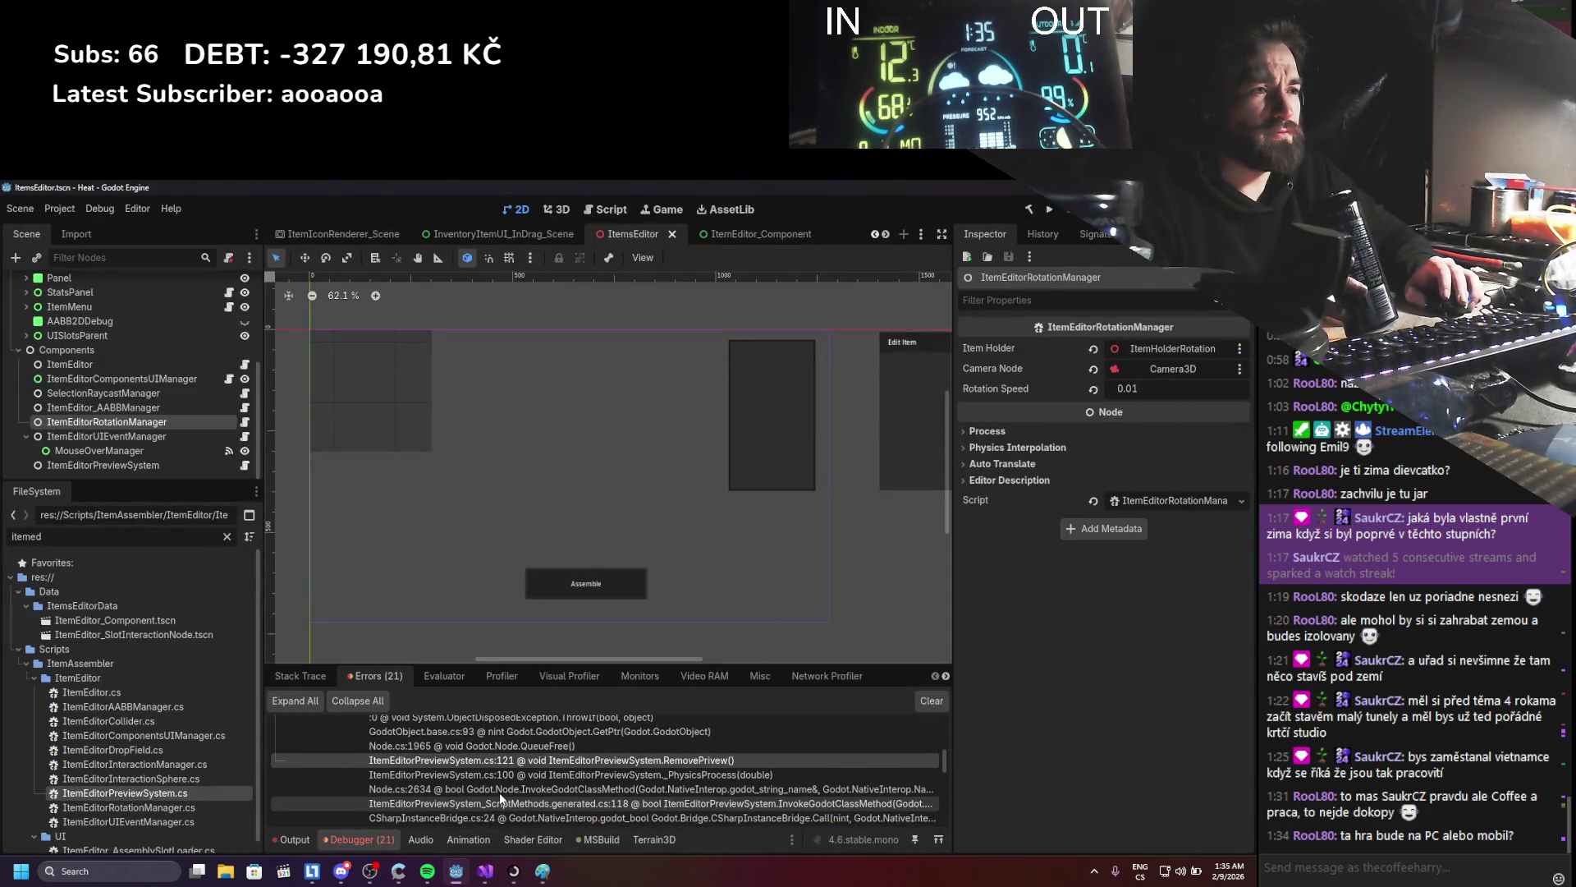
key(alt+Tab)
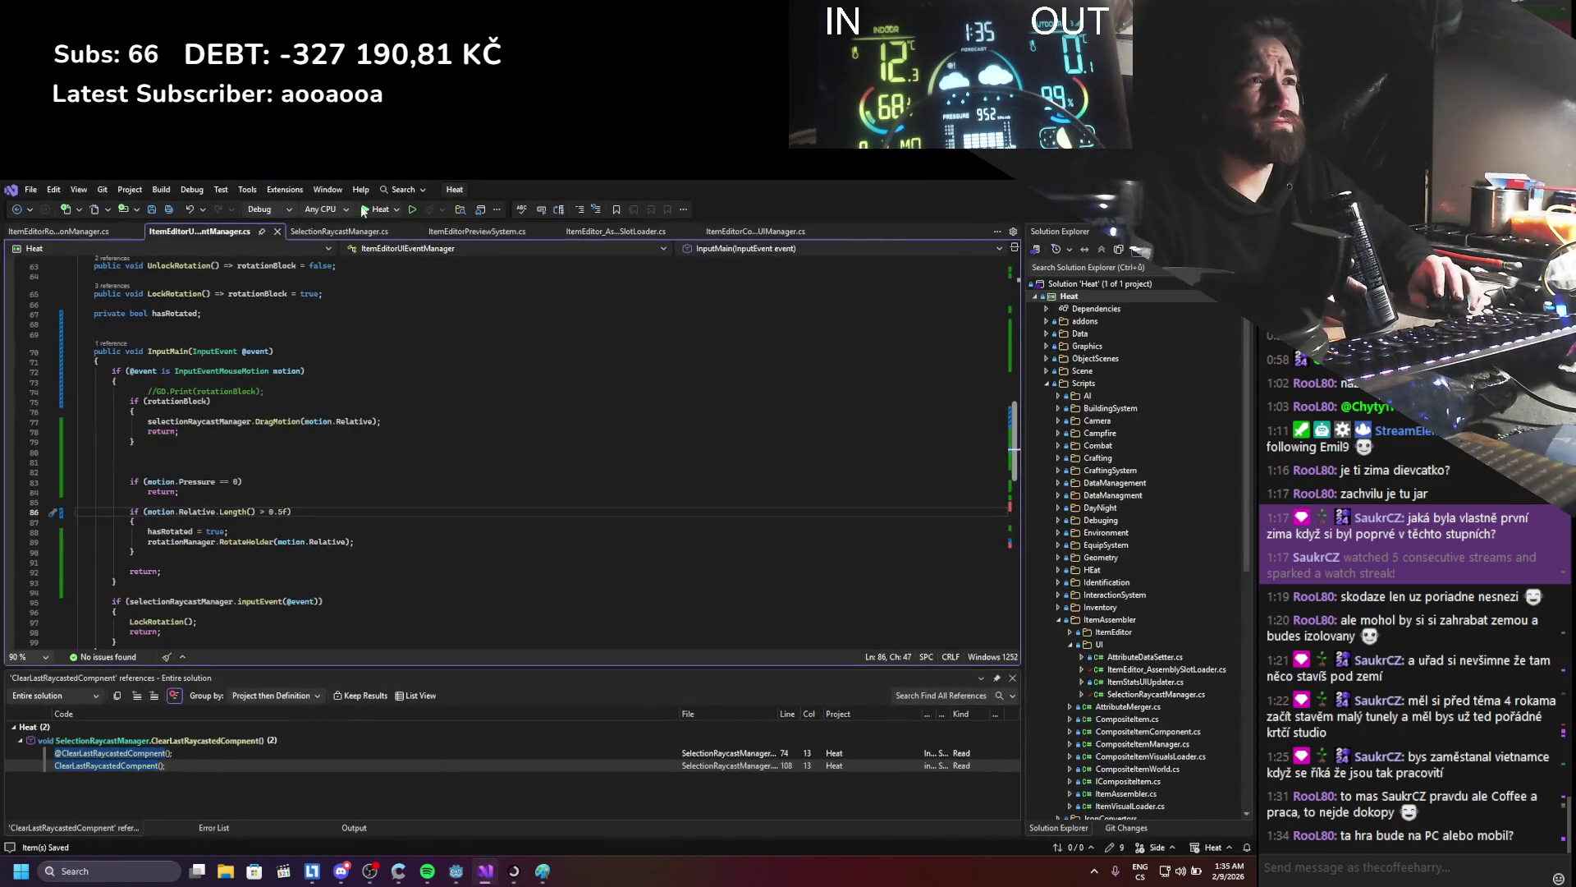
- View CreatePreview in ItemEditorPreviewSystem.cs, highlighting every existingPreview use, then return to Godot
click(491, 234)
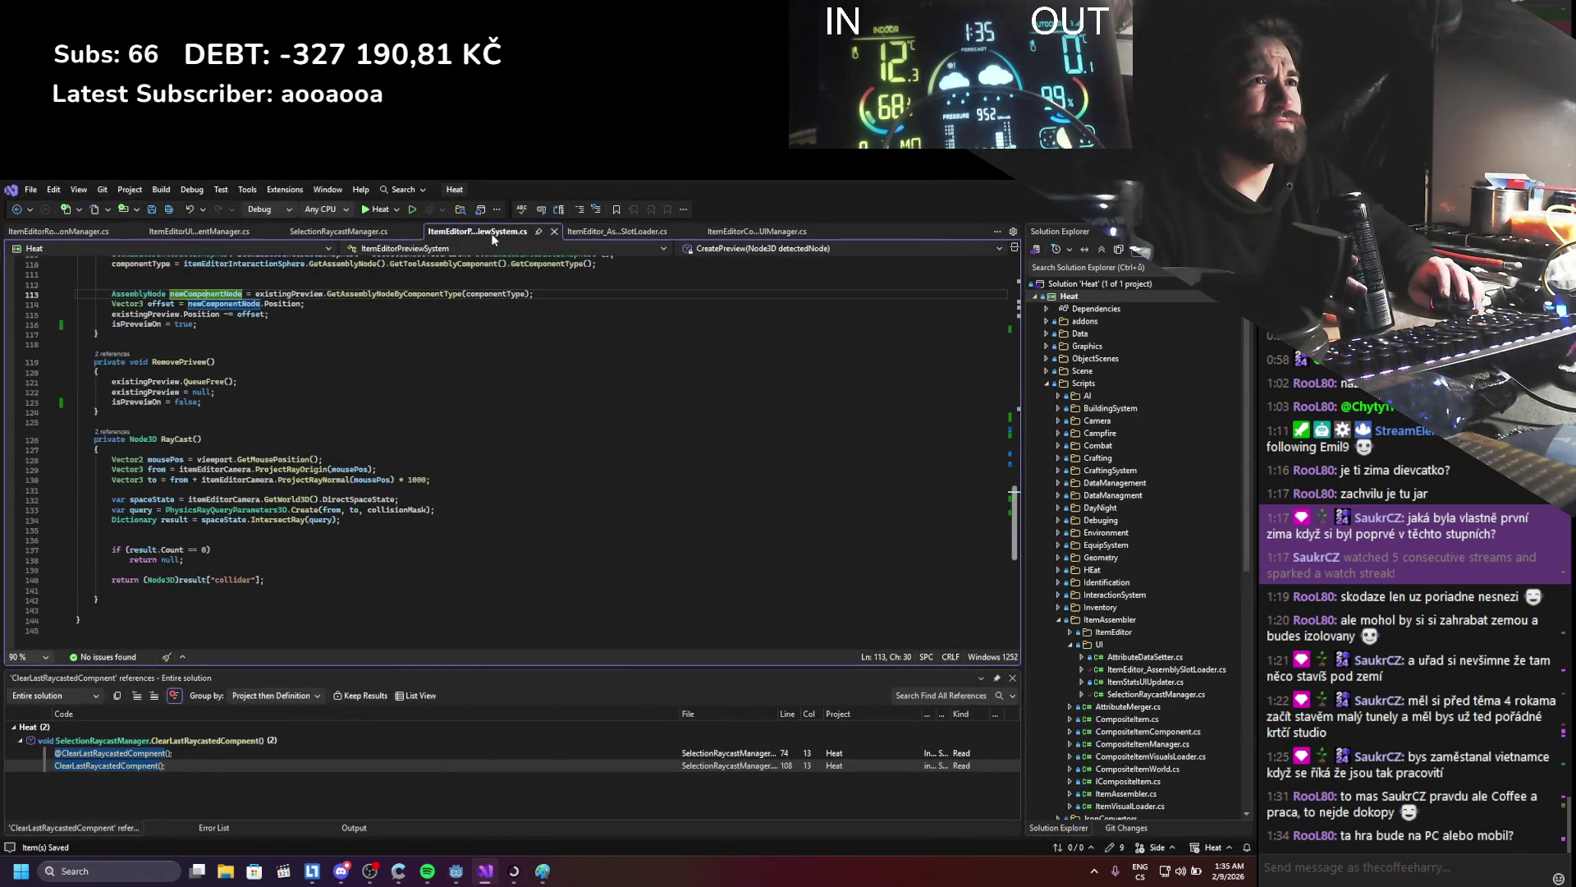
scroll(460, 367, up, 3)
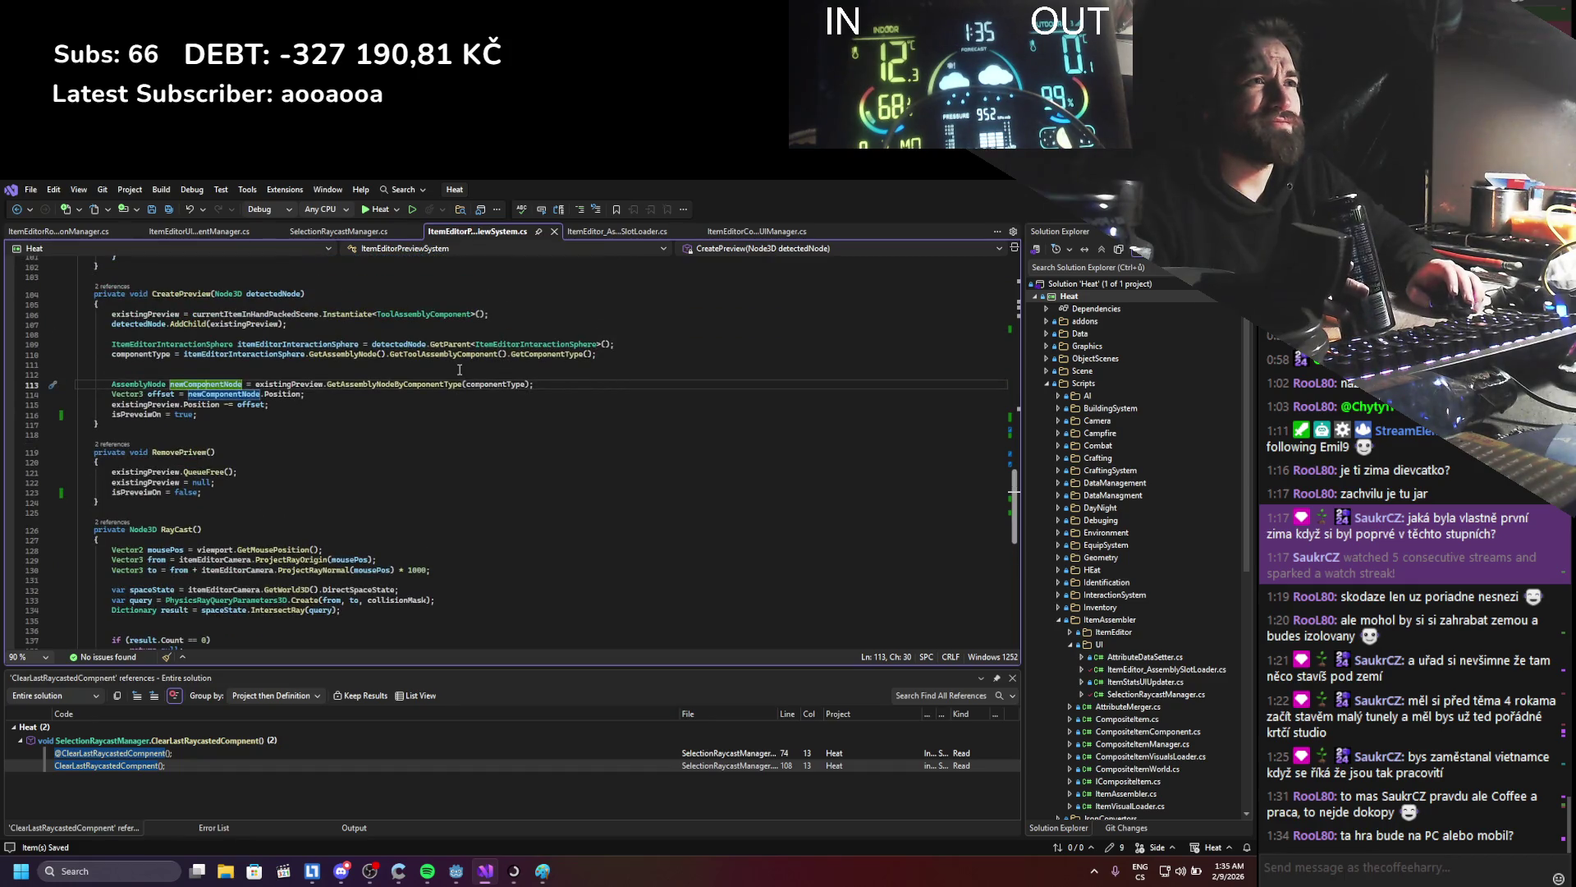
click(291, 383)
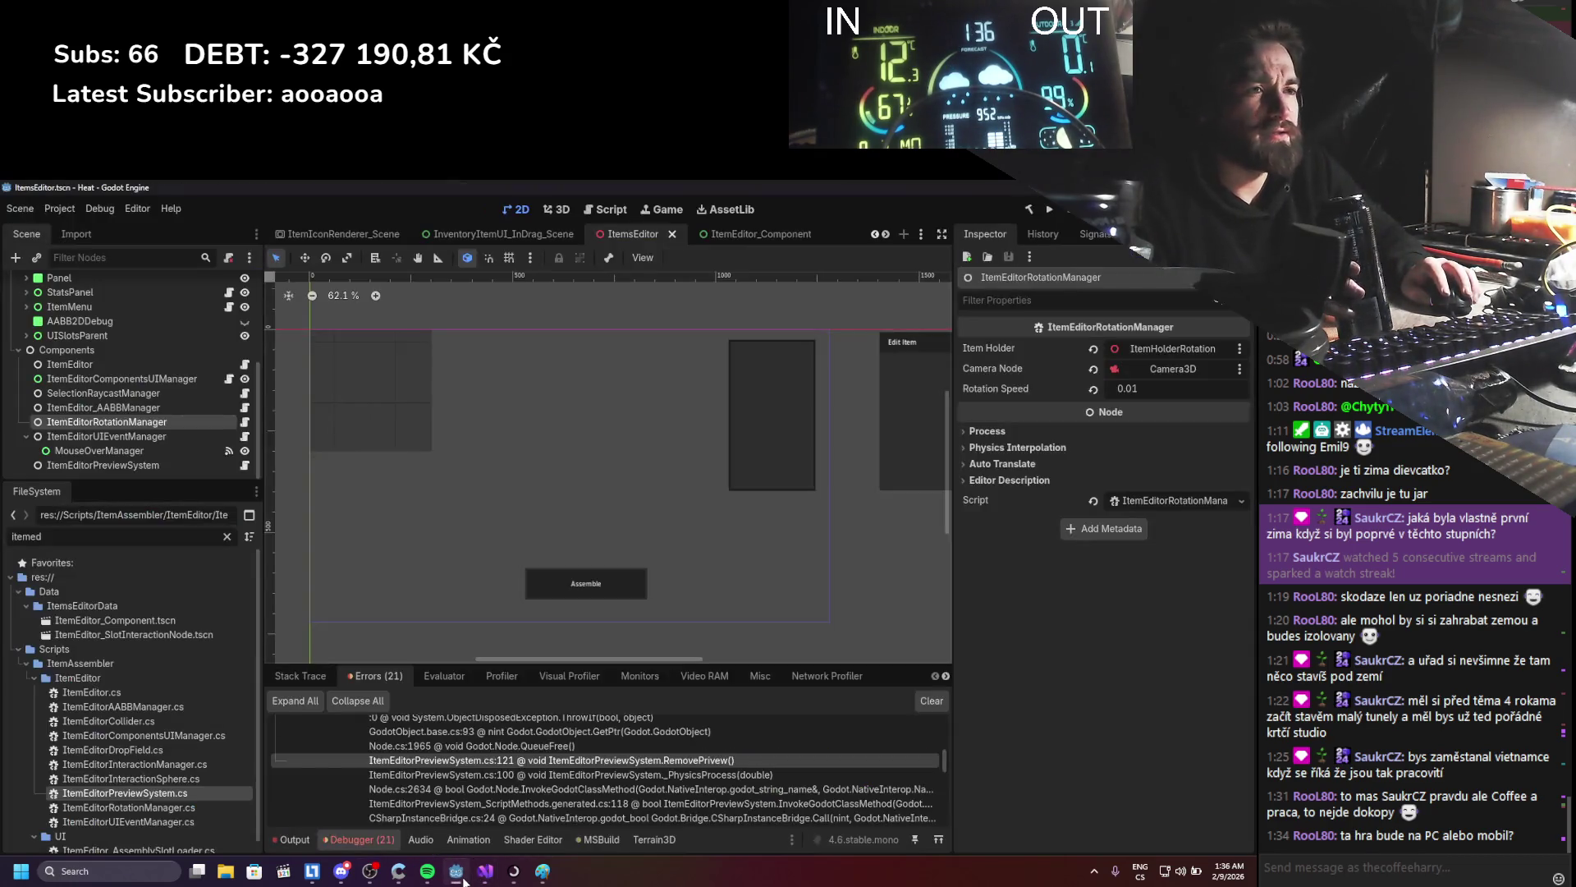
click(464, 881)
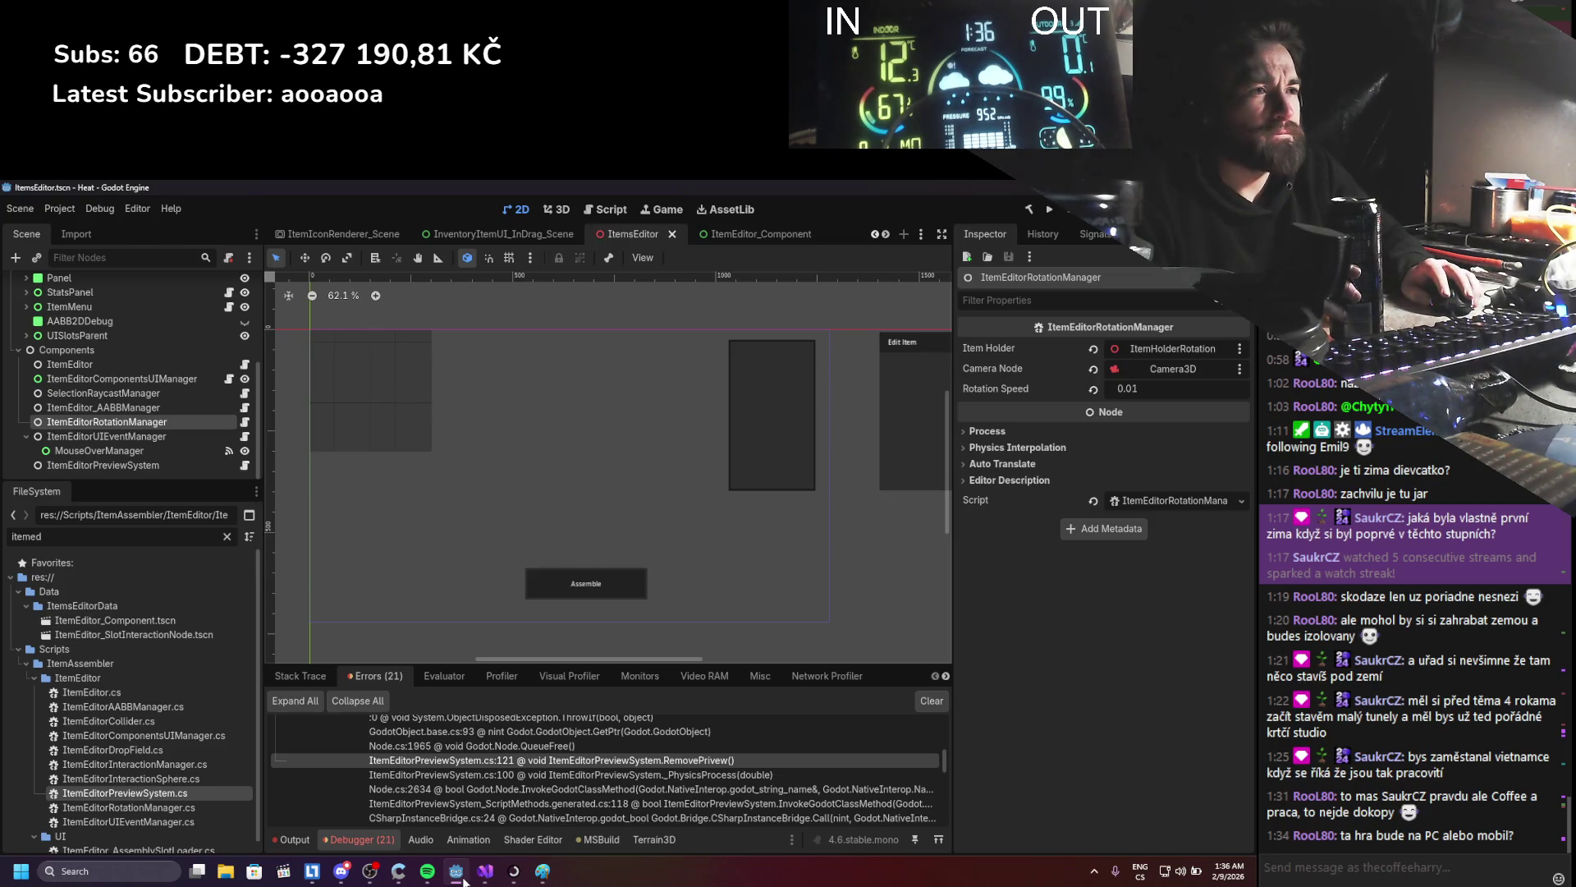
- Check the QueueFree line in RemovePreview in Visual Studio before returning to Godot
click(485, 871)
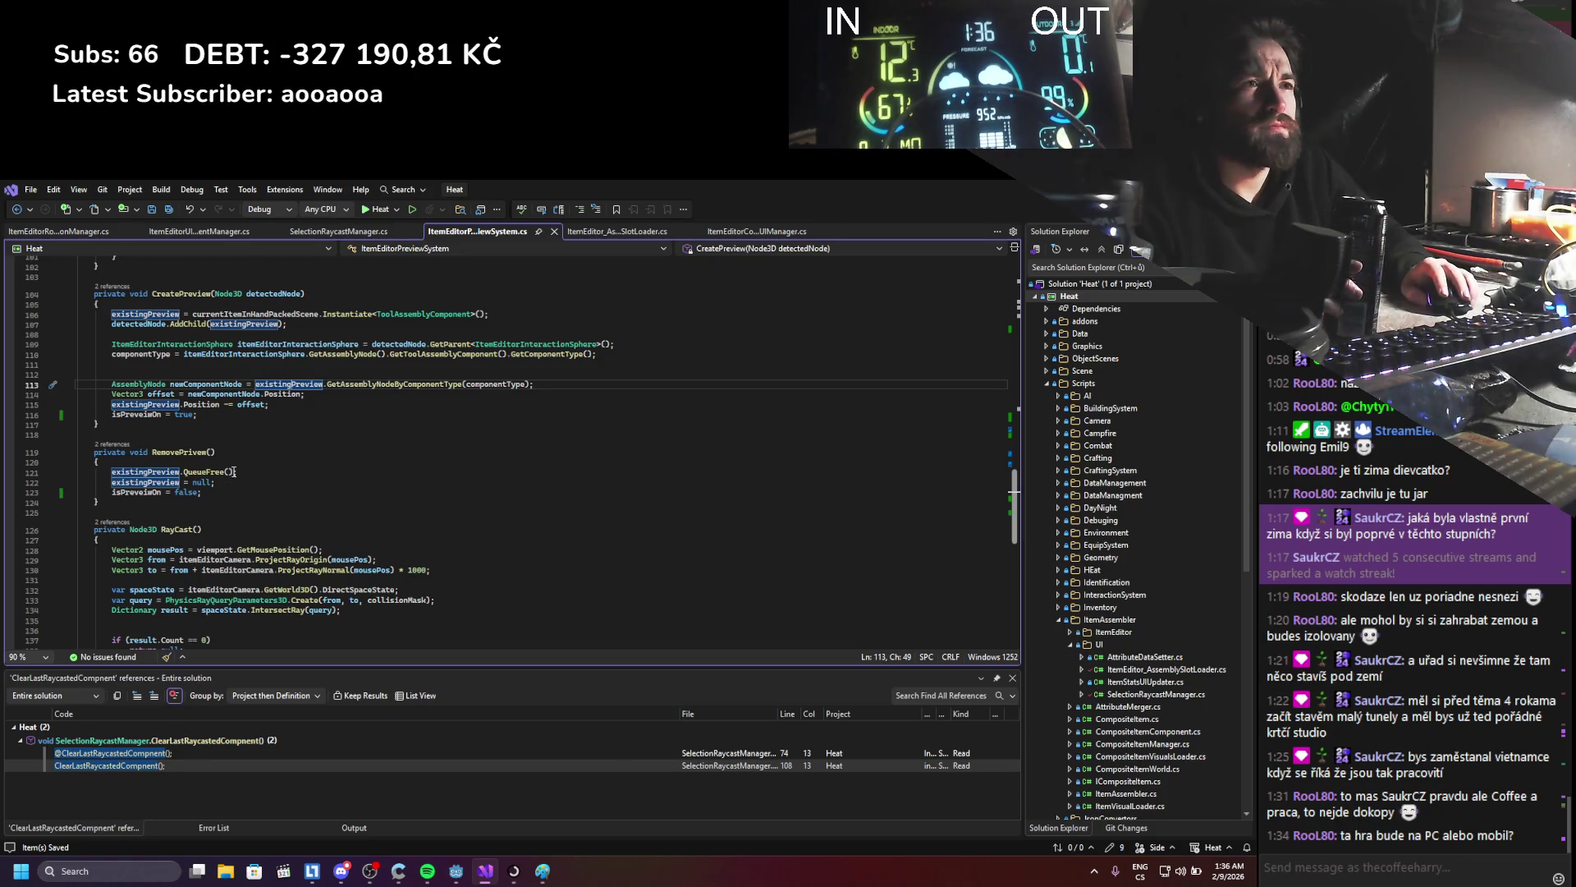
click(165, 471)
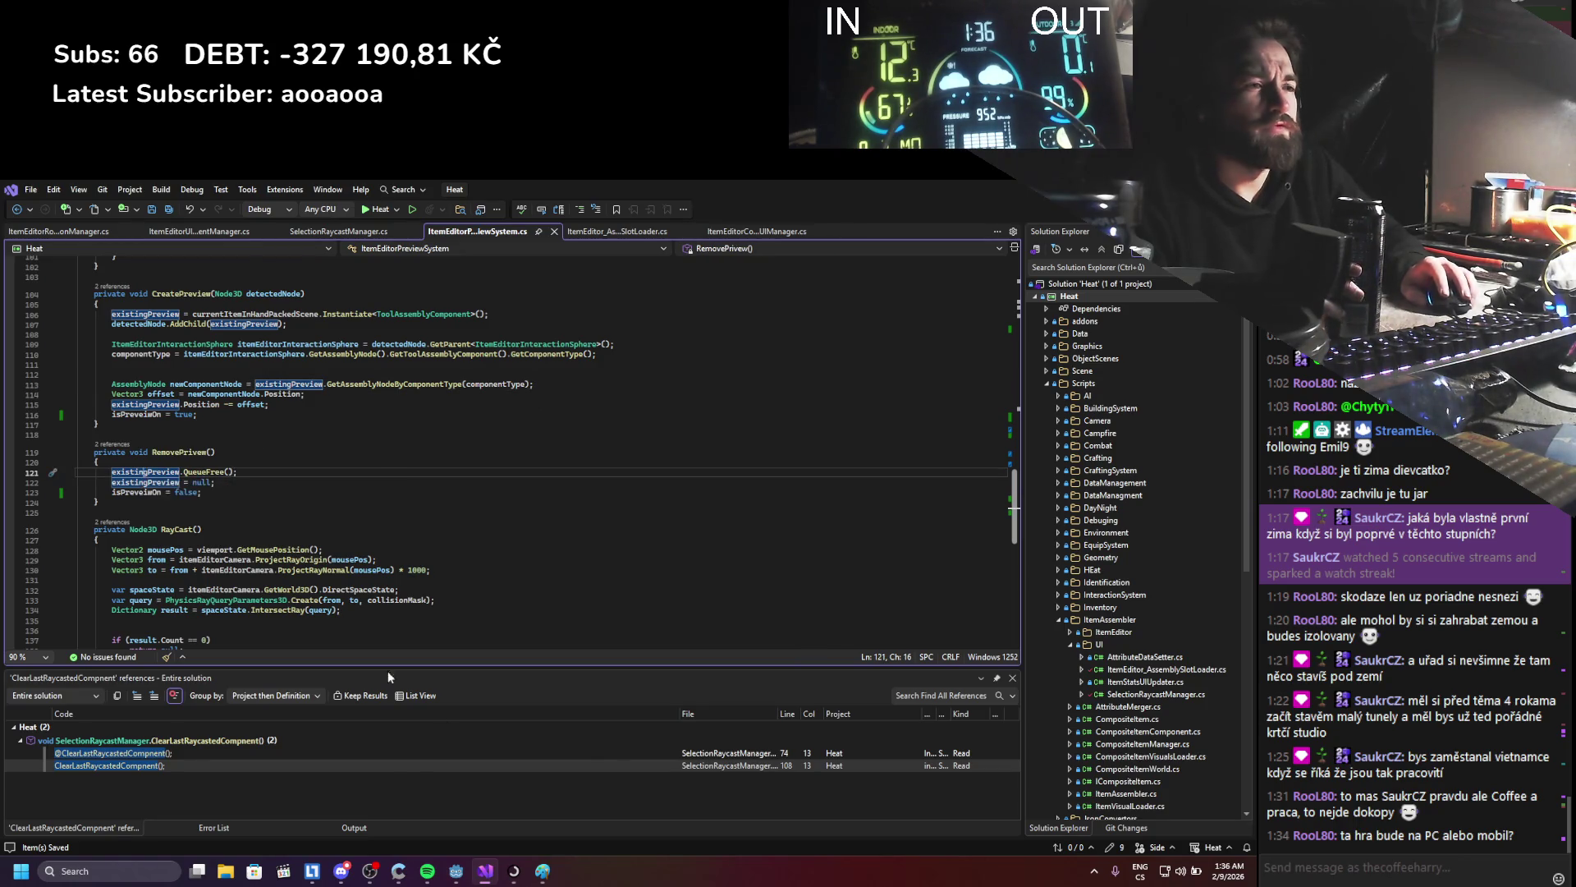
click(459, 869)
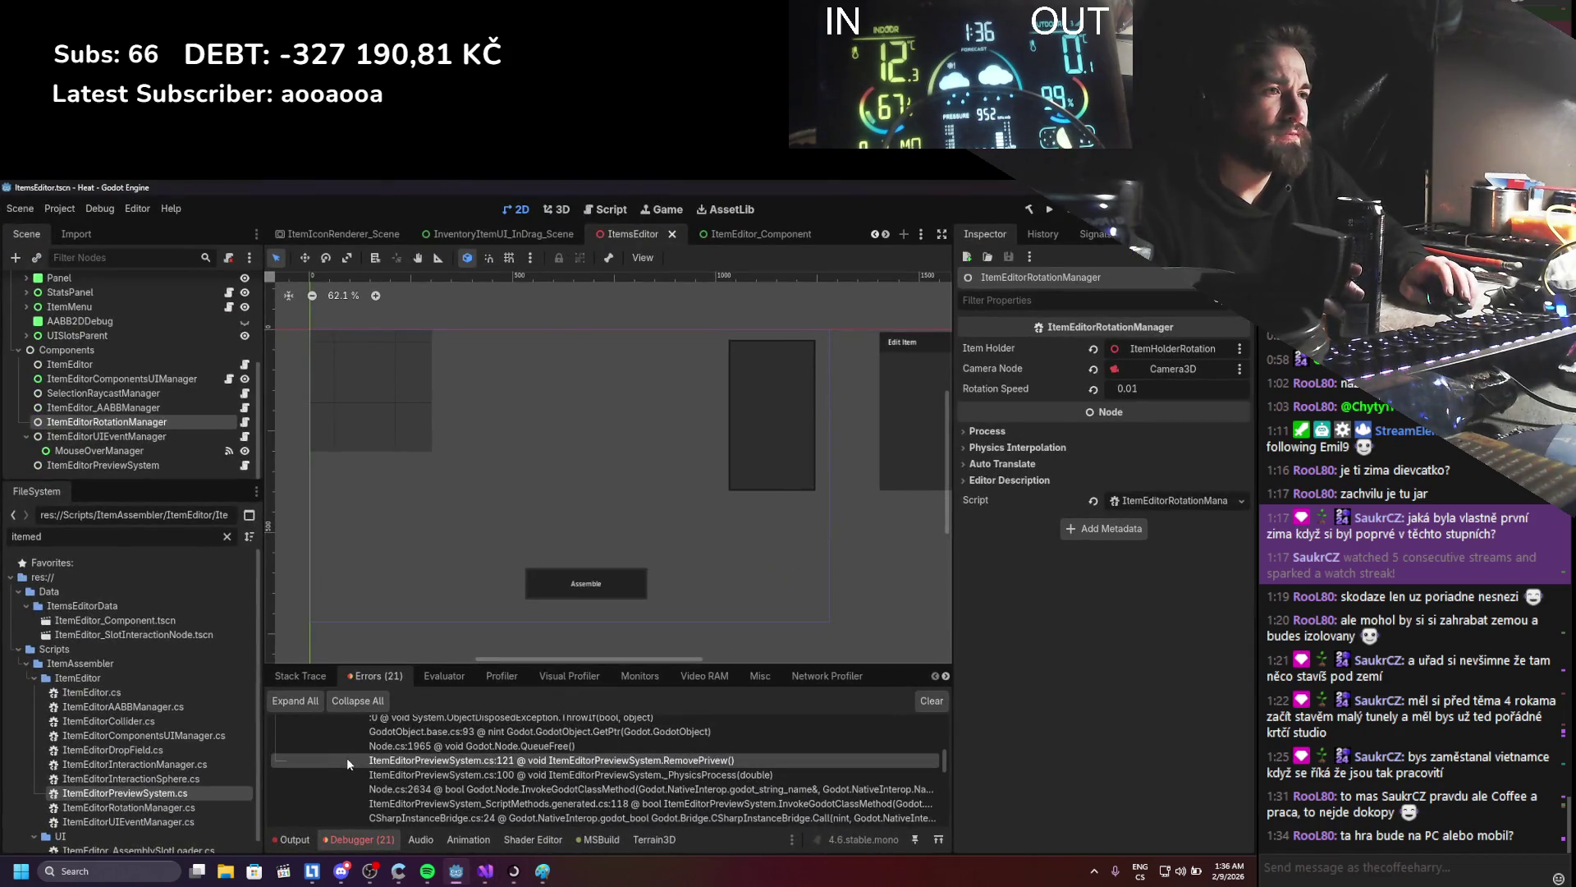
- Expand the 0:00:15:583 and 0:00:15:600 errors and jump to the failing line in code
scroll(346, 757, down, 4)
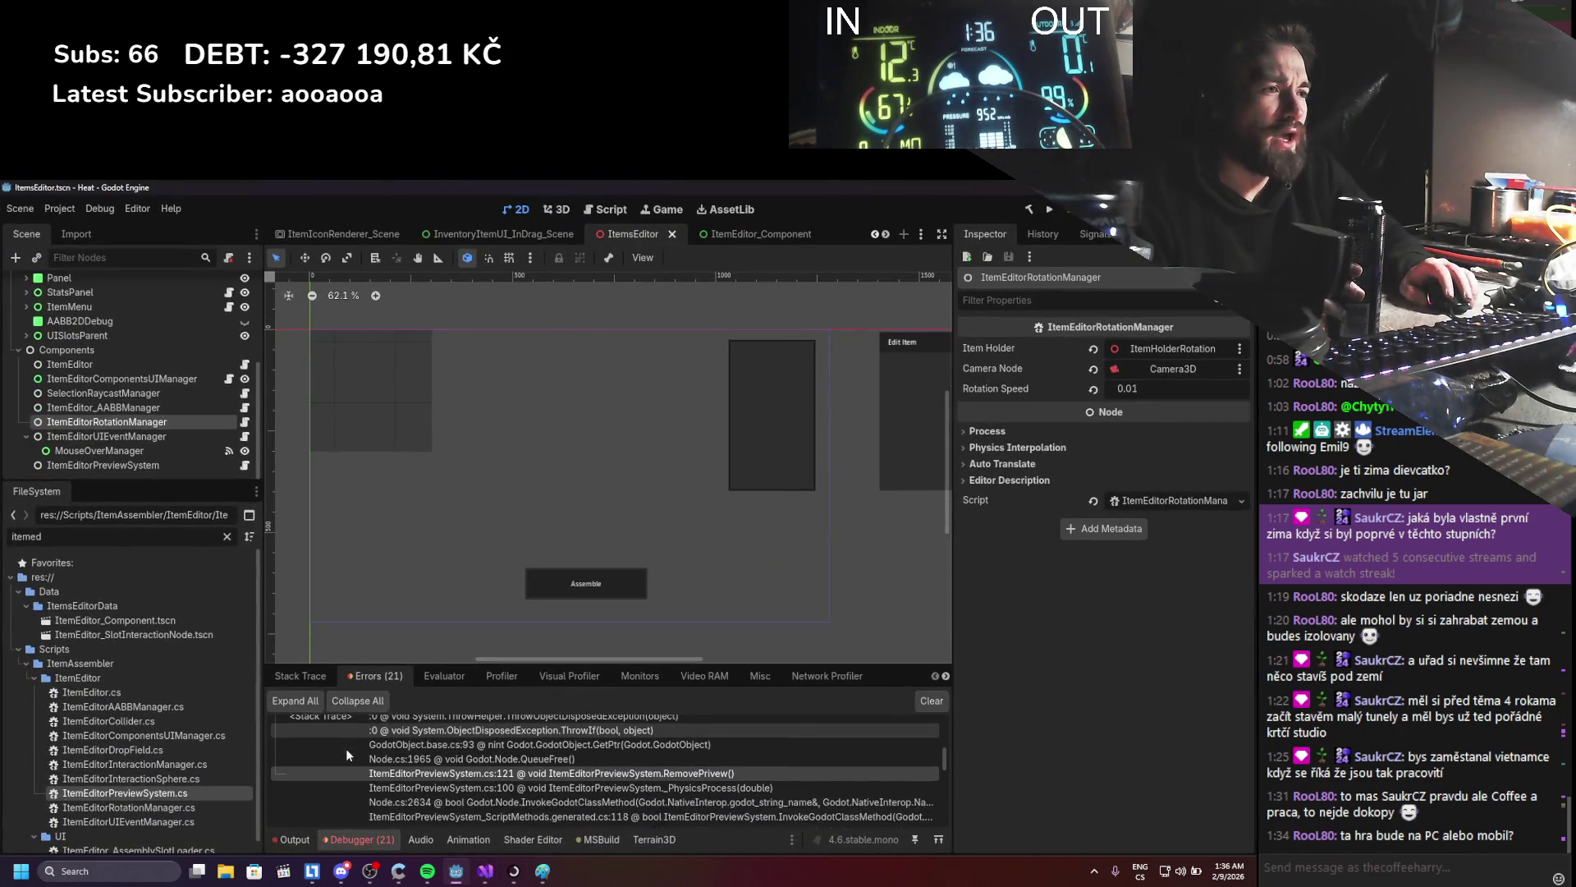
scroll(328, 766, down, 2)
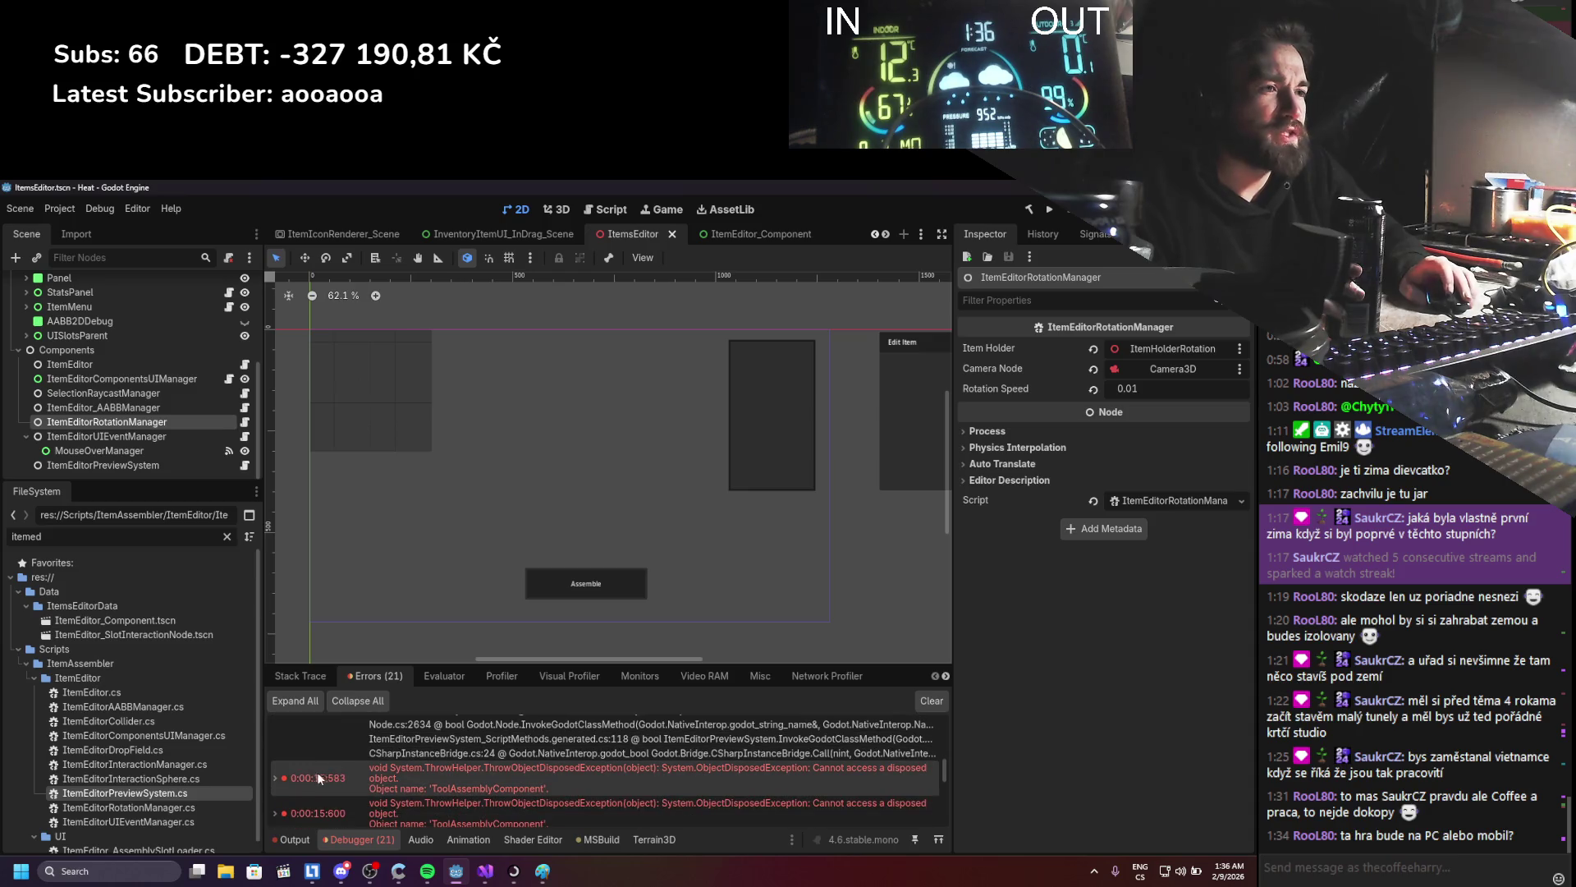
click(276, 776)
scroll(277, 778, down, 2)
scroll(278, 780, down, 5)
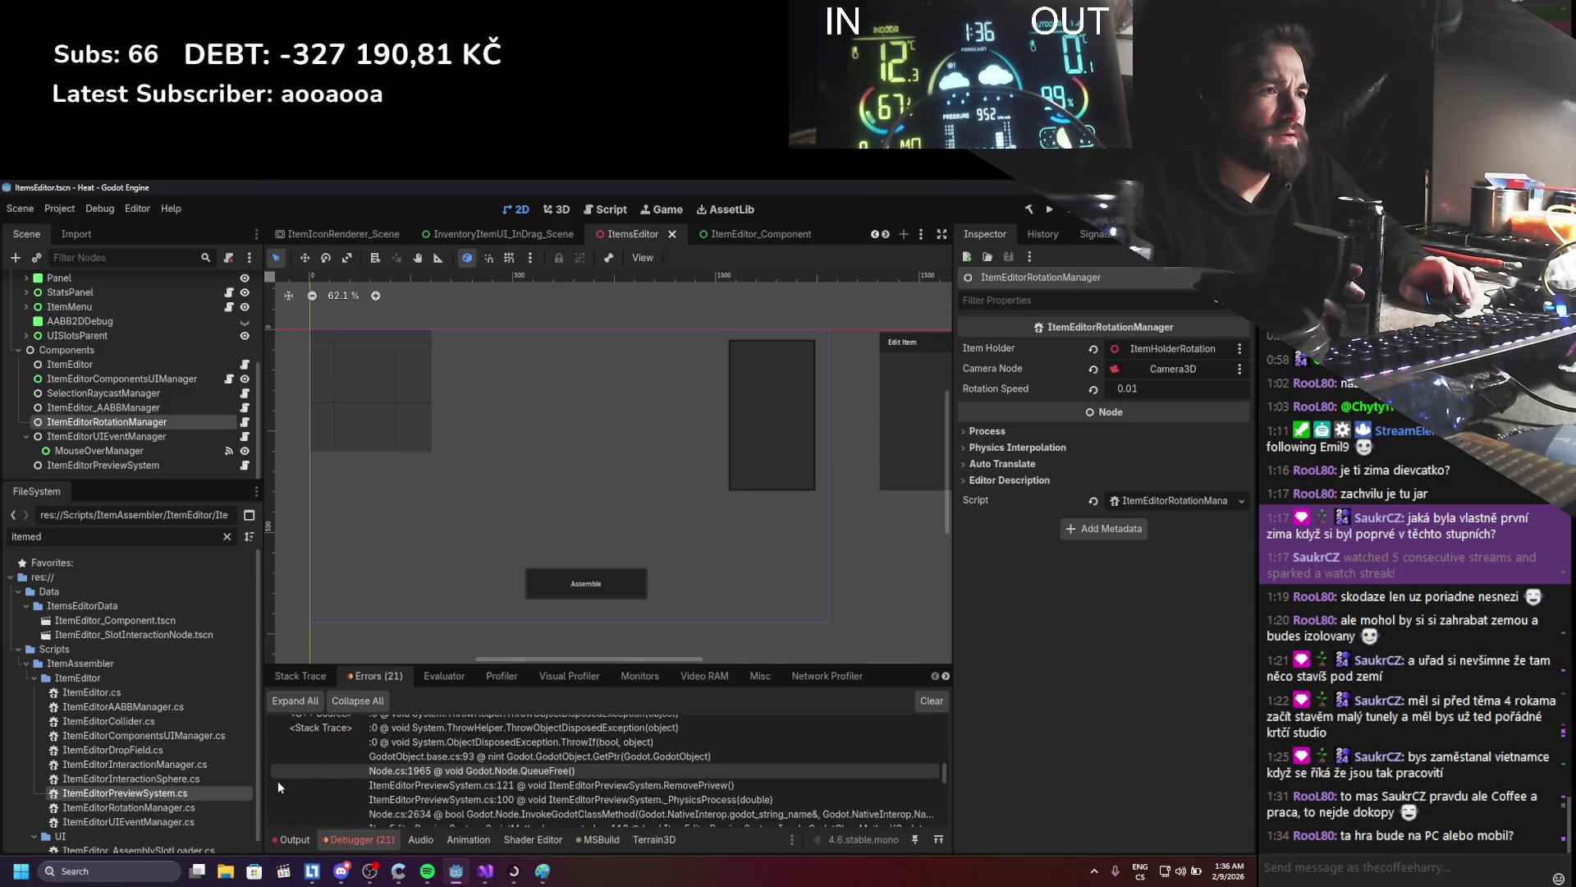
click(275, 777)
scroll(275, 776, down, 2)
scroll(275, 777, down, 1)
double_click(274, 777)
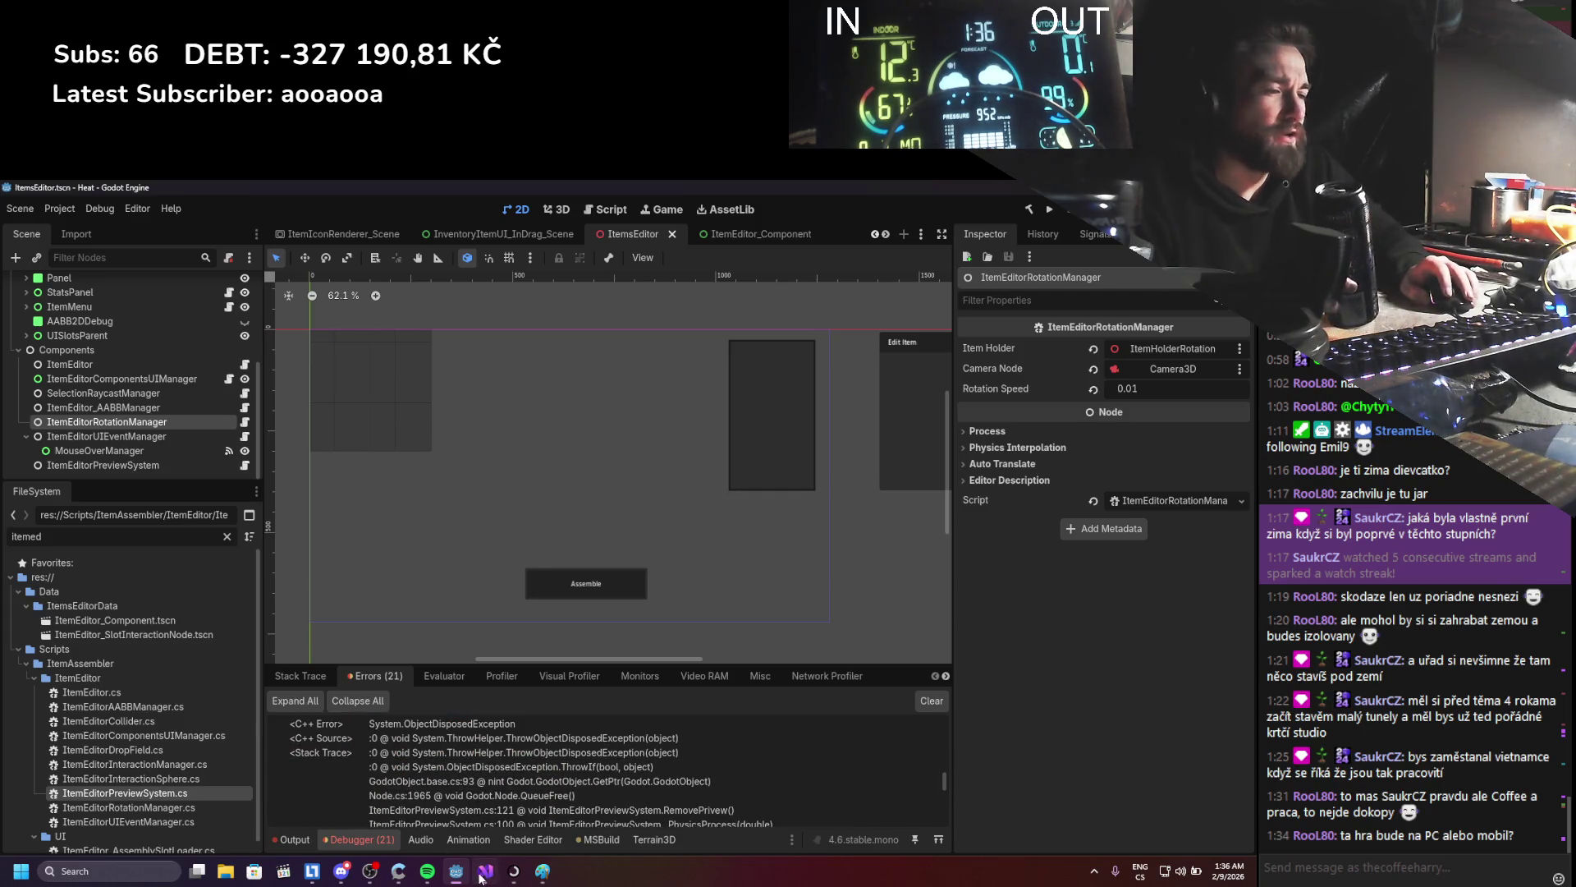
scroll(264, 532, up, 5)
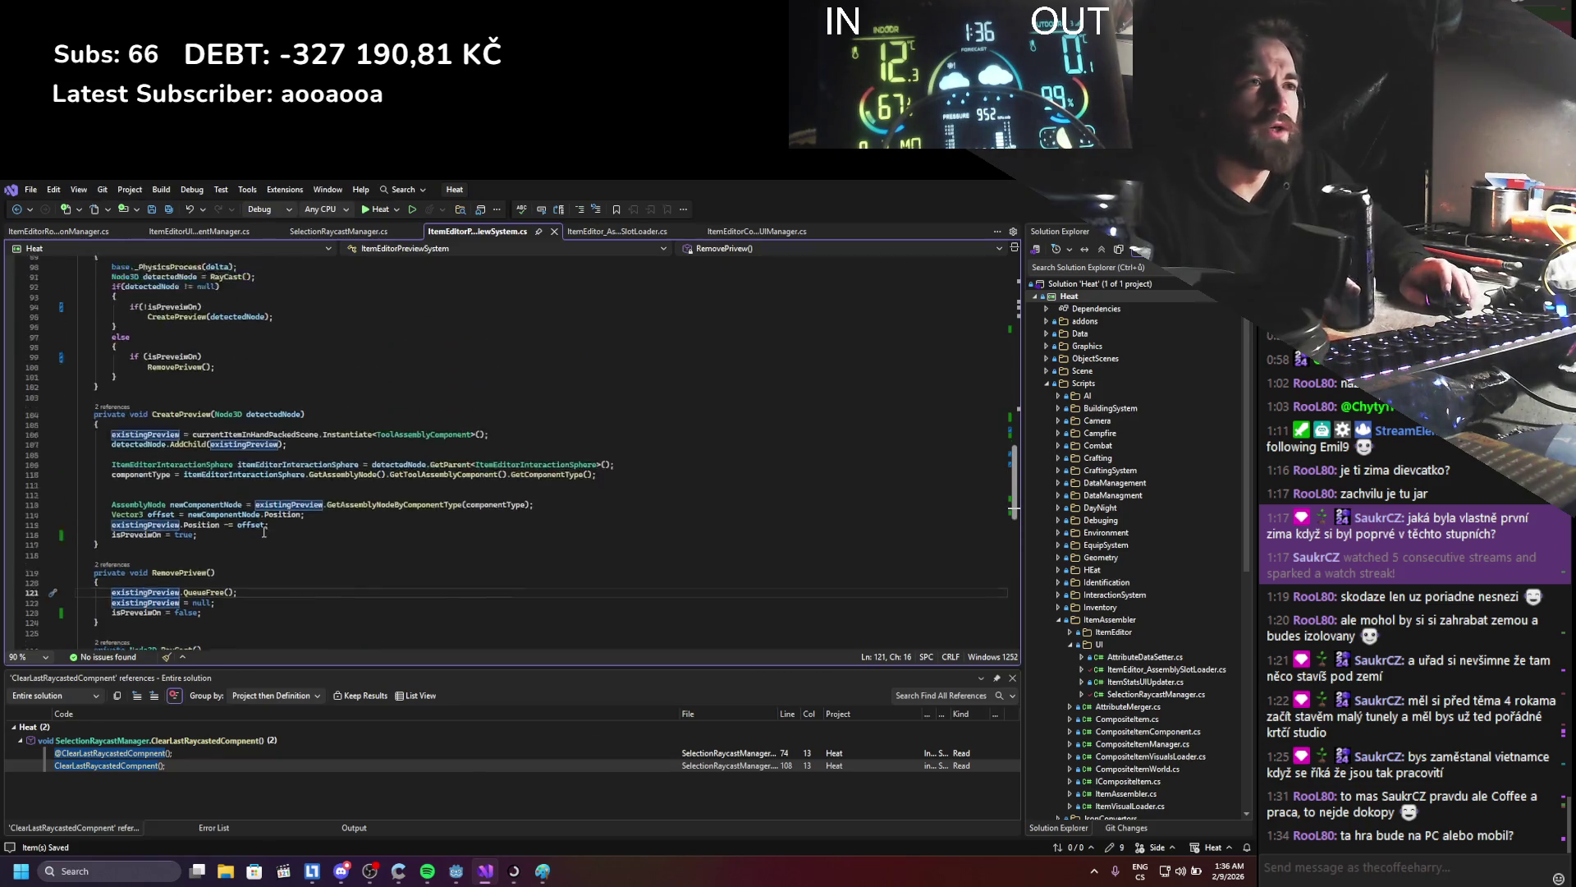
scroll(264, 531, up, 5)
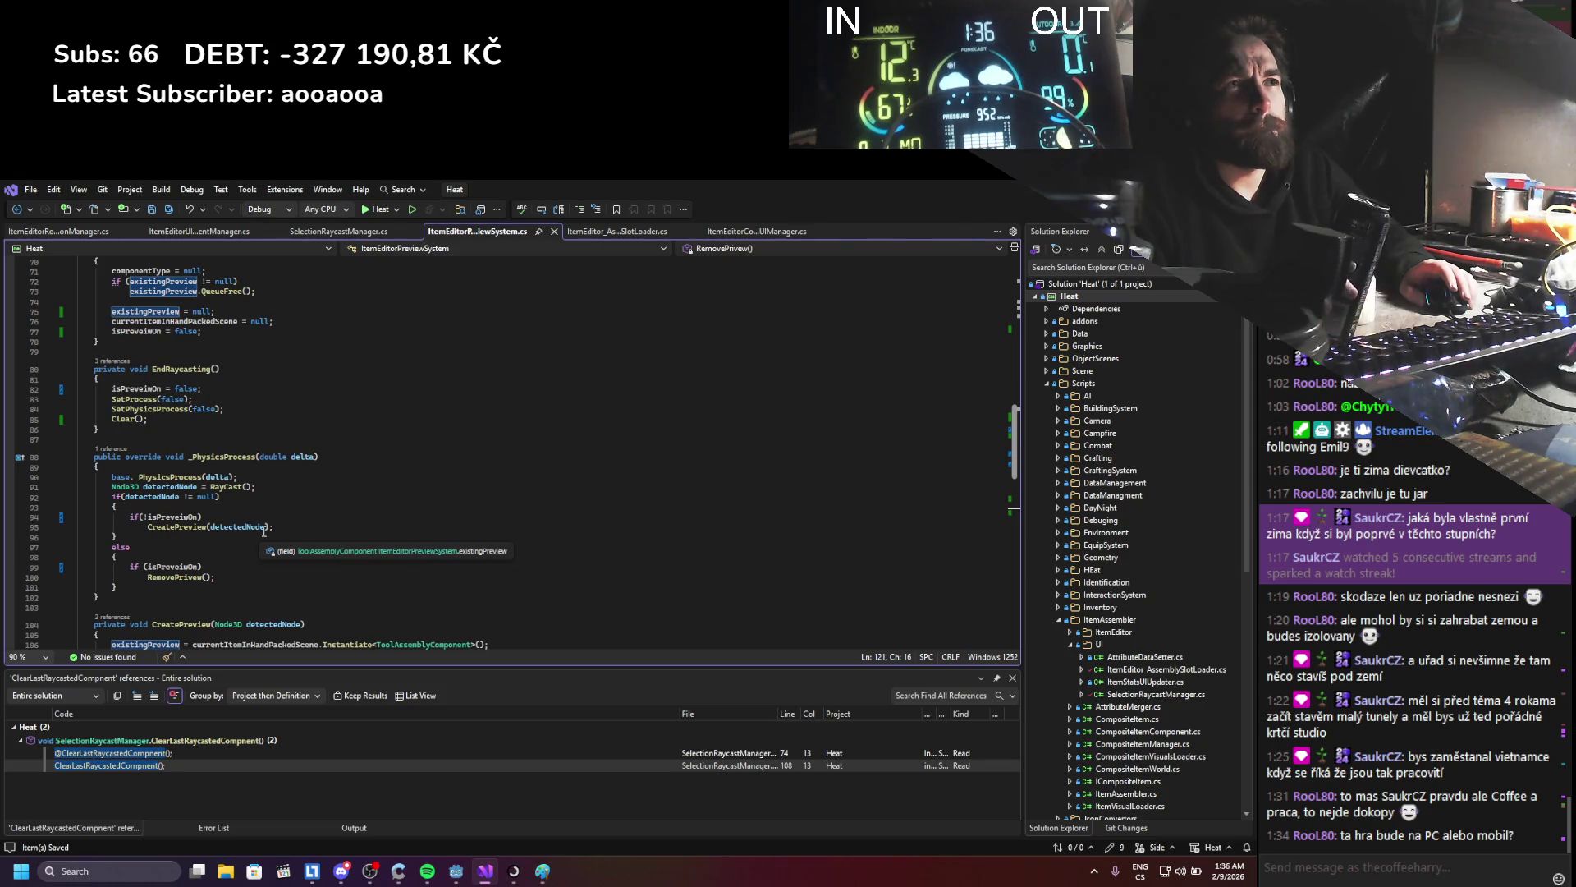
scroll(264, 532, down, 5)
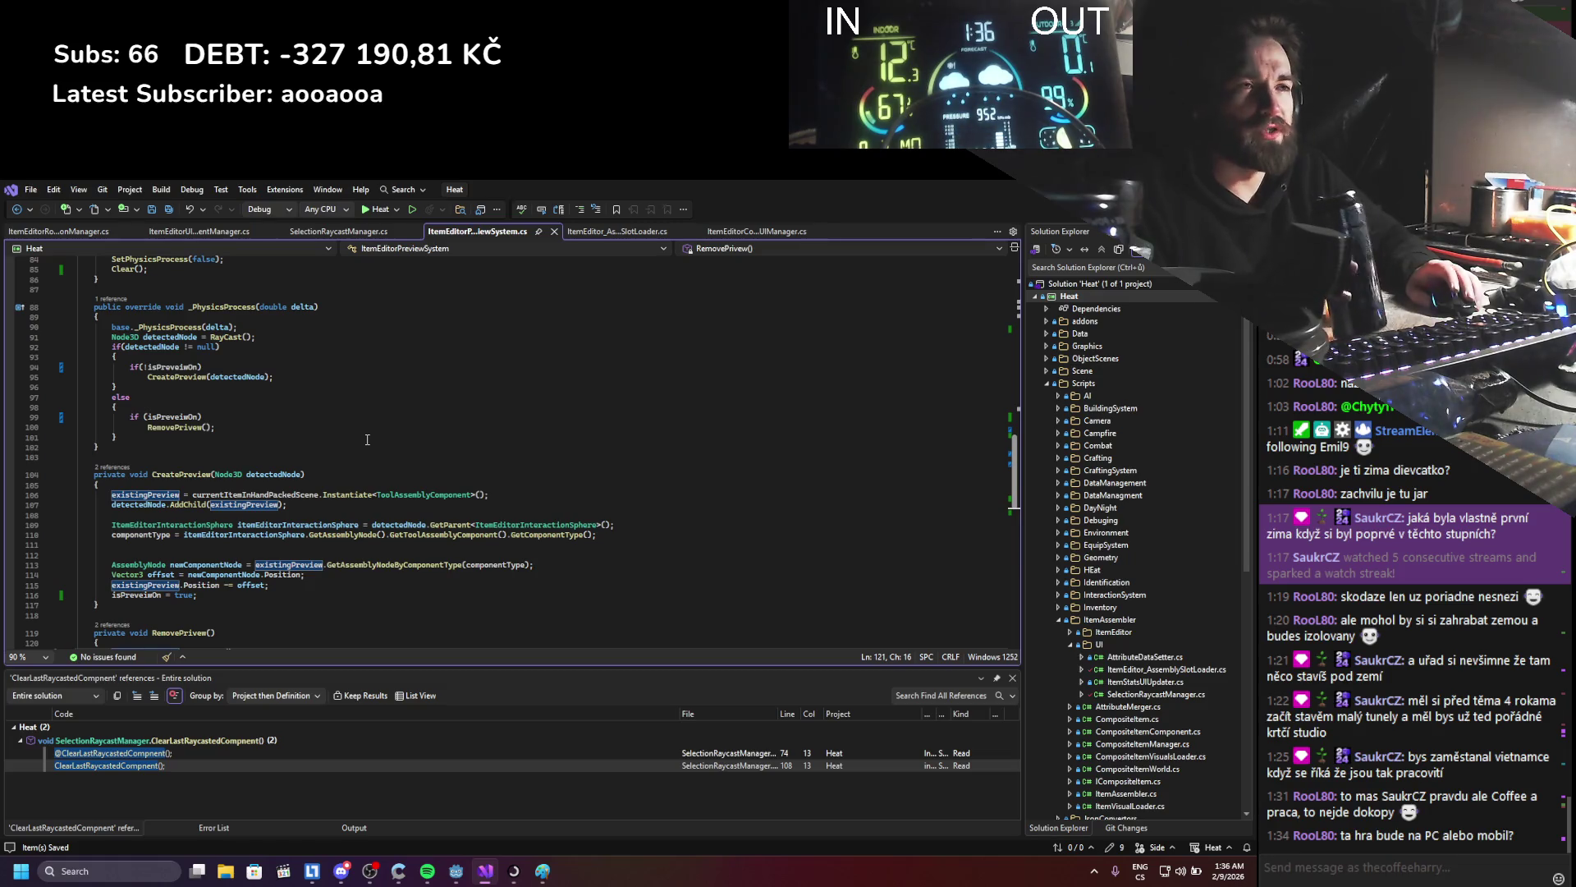
scroll(367, 439, up, 7)
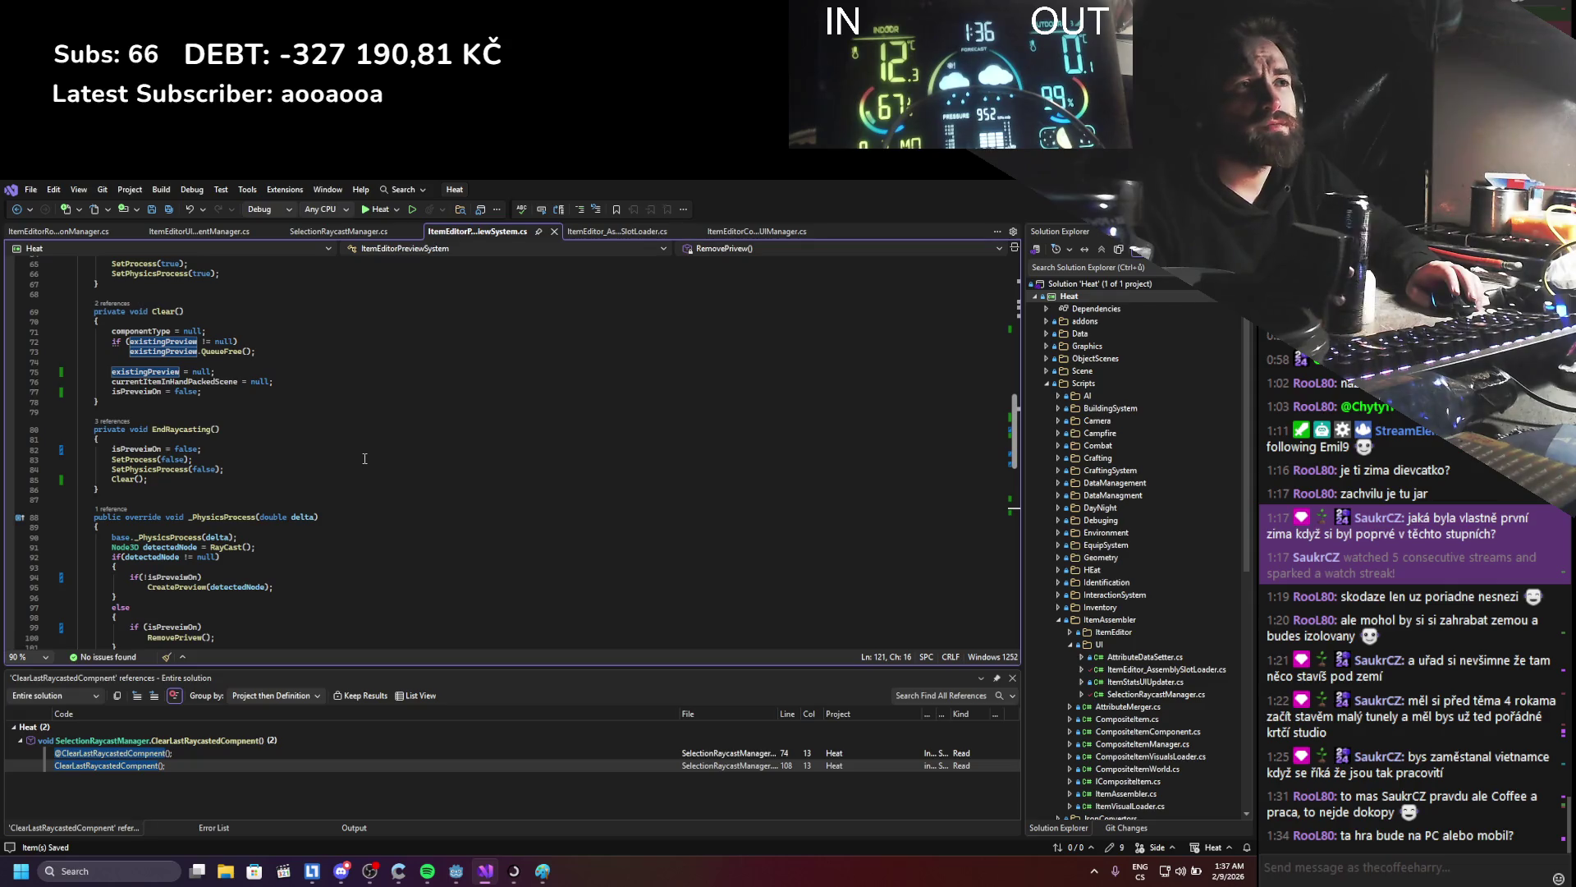
scroll(365, 458, down, 5)
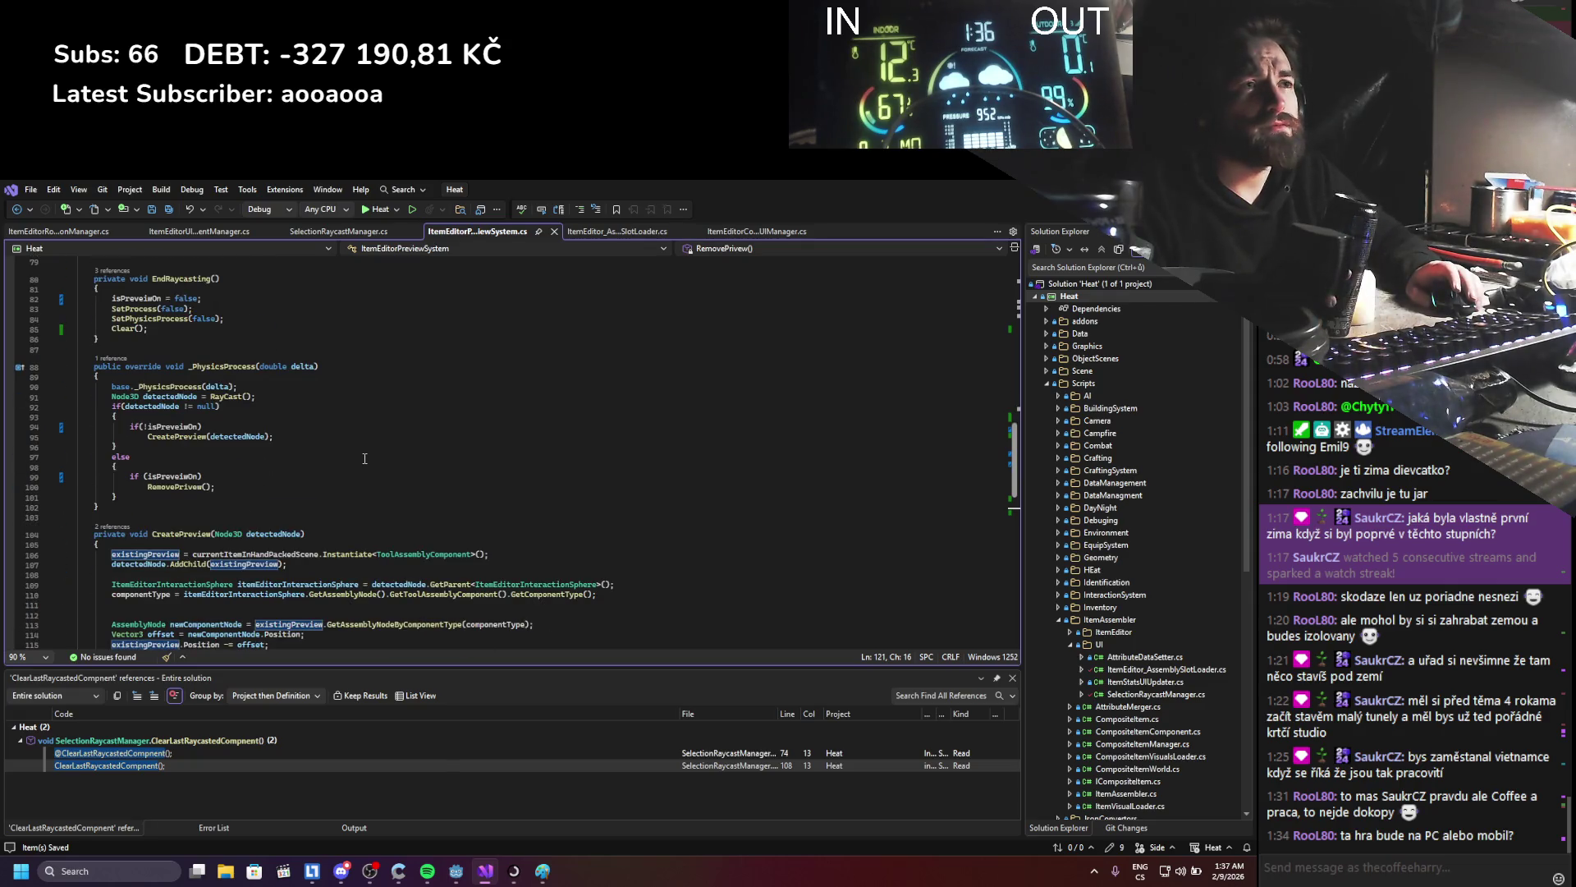
scroll(364, 458, up, 1)
scroll(365, 458, up, 4)
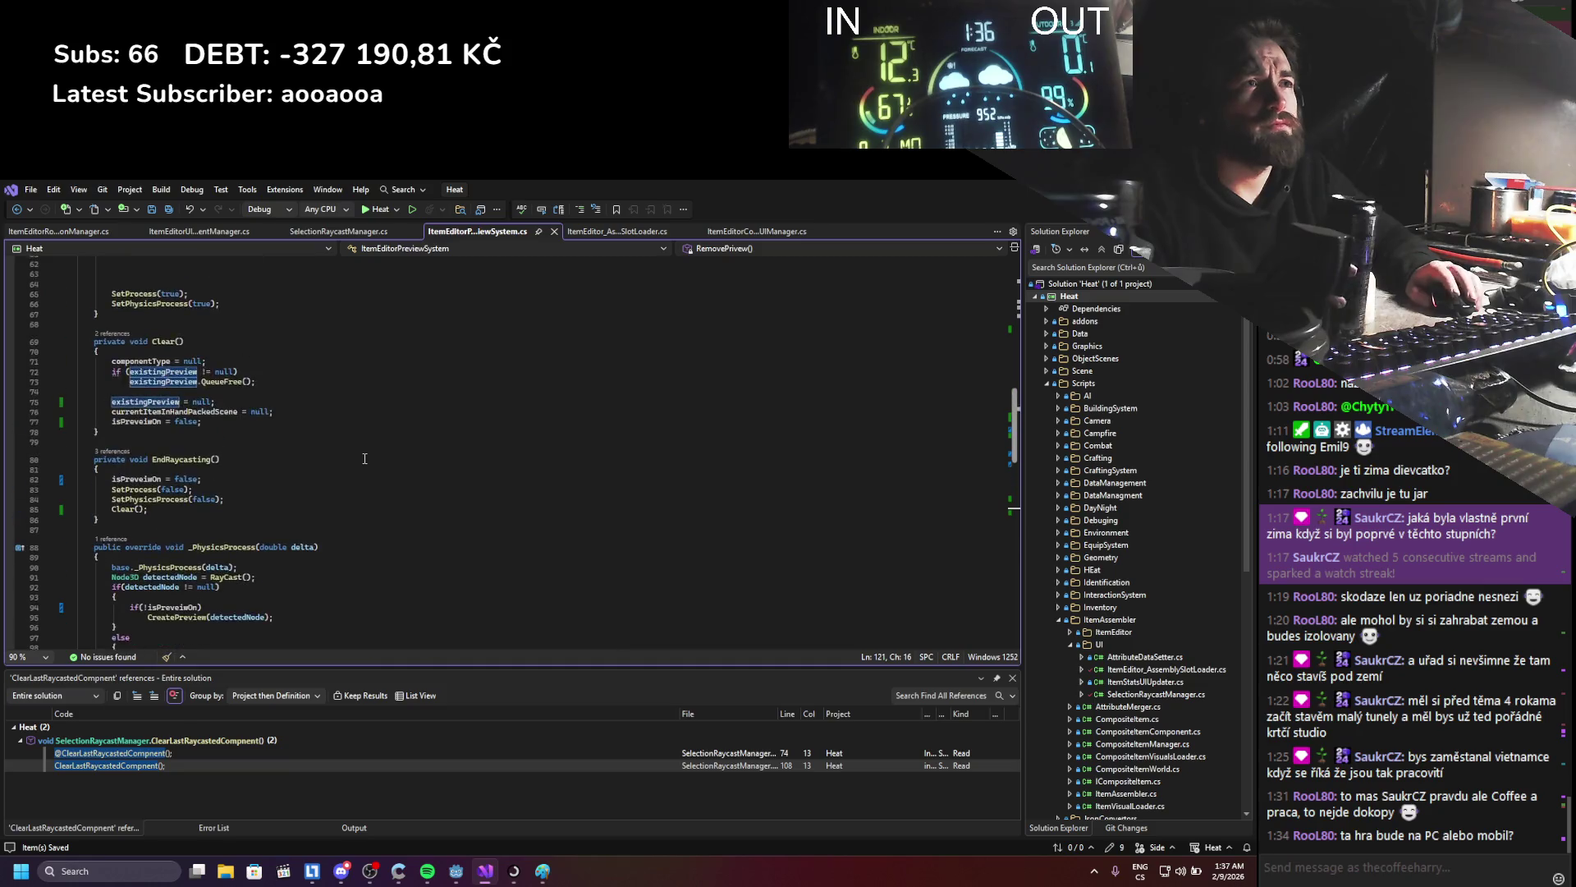
scroll(364, 458, up, 4)
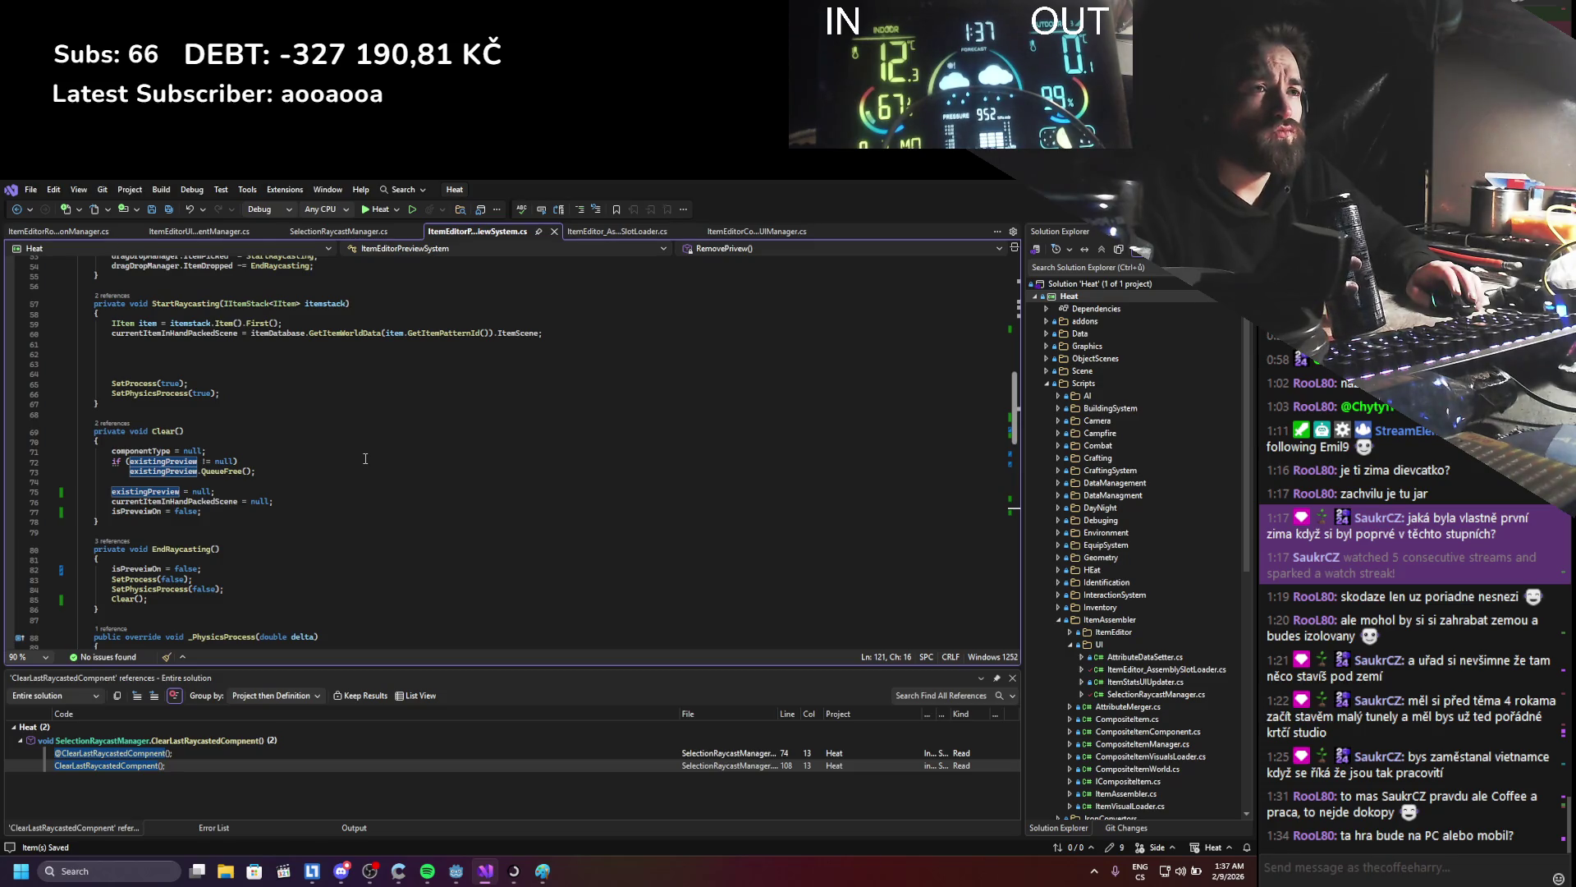
scroll(353, 520, up, 4)
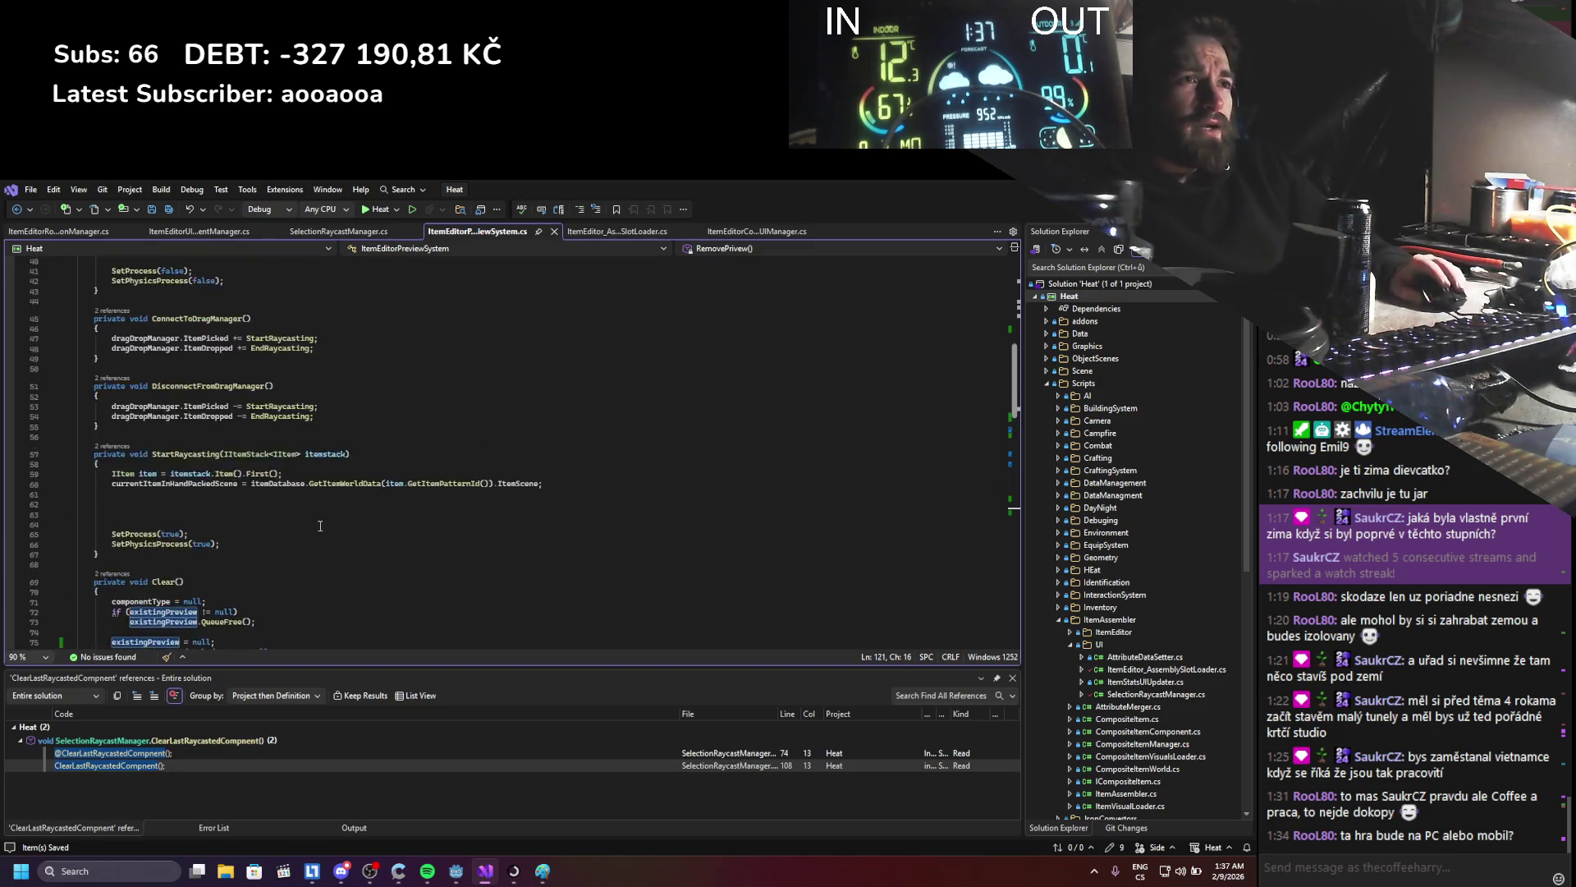
scroll(320, 525, down, 5)
scroll(320, 526, down, 14)
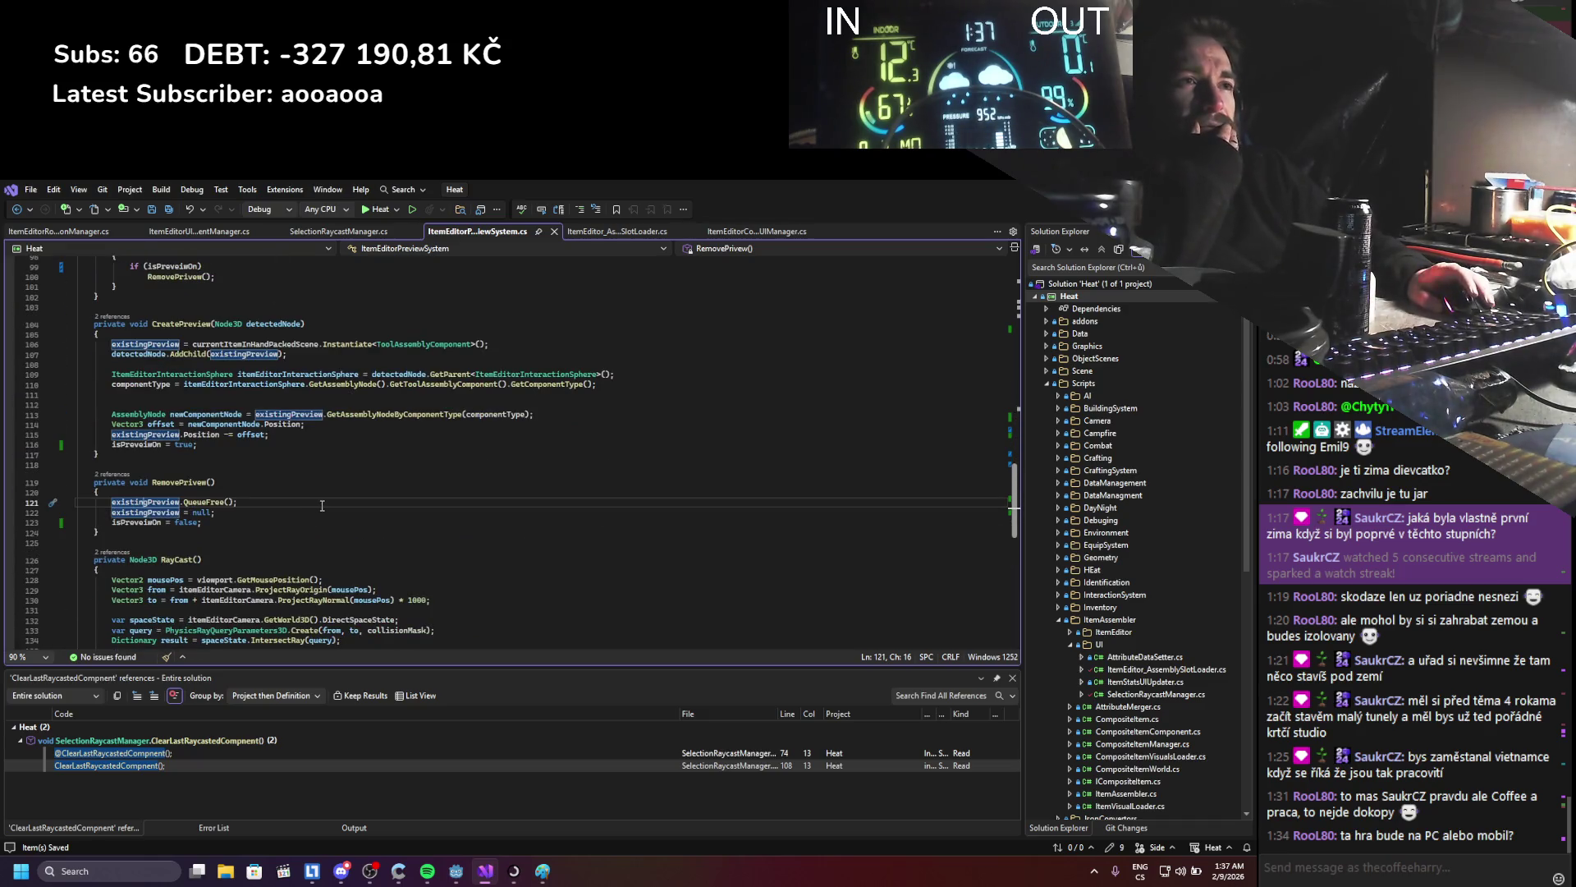
click(180, 485)
click(150, 507)
double_click(150, 507)
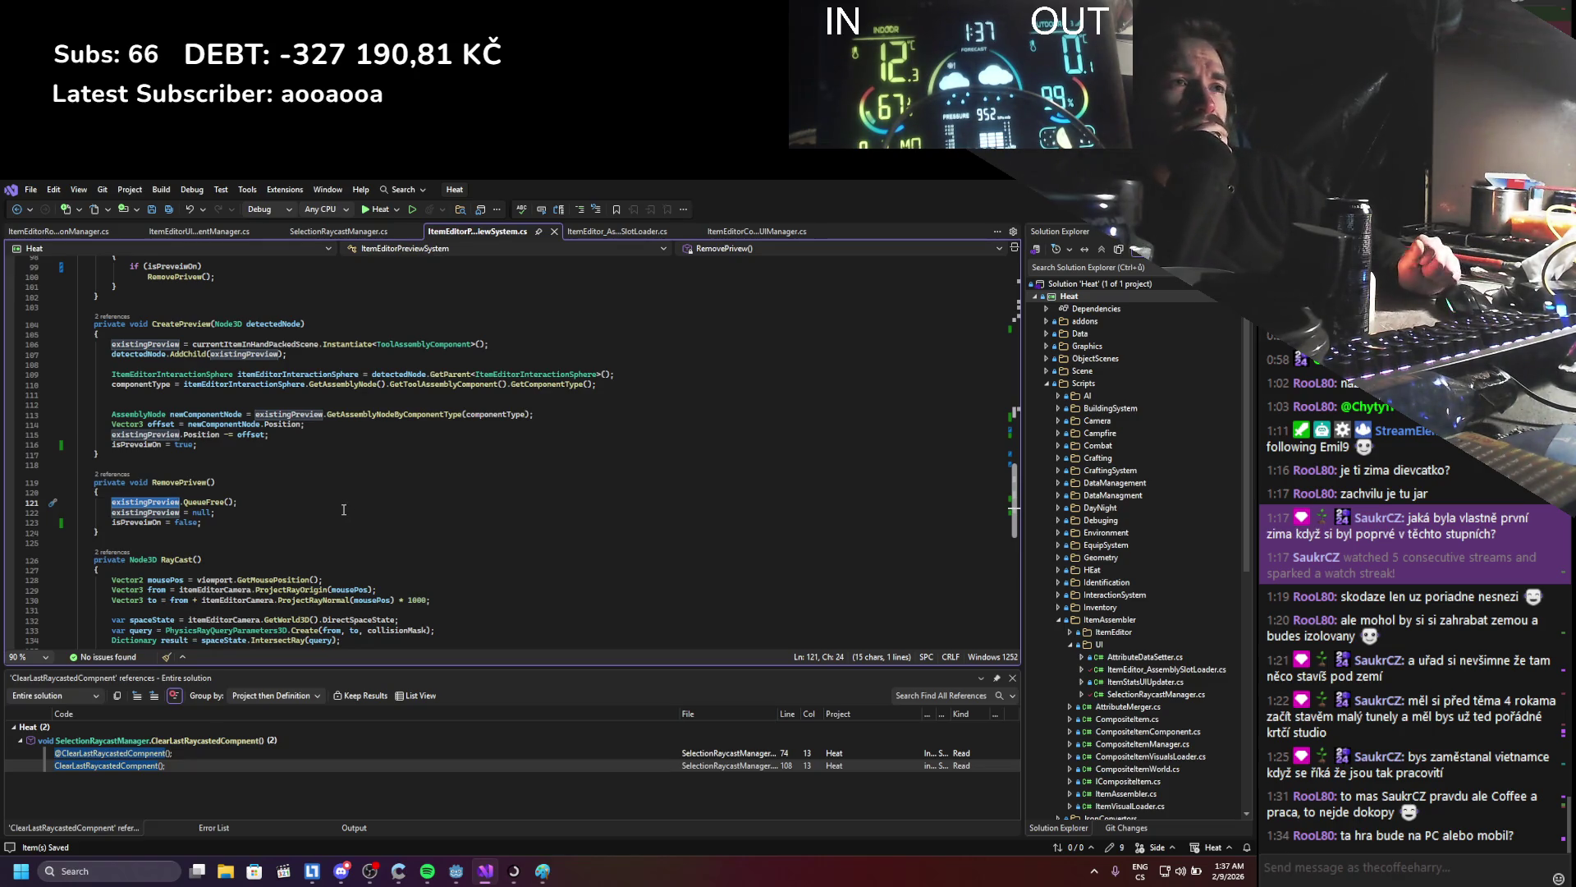
scroll(344, 510, up, 12)
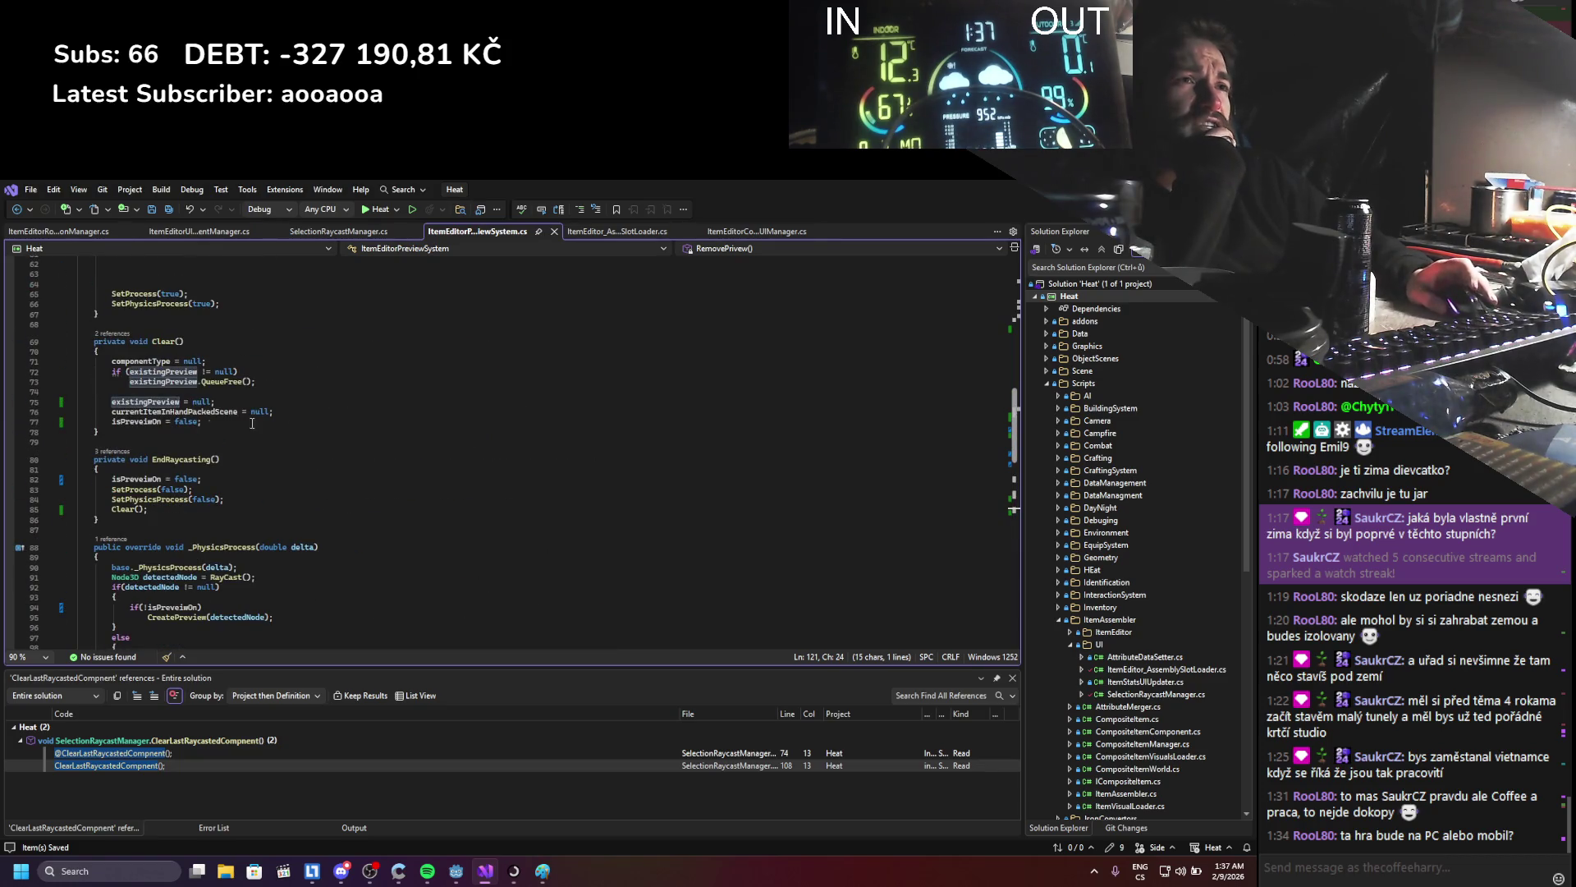
scroll(212, 384, up, 3)
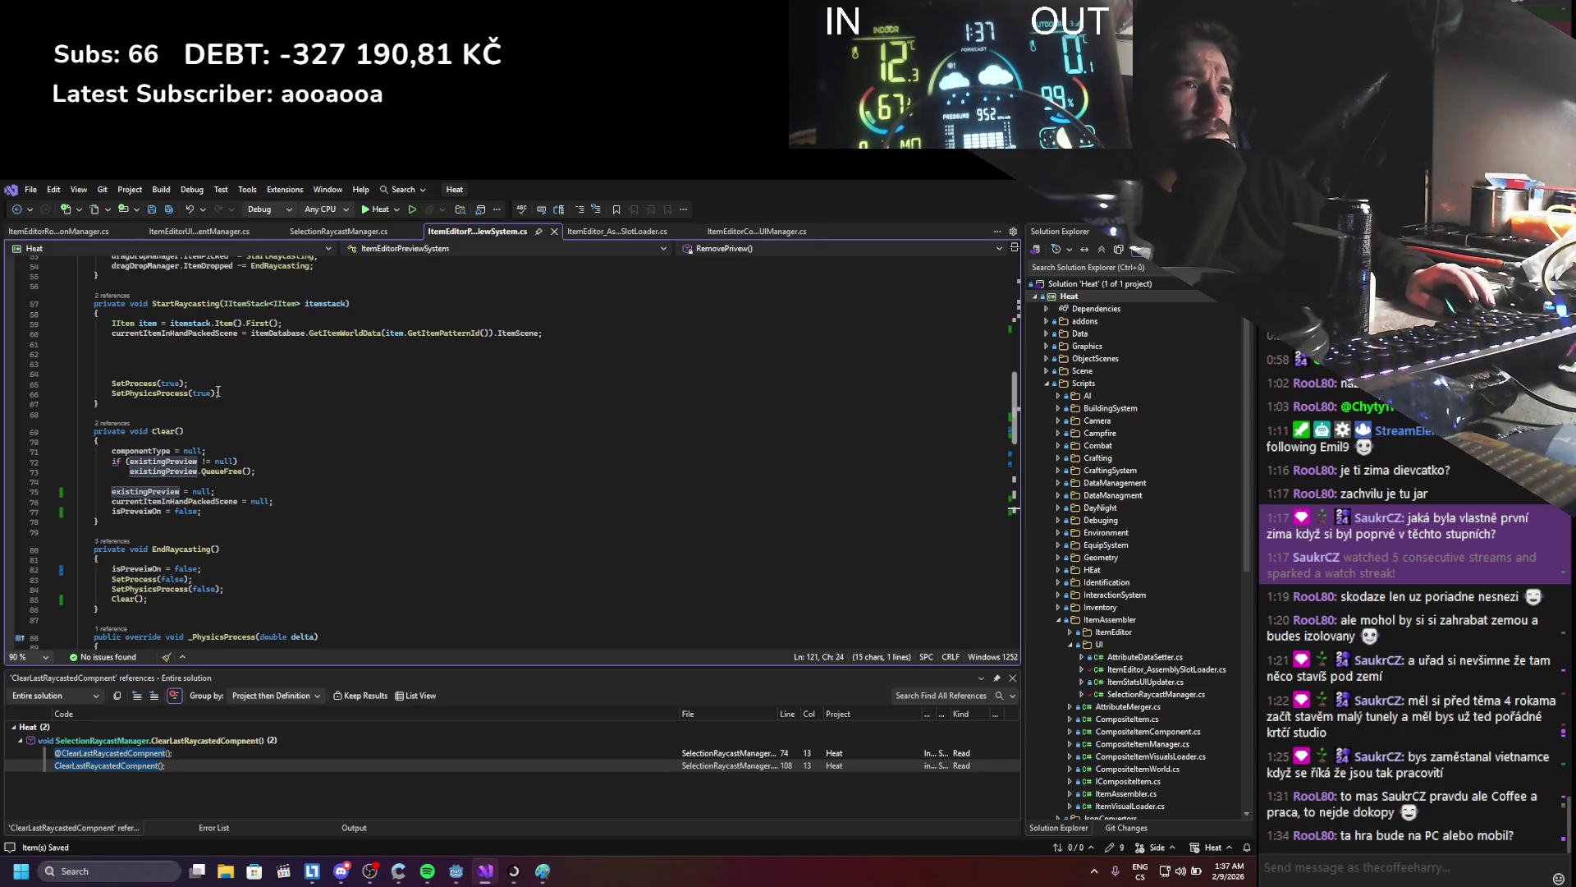
scroll(218, 394, down, 13)
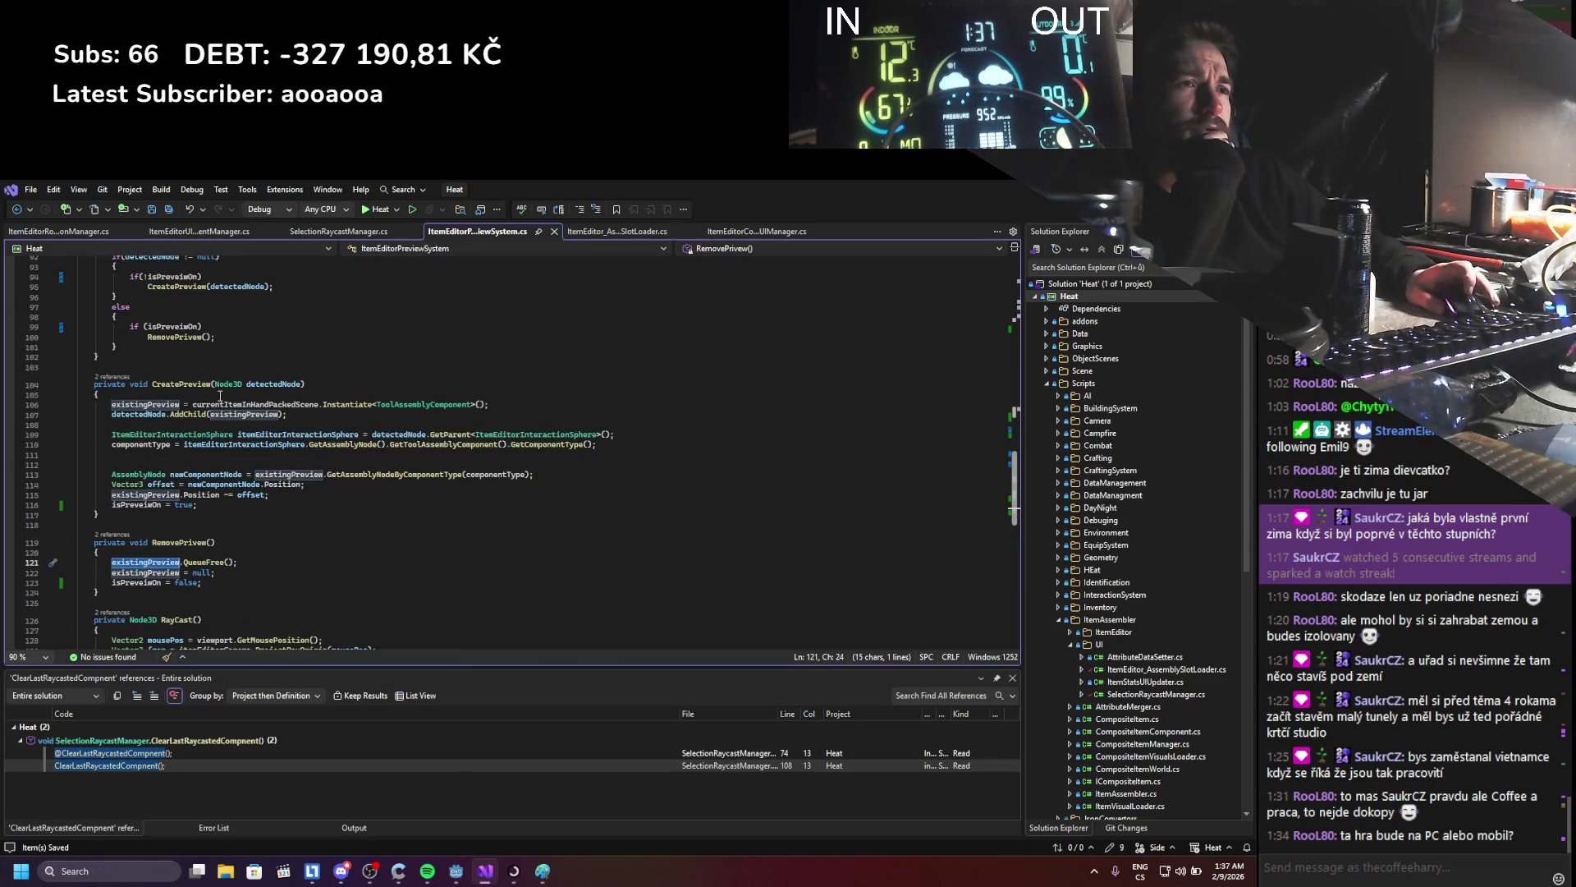
scroll(219, 397, up, 11)
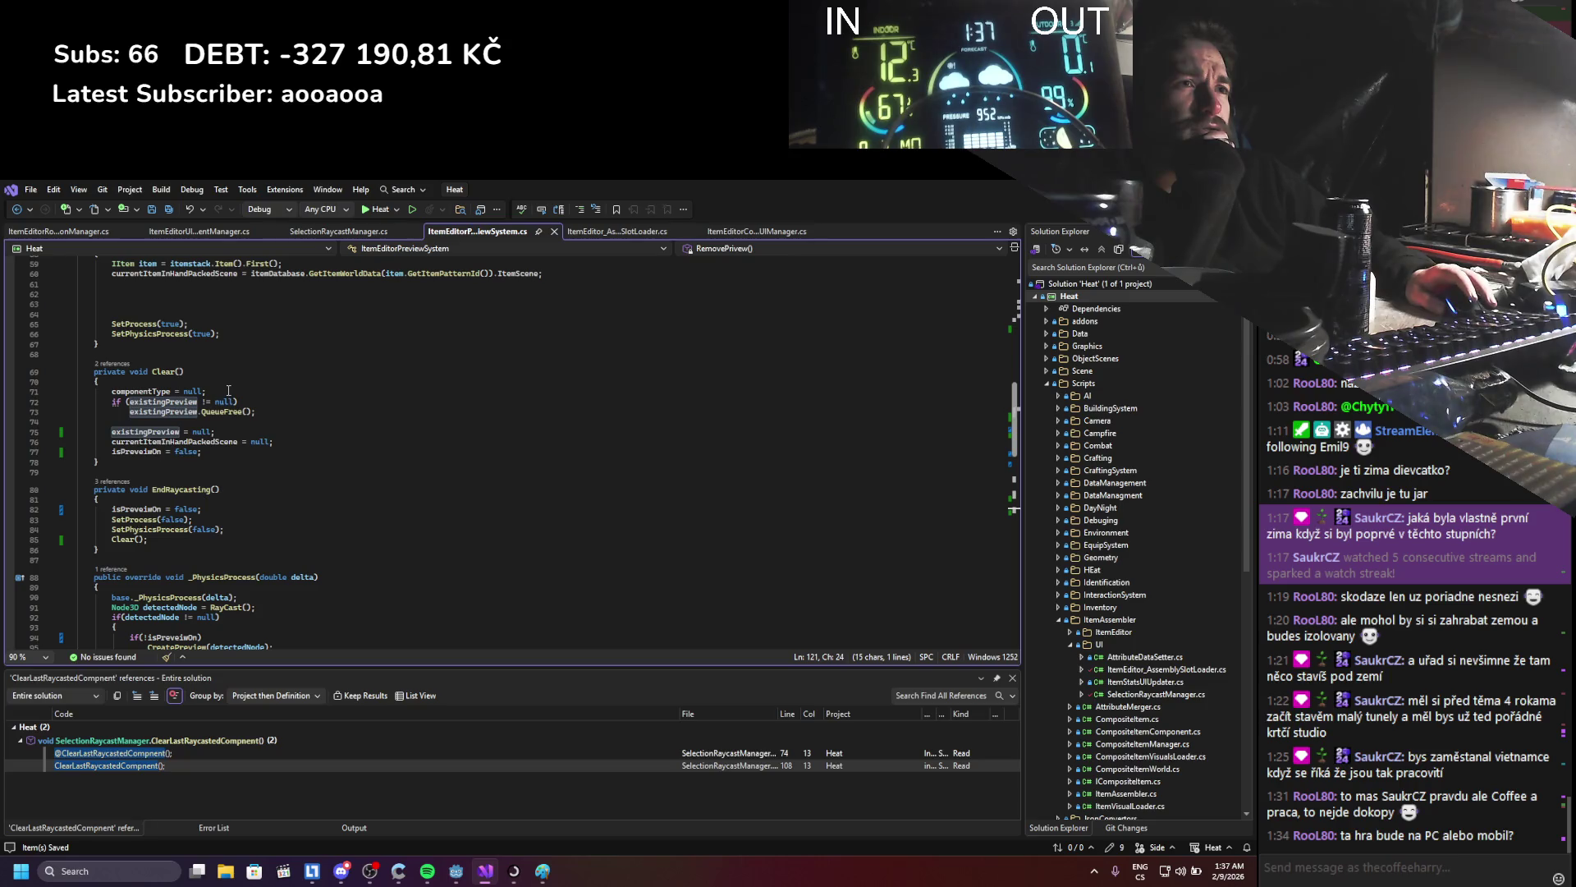
click(154, 371)
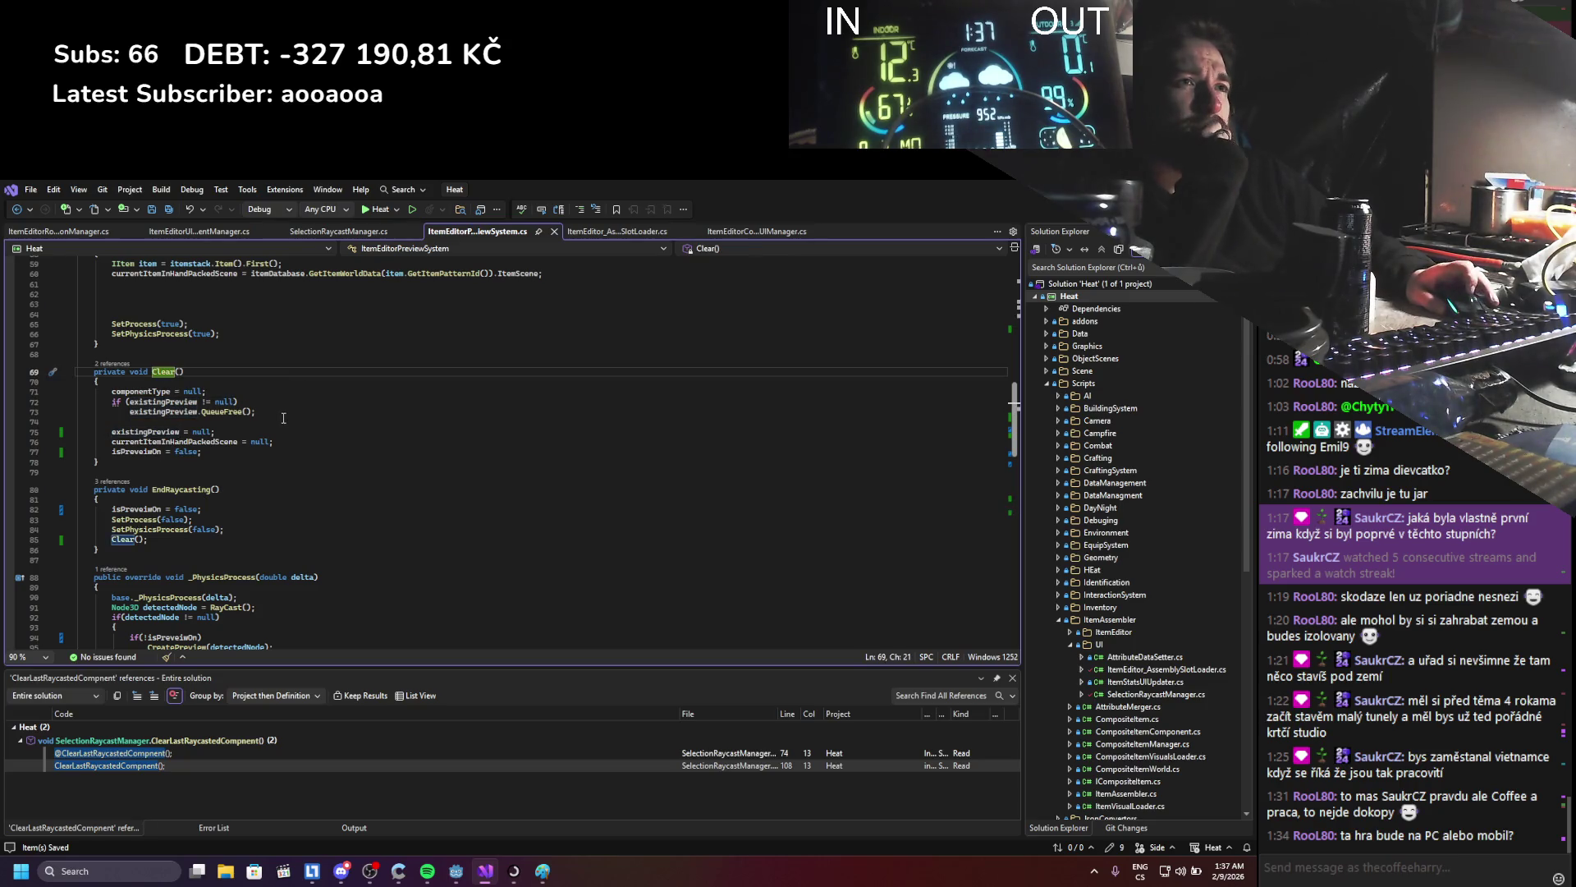
scroll(283, 418, up, 1)
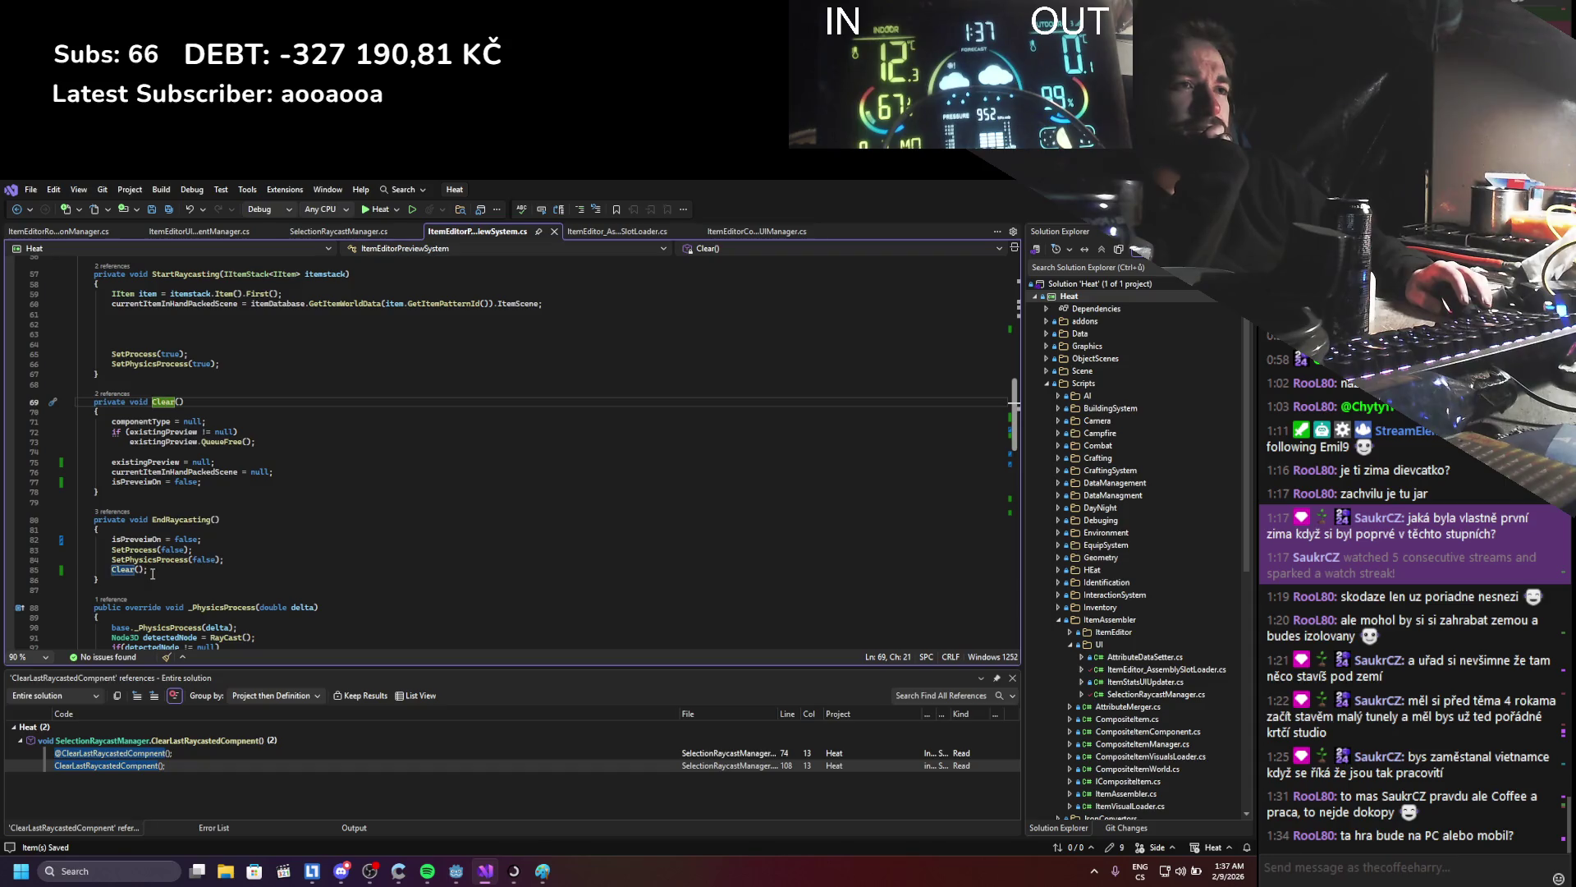
click(183, 519)
scroll(296, 523, up, 5)
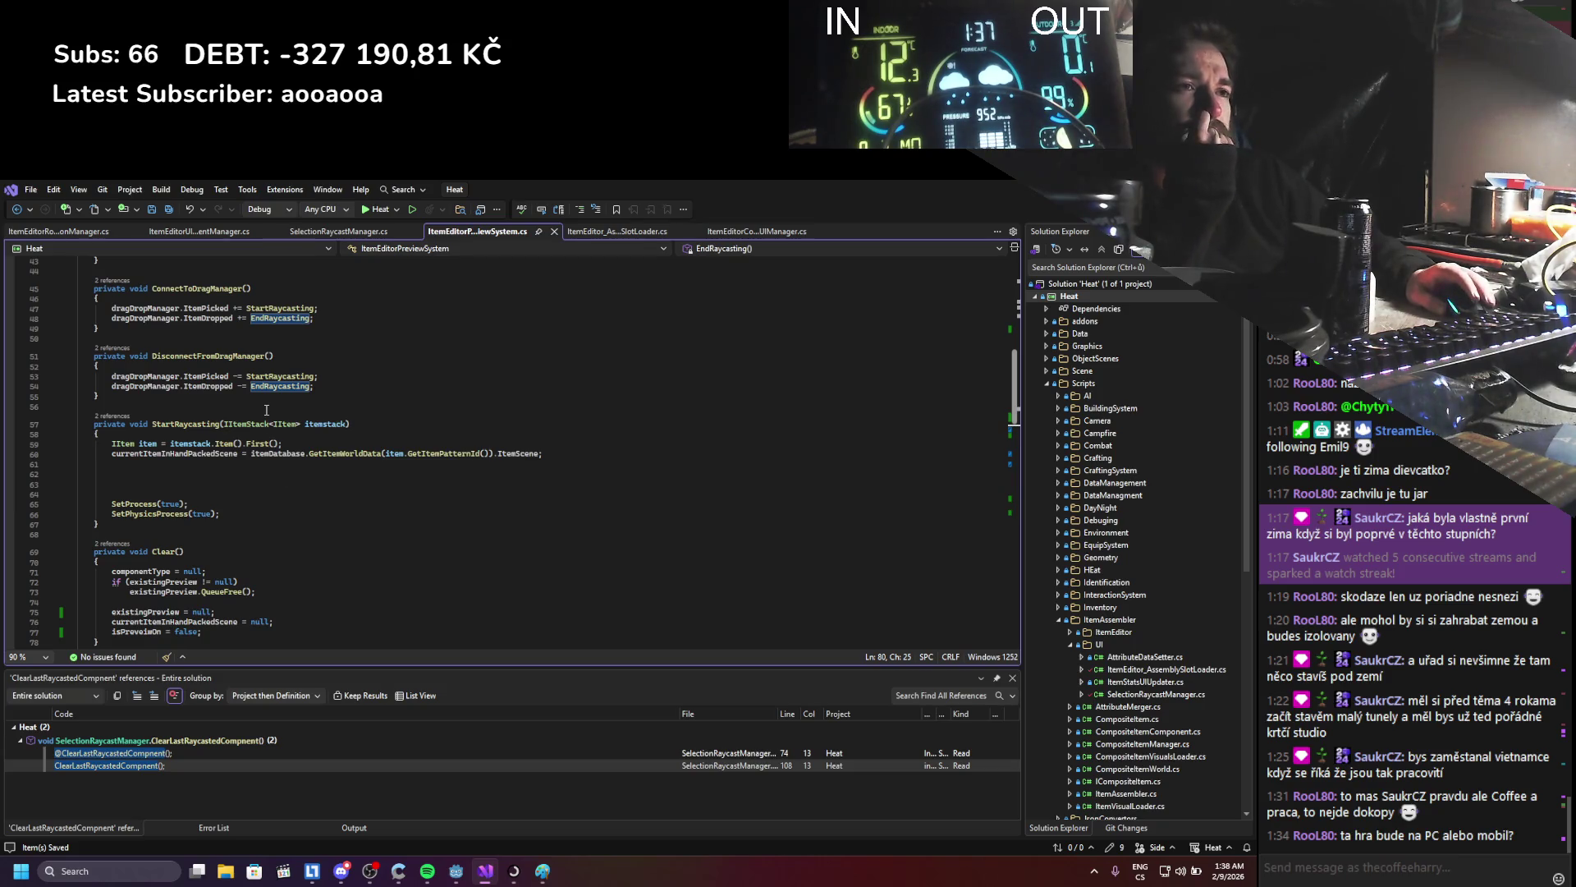
scroll(268, 418, down, 2)
scroll(266, 409, down, 2)
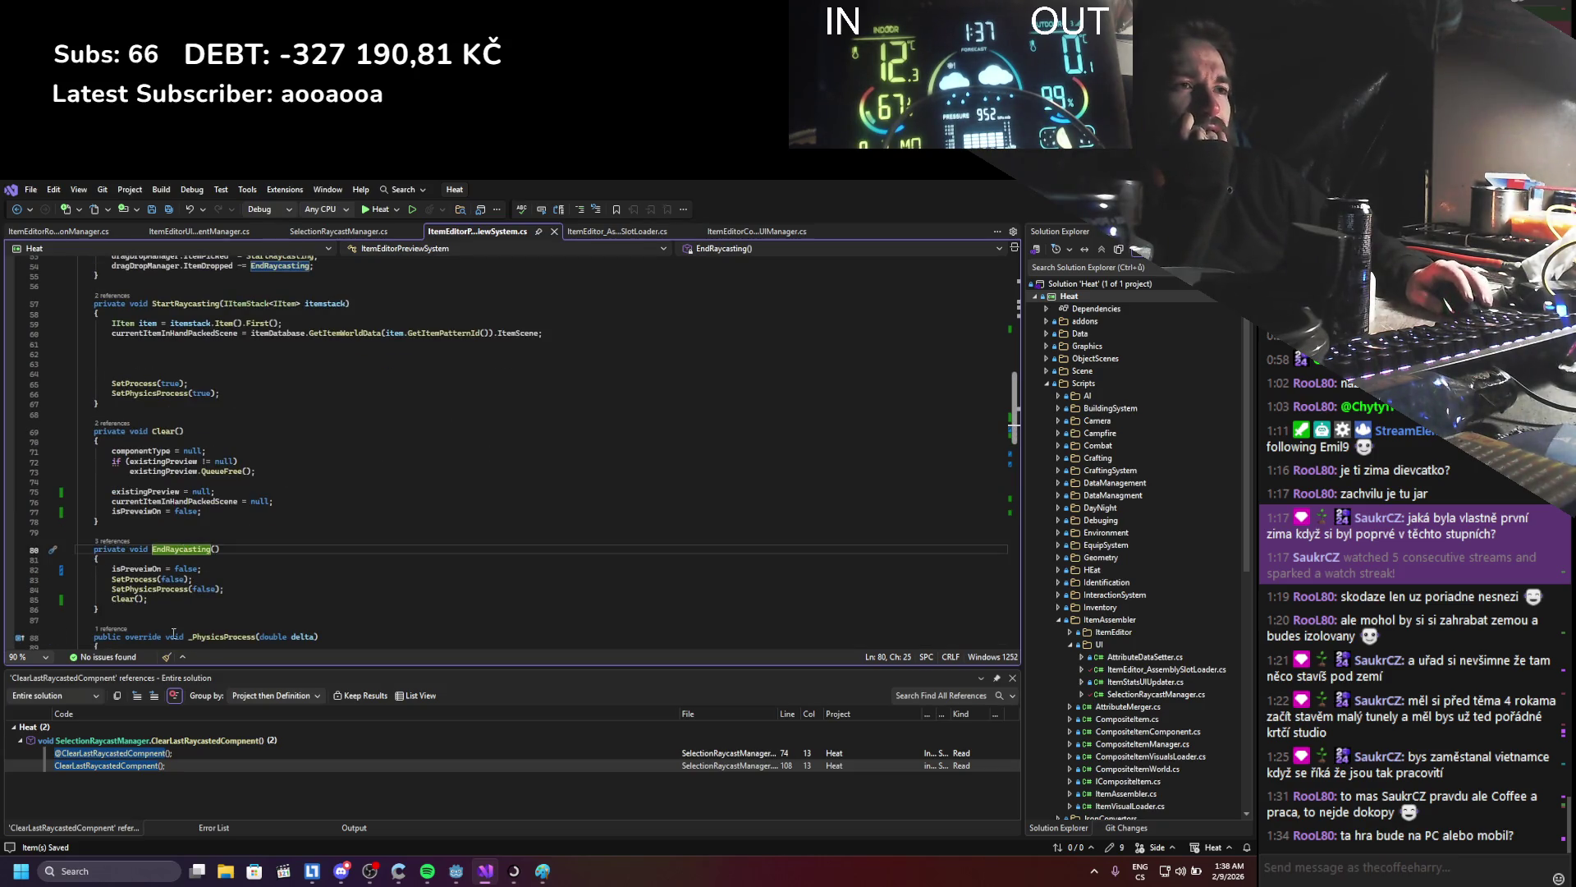
click(210, 533)
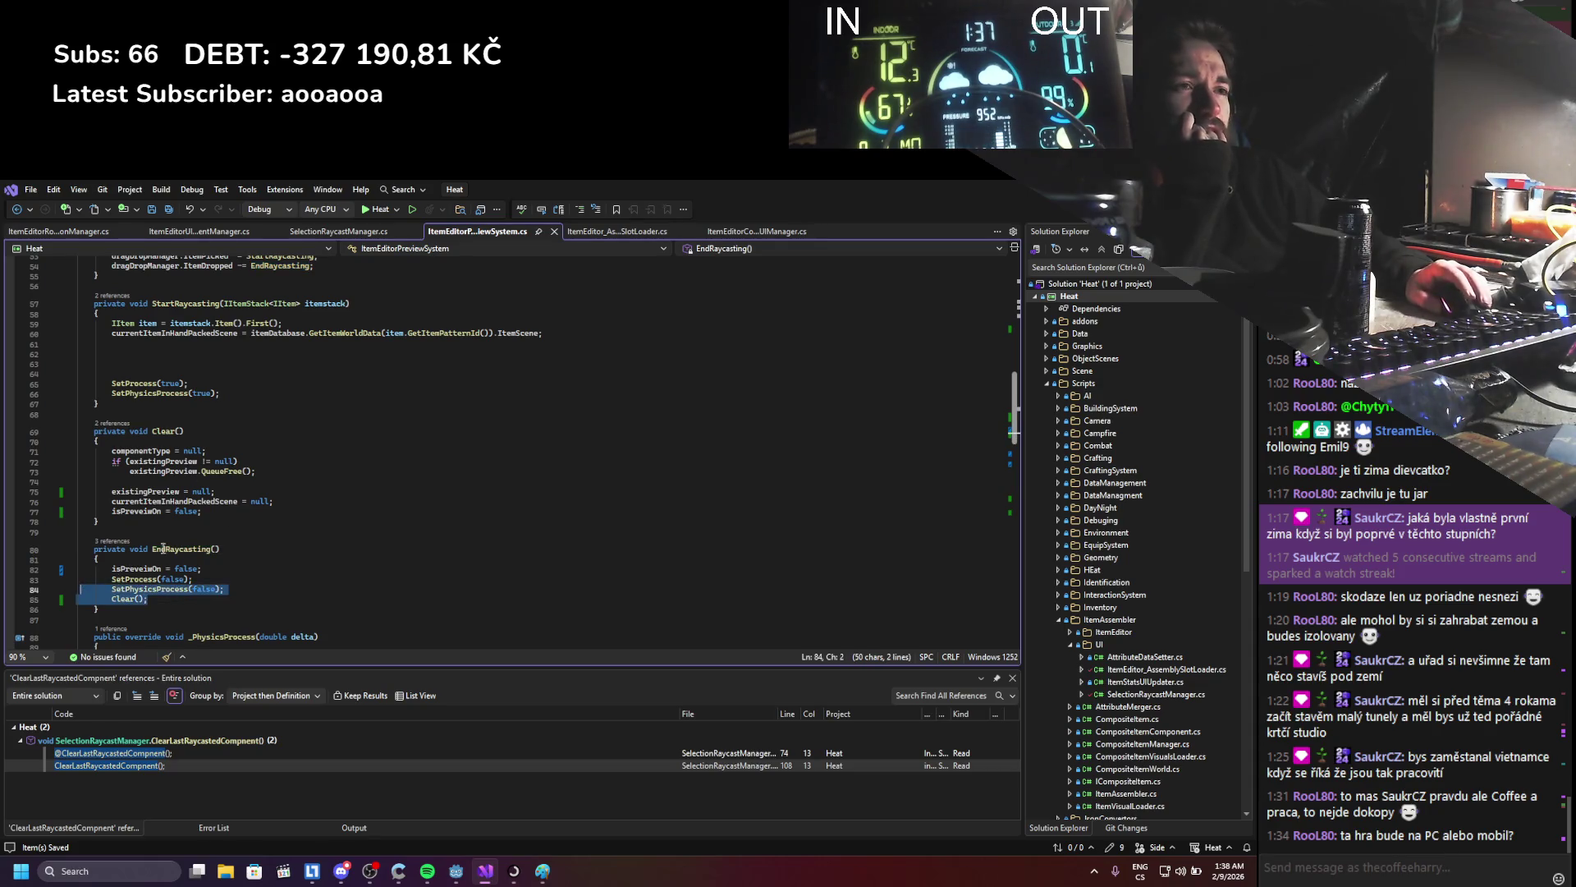
scroll(210, 537, down, 7)
scroll(236, 519, down, 10)
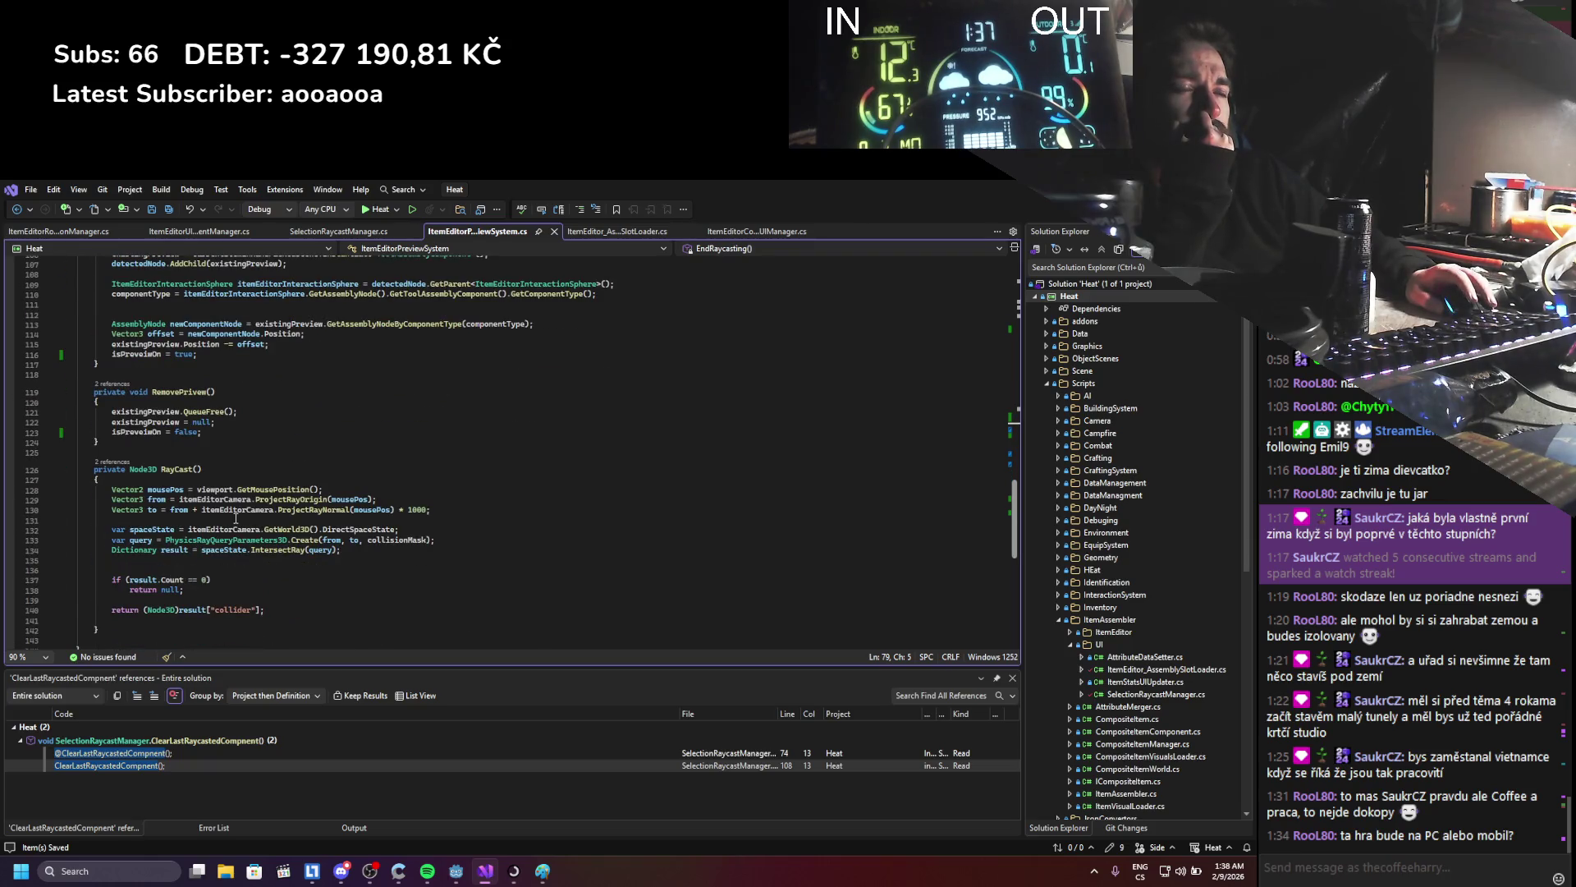
click(215, 432)
scroll(216, 496, up, 2)
key(Down)
key(shift+Up)
key(shift+Up)
key(shift+Up)
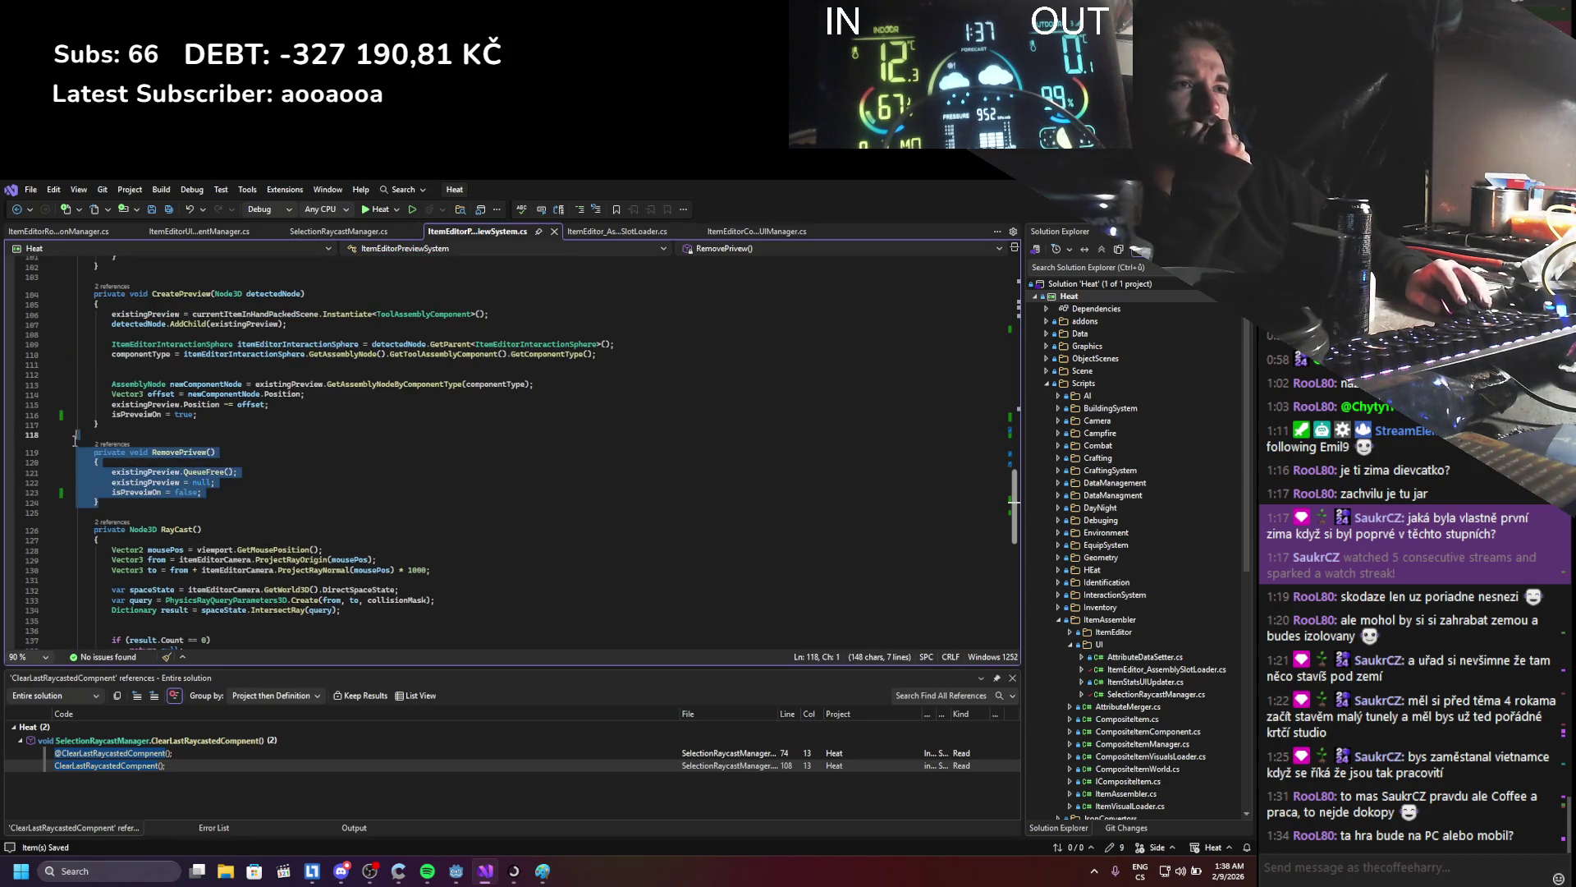
scroll(285, 473, up, 3)
scroll(285, 474, down, 3)
click(276, 473)
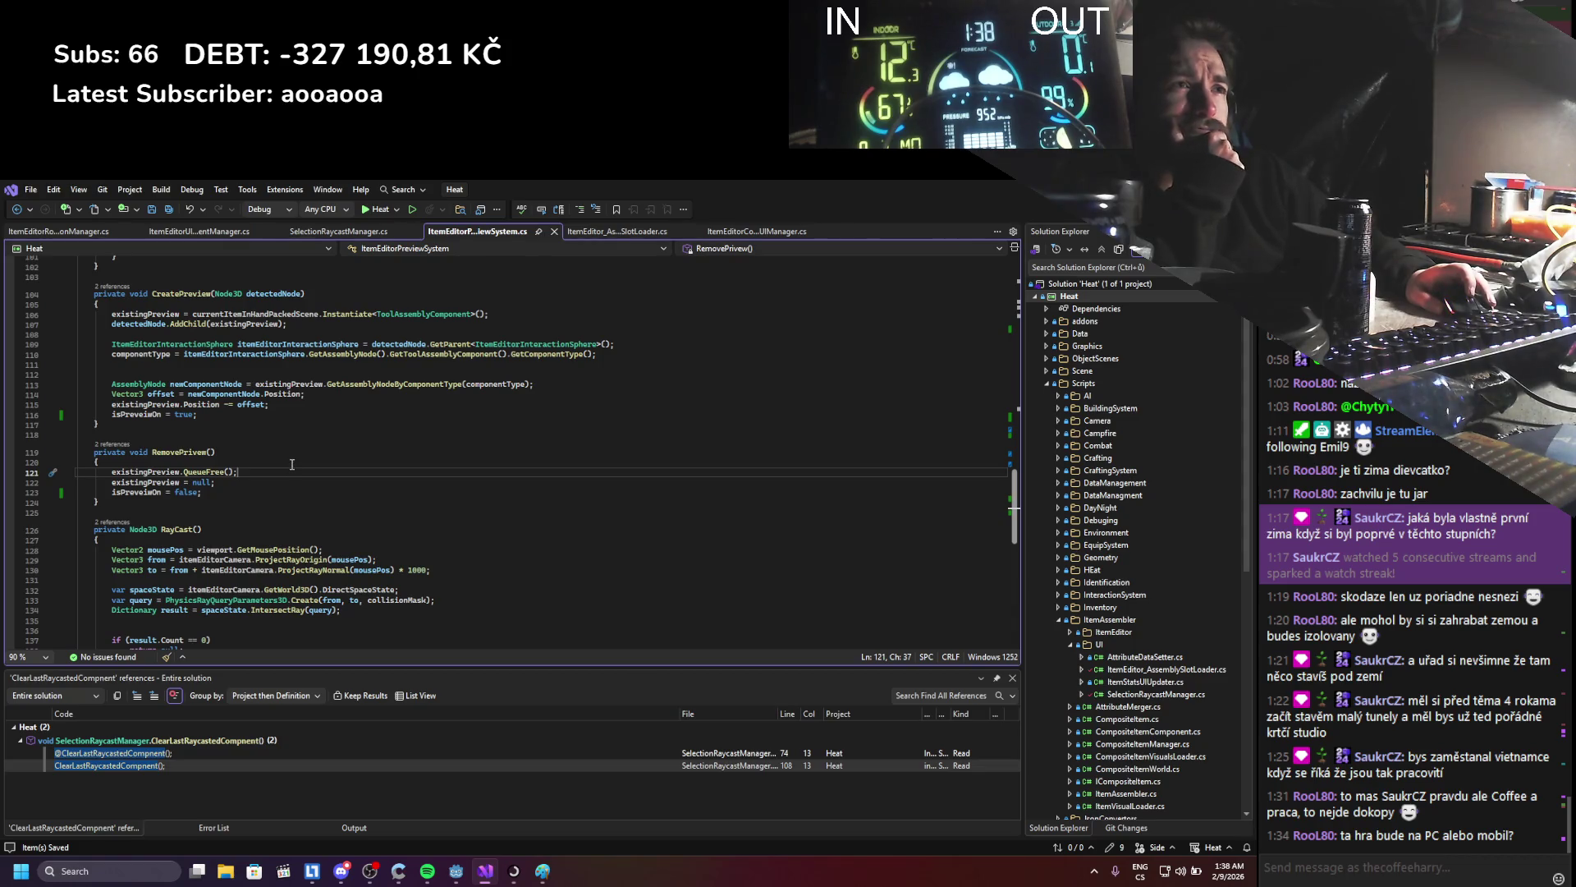
scroll(291, 464, up, 11)
scroll(292, 464, up, 5)
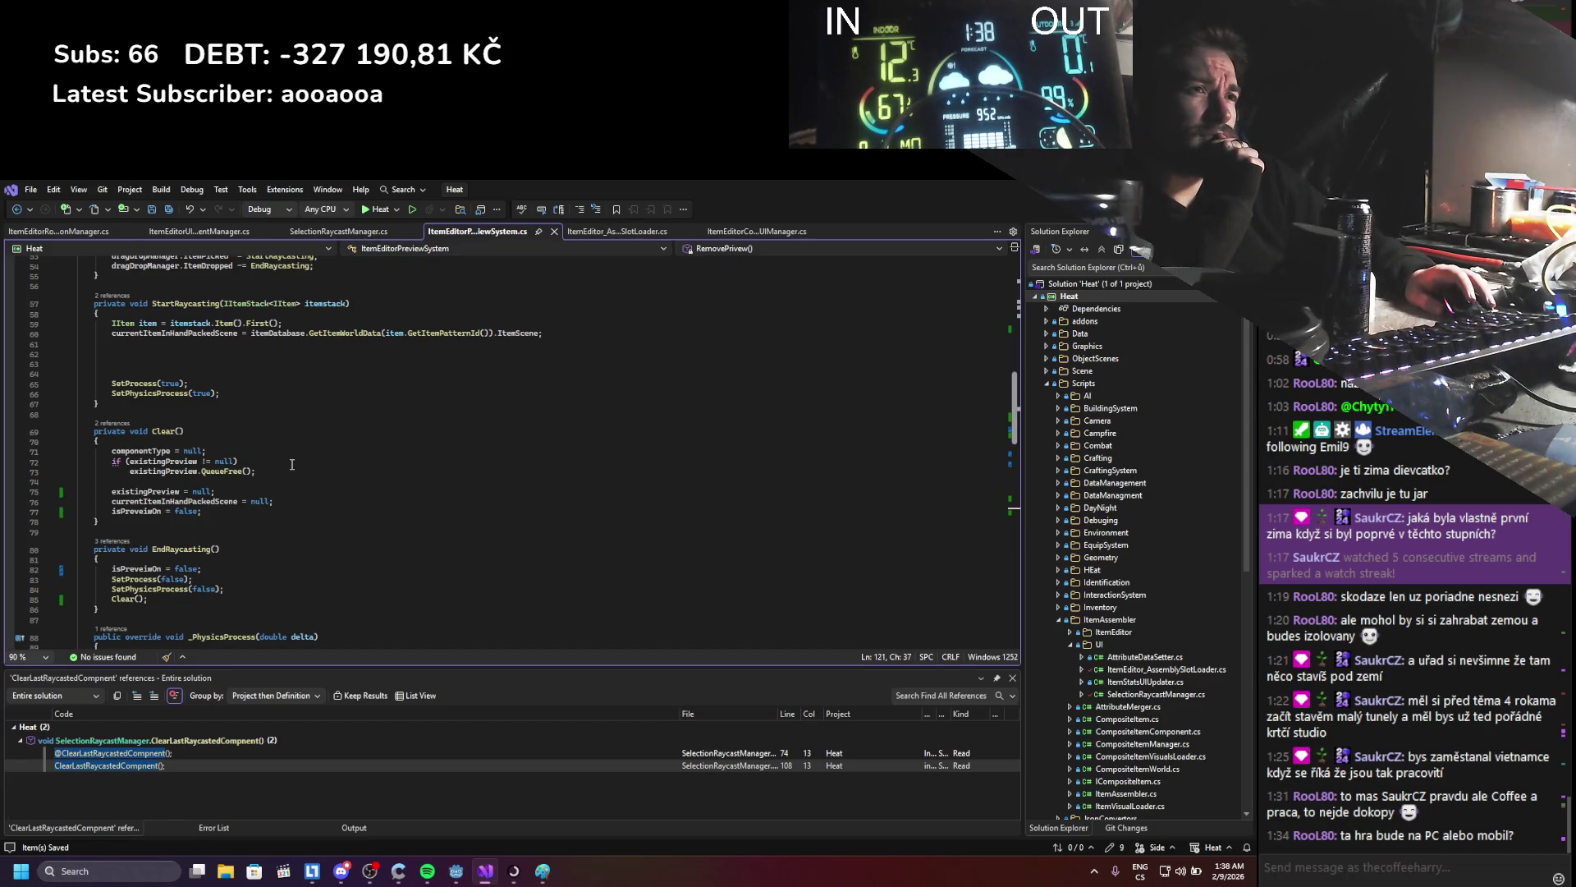
drag(268, 474, 82, 461)
drag(249, 489, 63, 493)
double_click(129, 511)
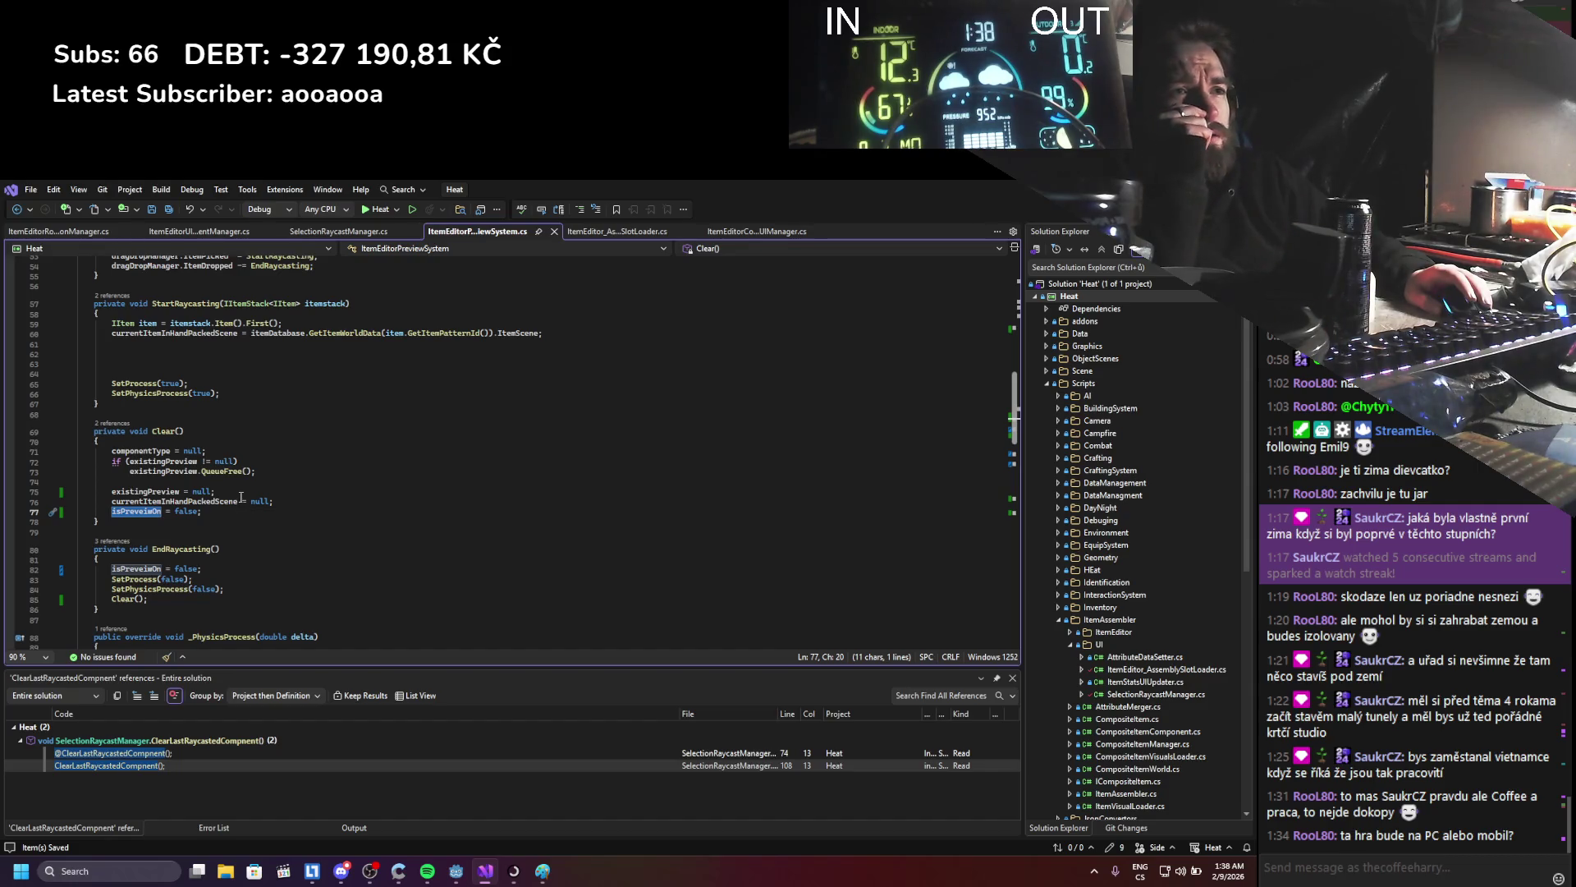
scroll(240, 497, down, 17)
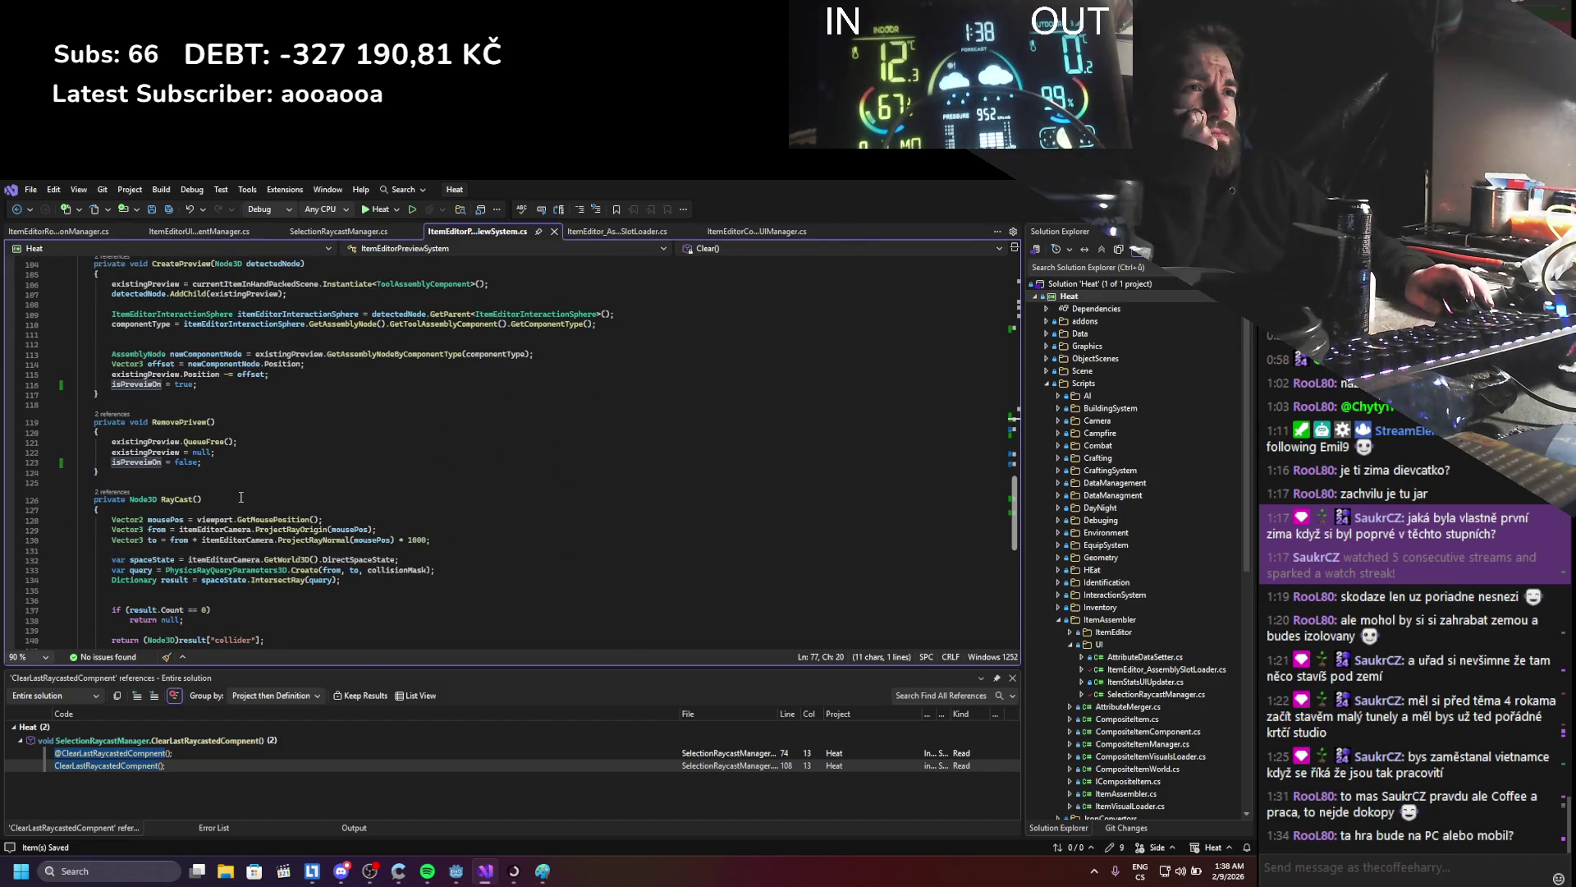
click(247, 432)
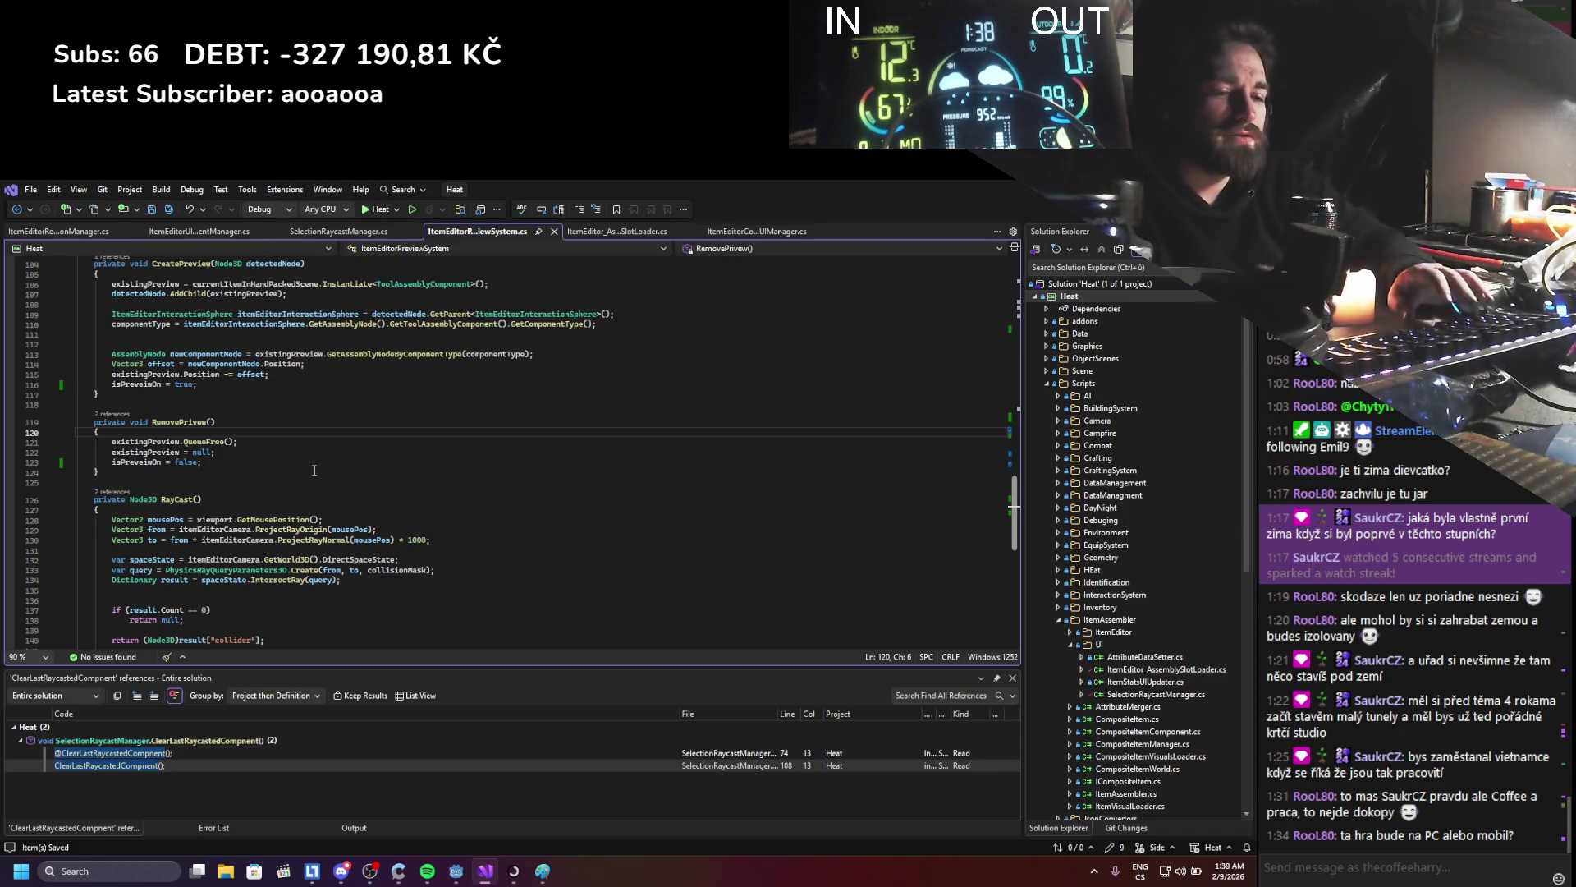
- Wrap existingPreview.QueueFree() in RemovePrivew inside an if (existingPreview != null) check
key(Return)
text(if()
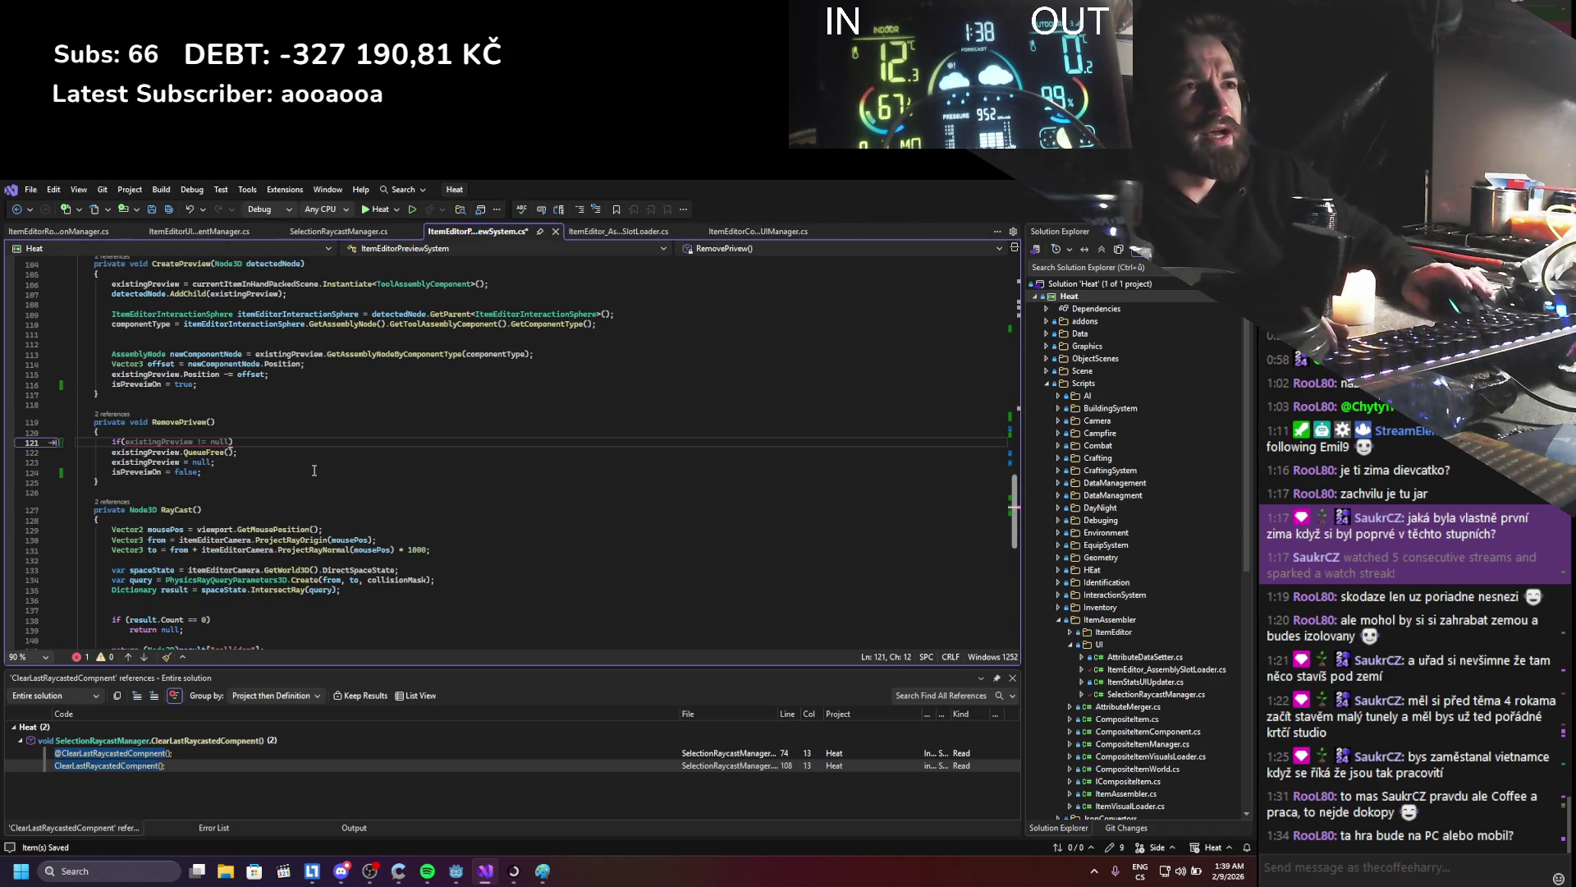
key(Tab)
key(Down)
key(Home)
key(Tab)
click(278, 489)
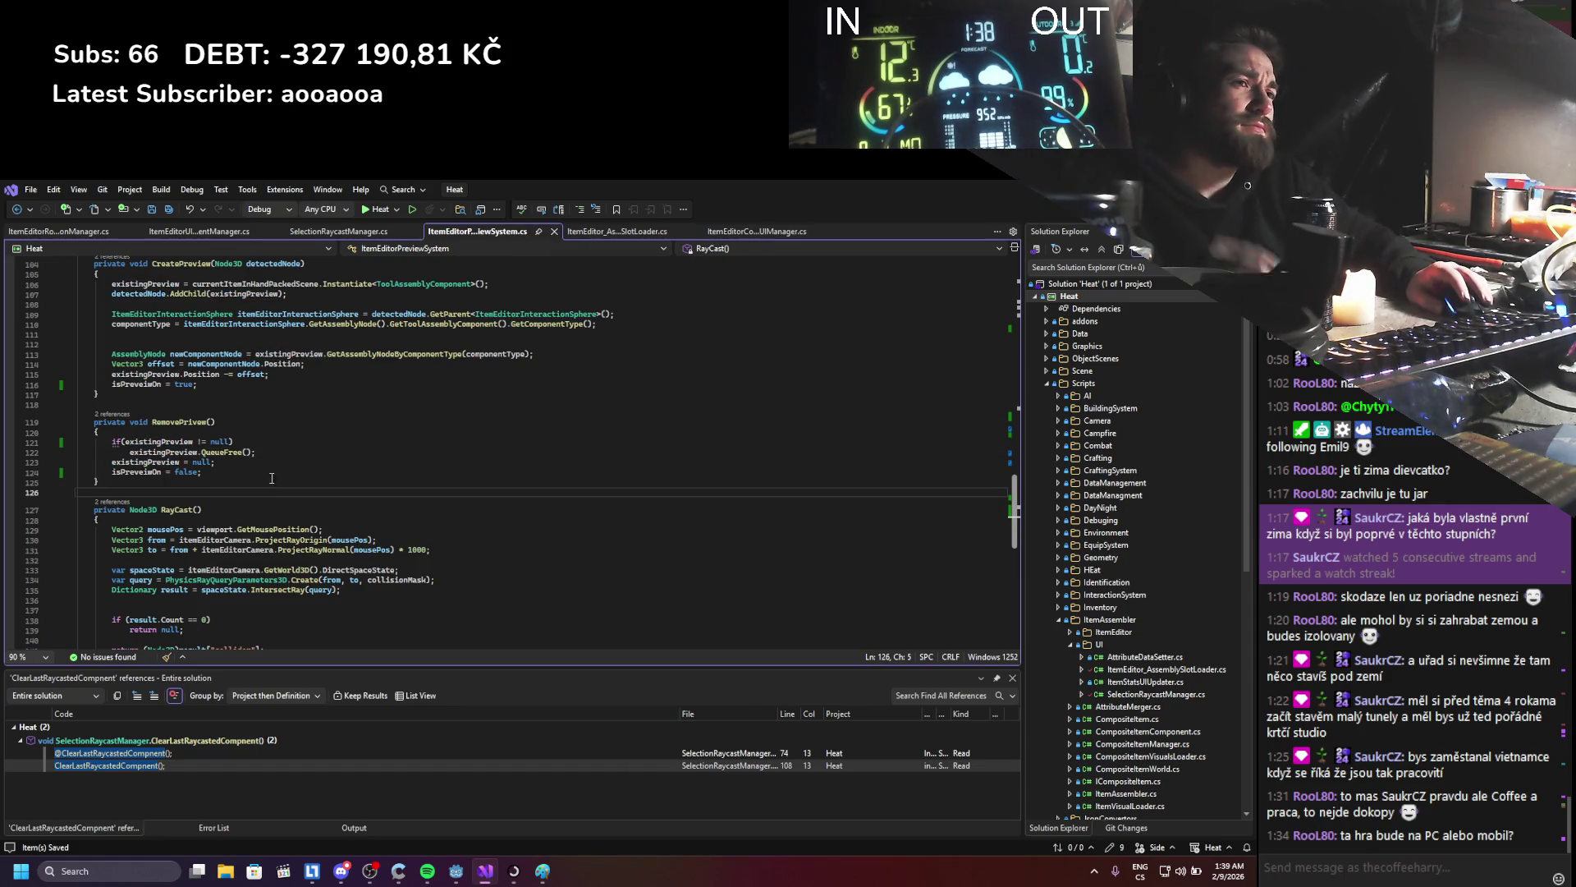
key(alt+Tab)
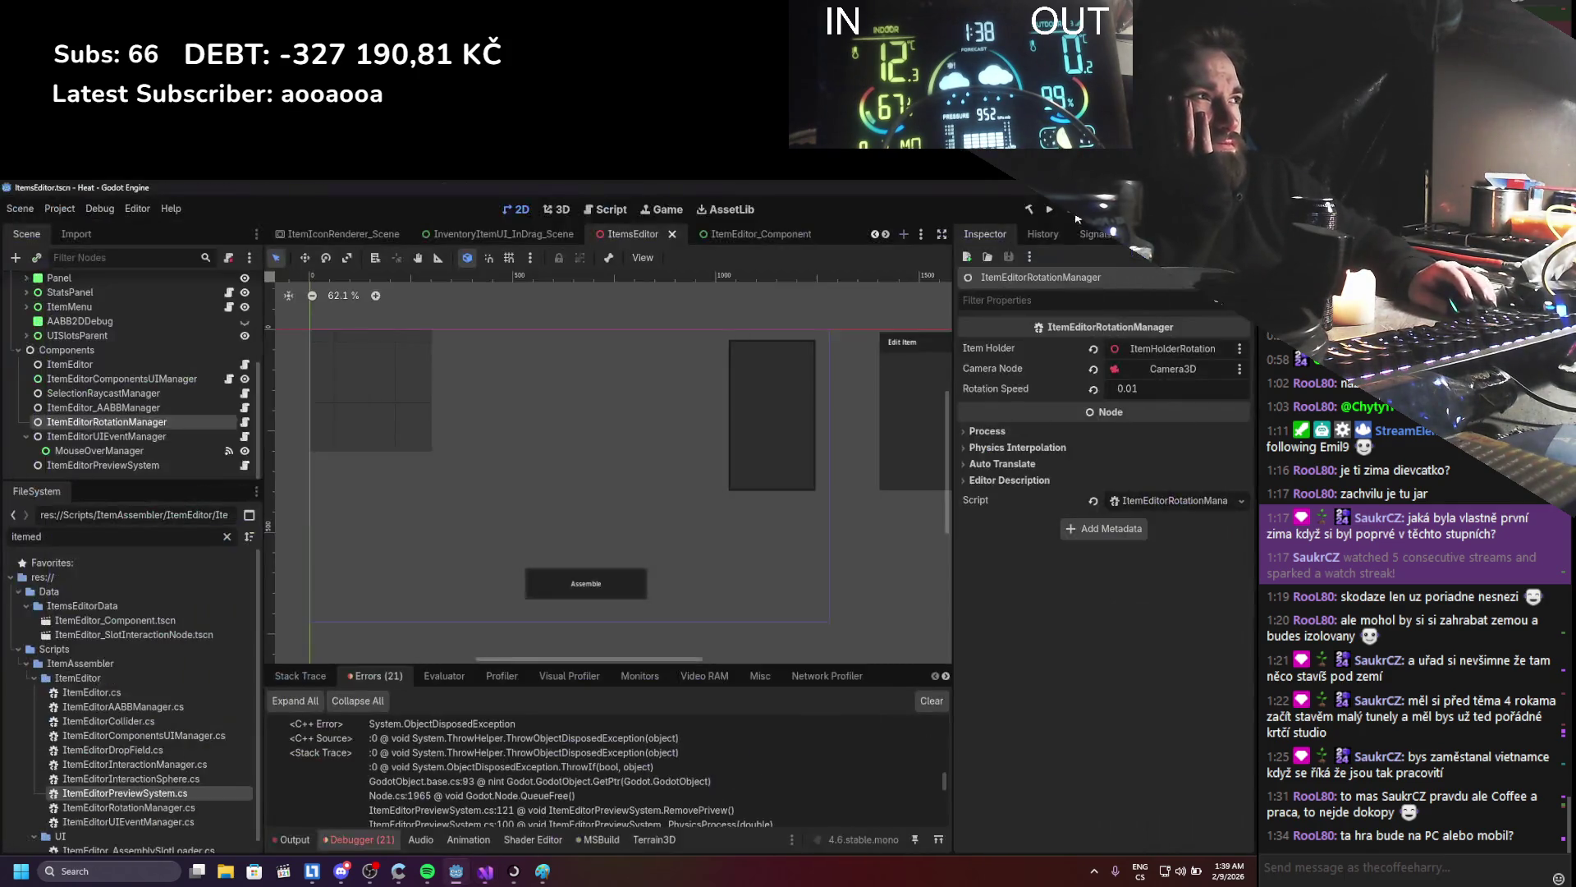
- Run the rebuilt game, open the item editor, and add the stick to the assembly
click(1050, 210)
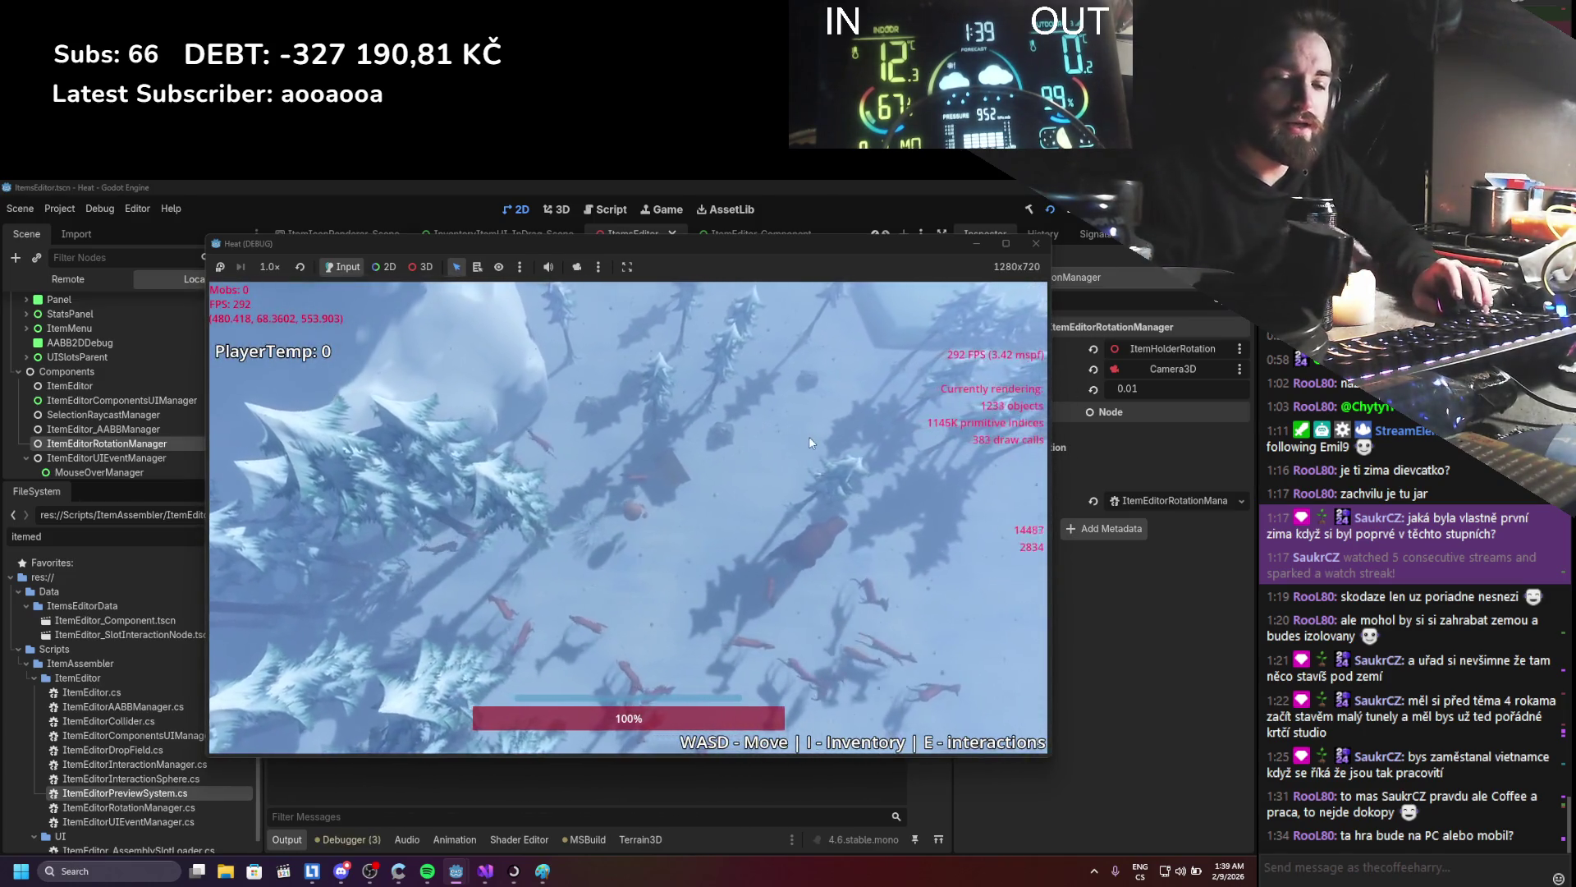
mouse_move(772, 433)
click(821, 444)
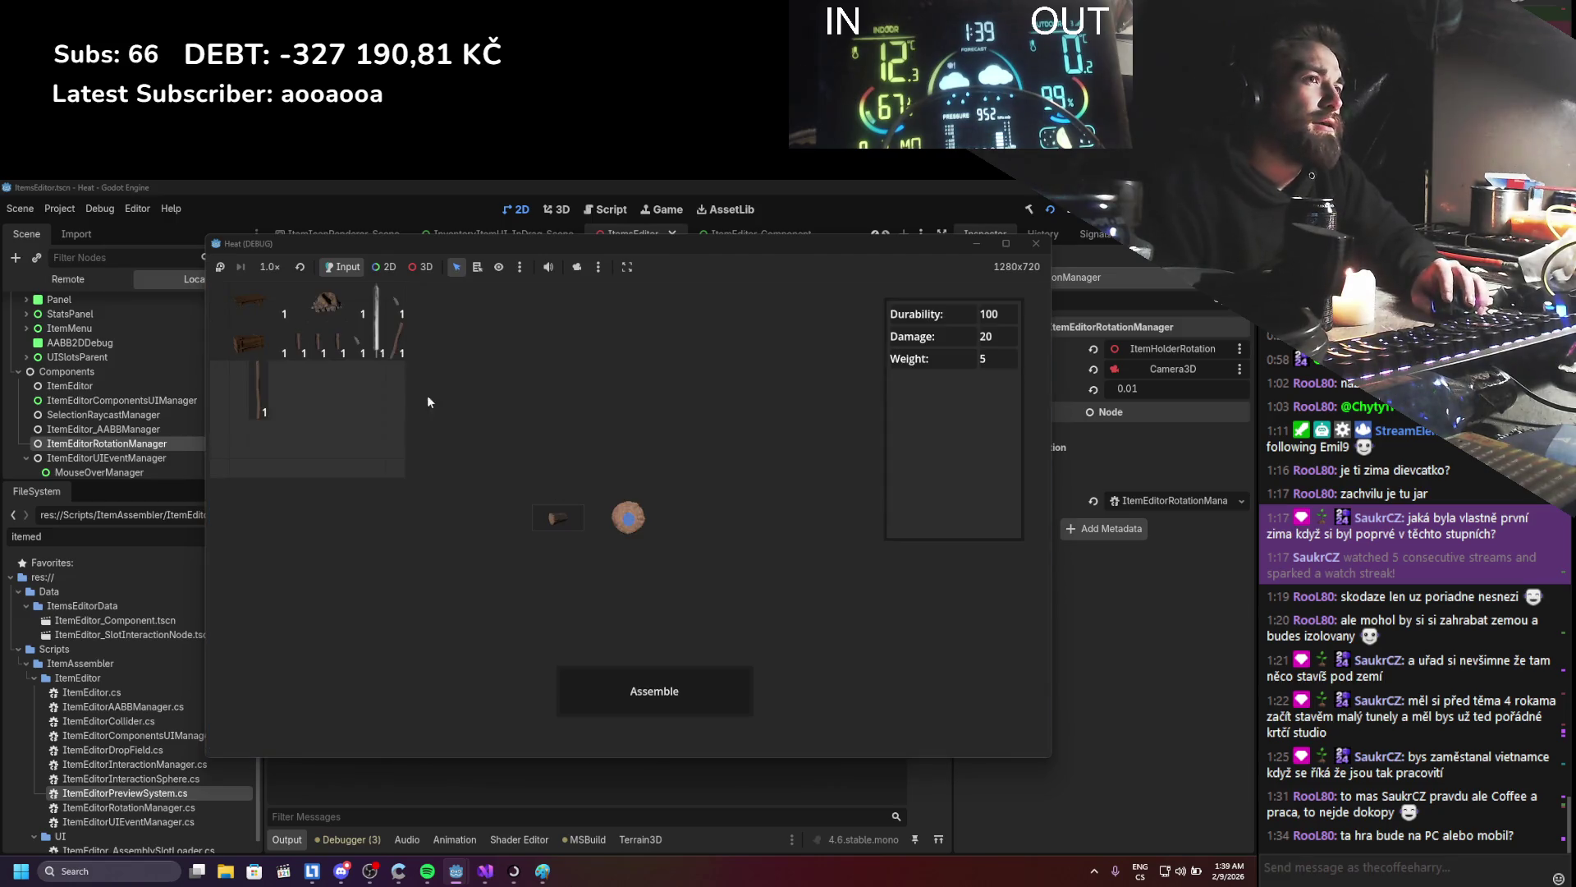
drag(415, 383, 491, 473)
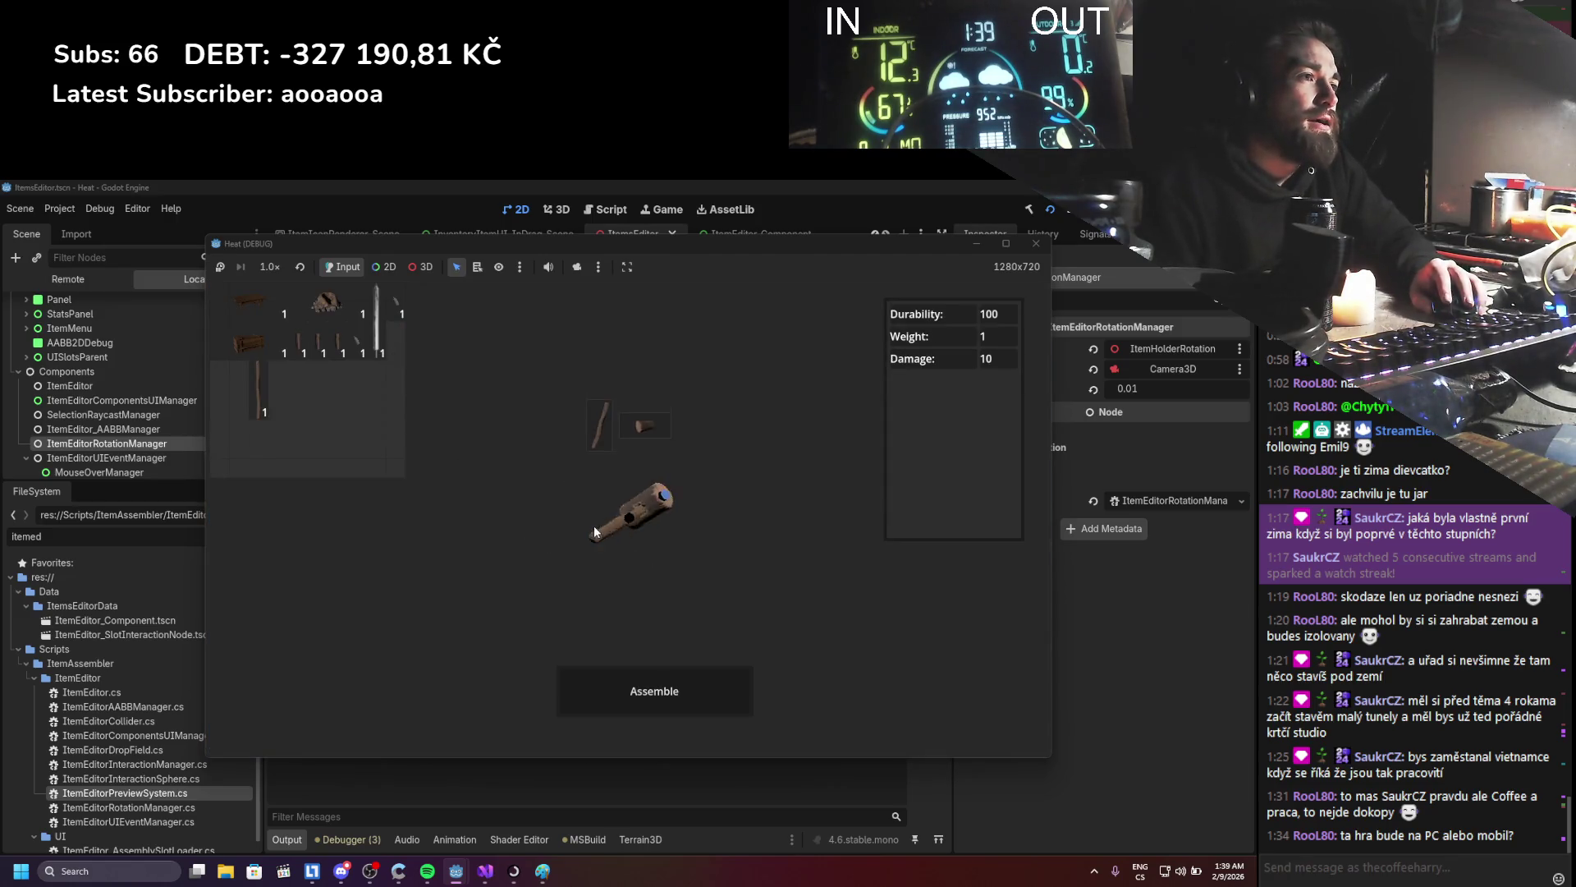
- Repeatedly remove and reattach the stick, rotate the hammer preview, then stop the game with F8
click(627, 501)
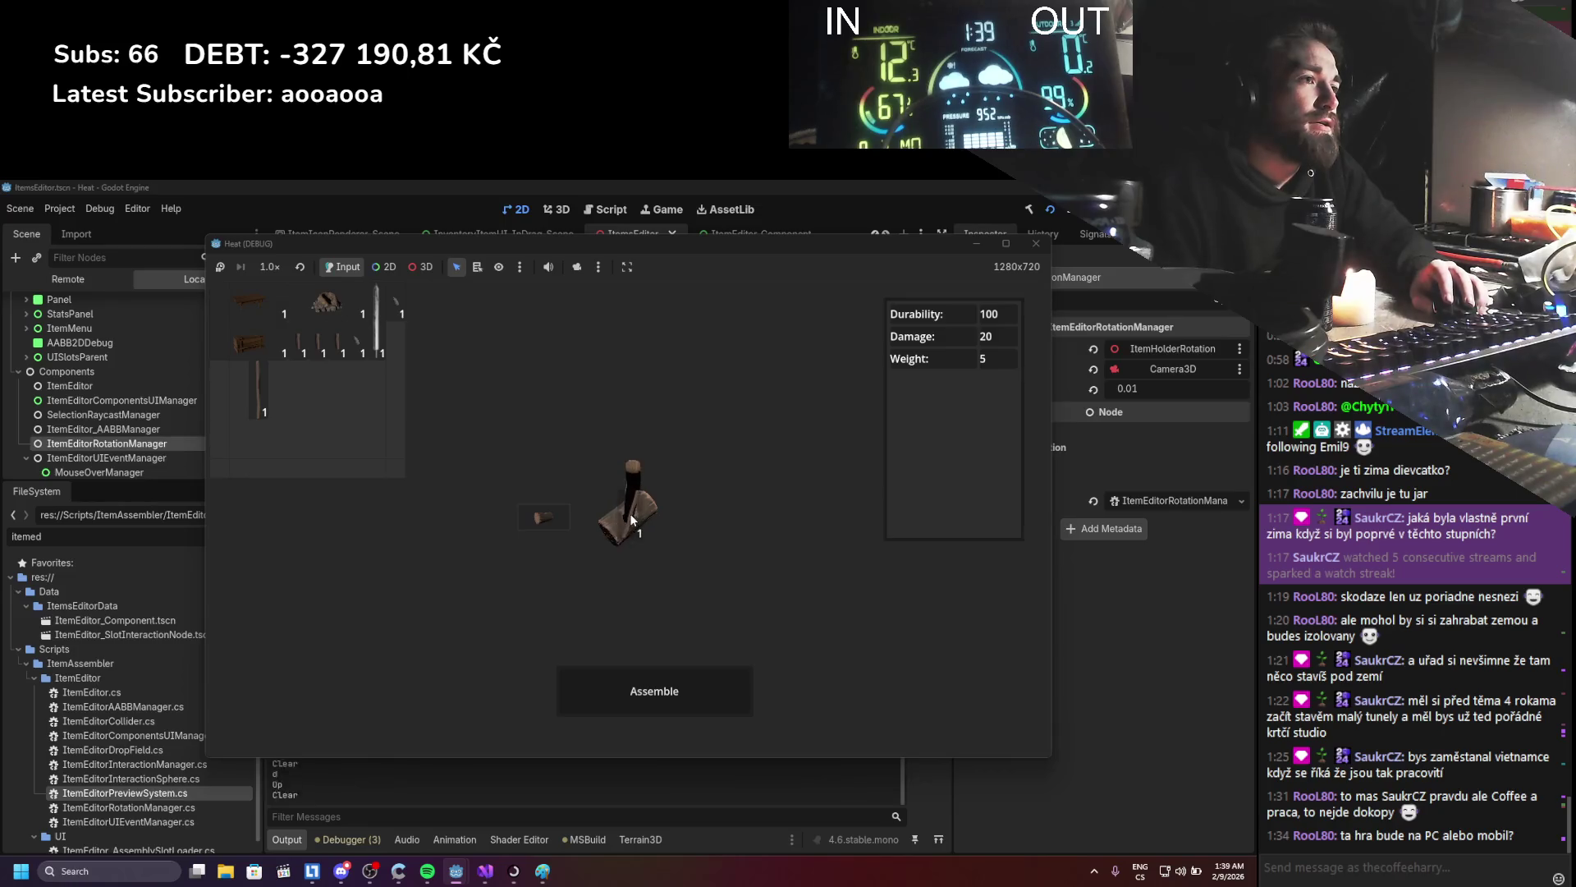
click(627, 527)
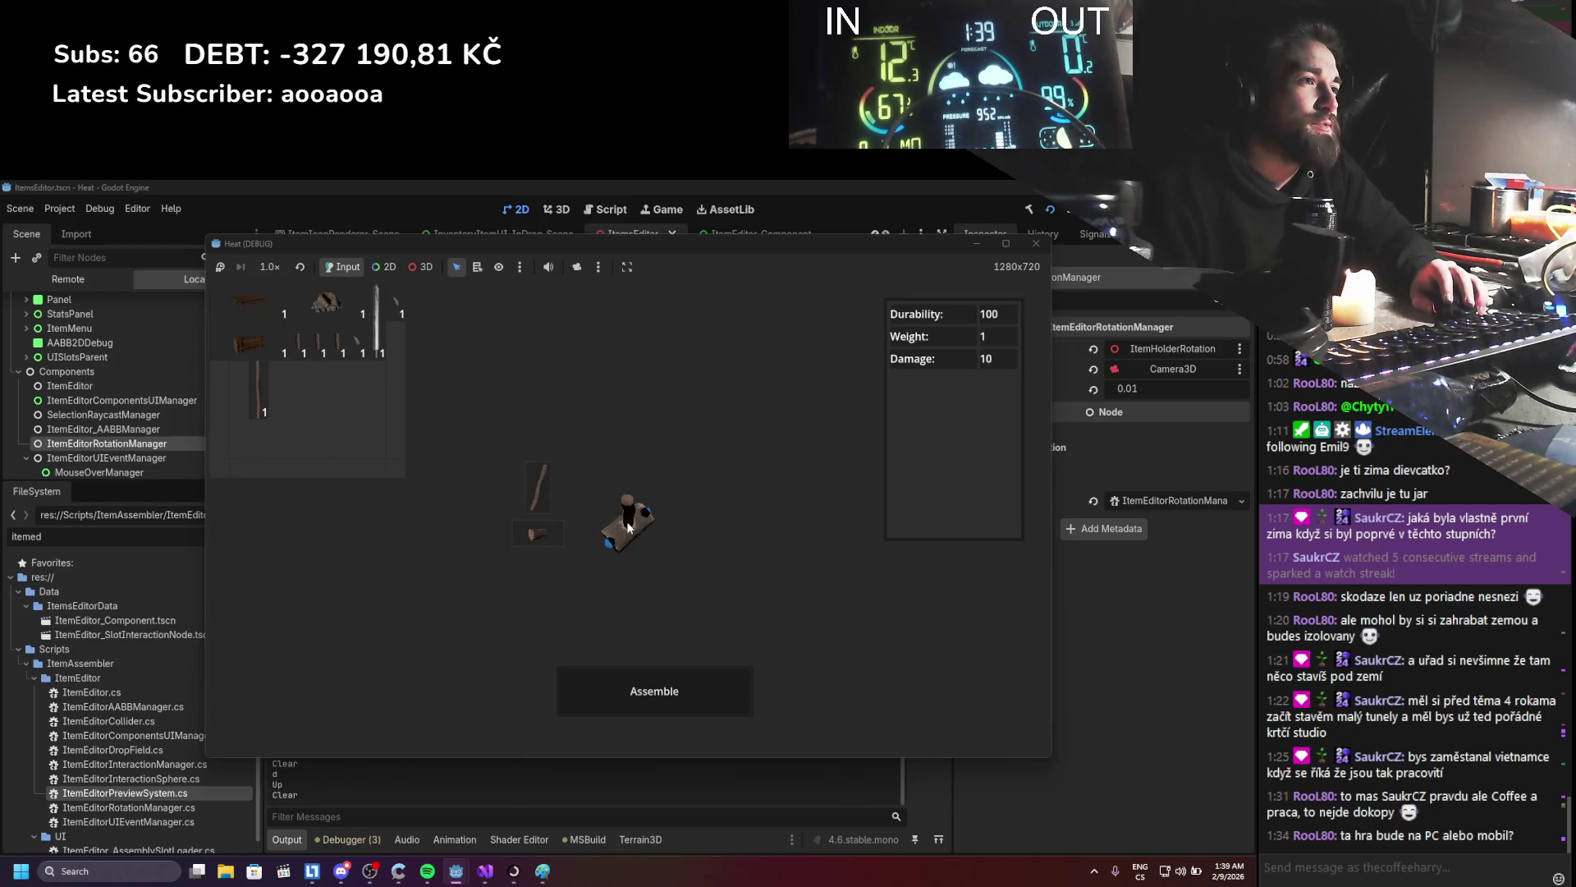
click(627, 525)
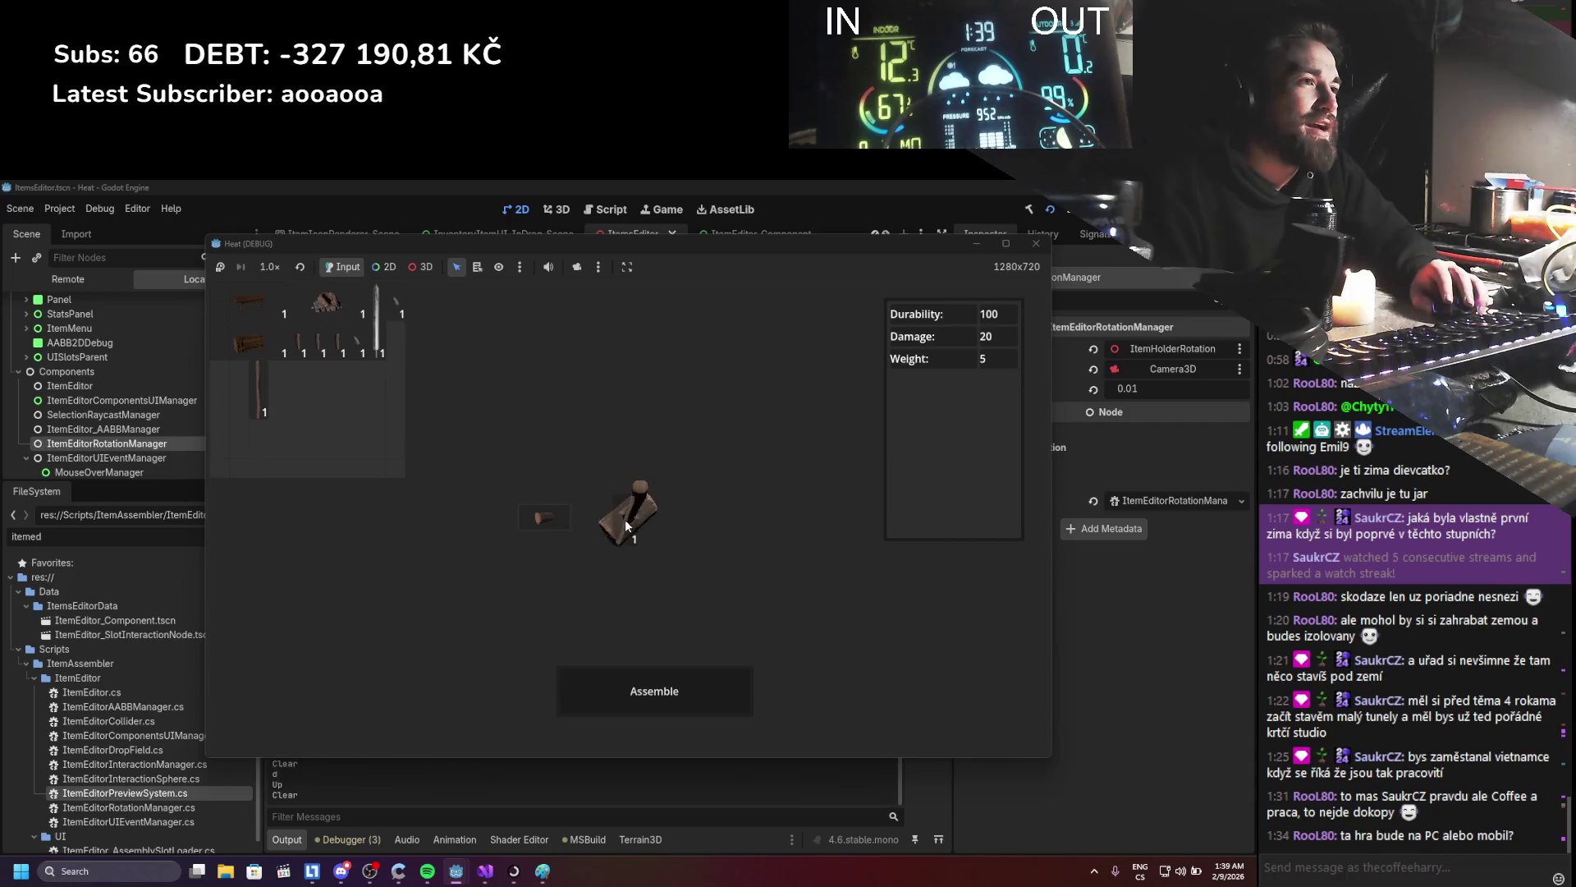
click(629, 525)
click(629, 525)
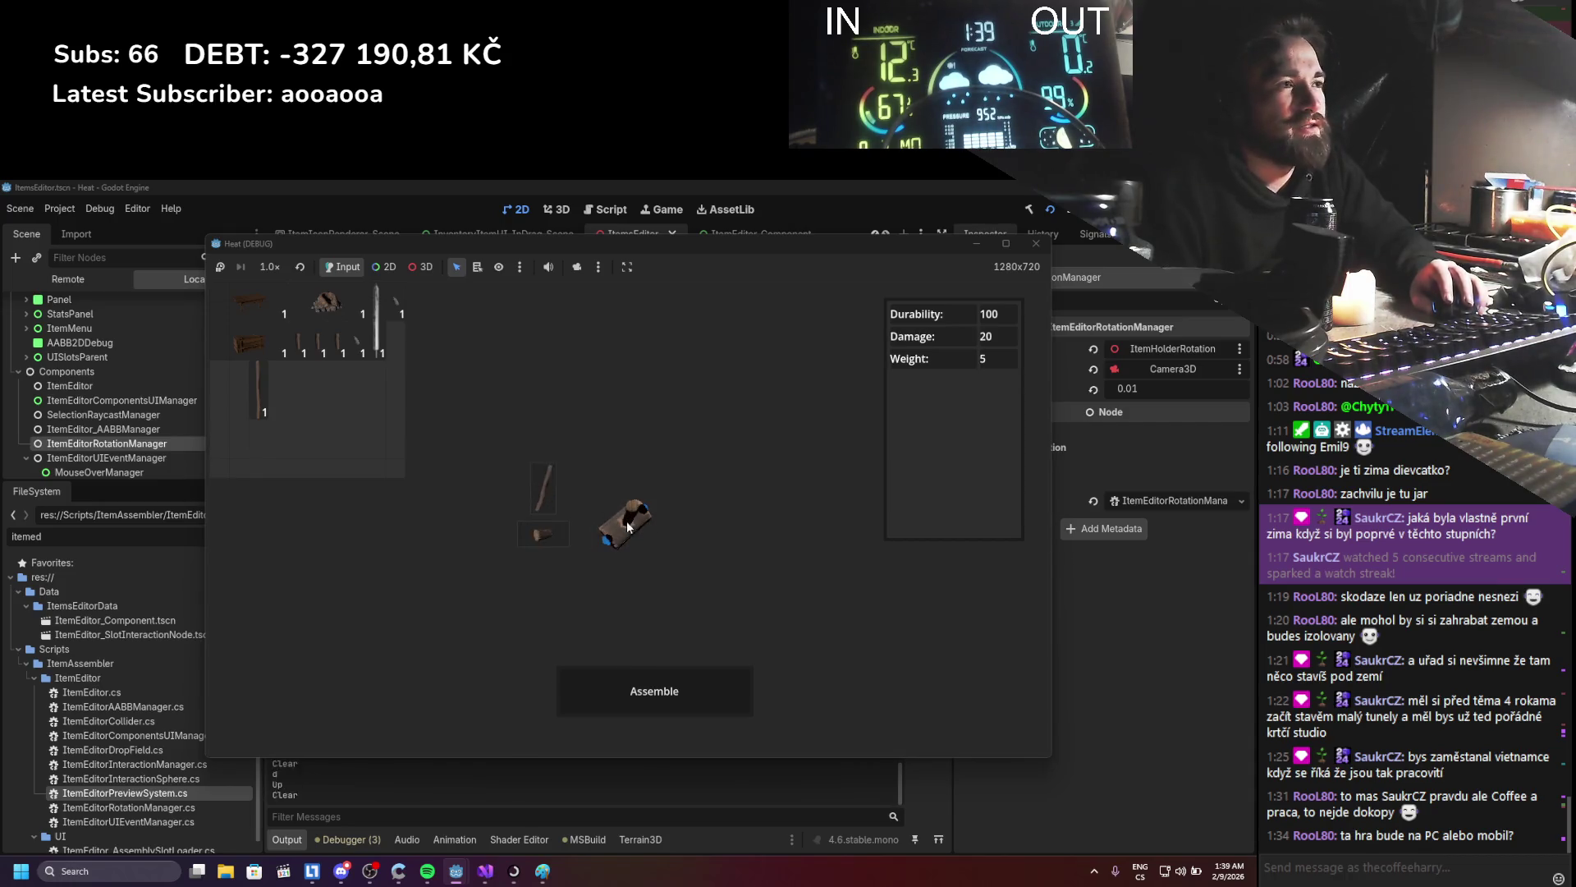
click(628, 515)
click(627, 501)
mouse_move(627, 497)
mouse_down()
mouse_move(658, 497)
mouse_move(619, 526)
mouse_move(640, 497)
mouse_up()
click(627, 514)
click(633, 514)
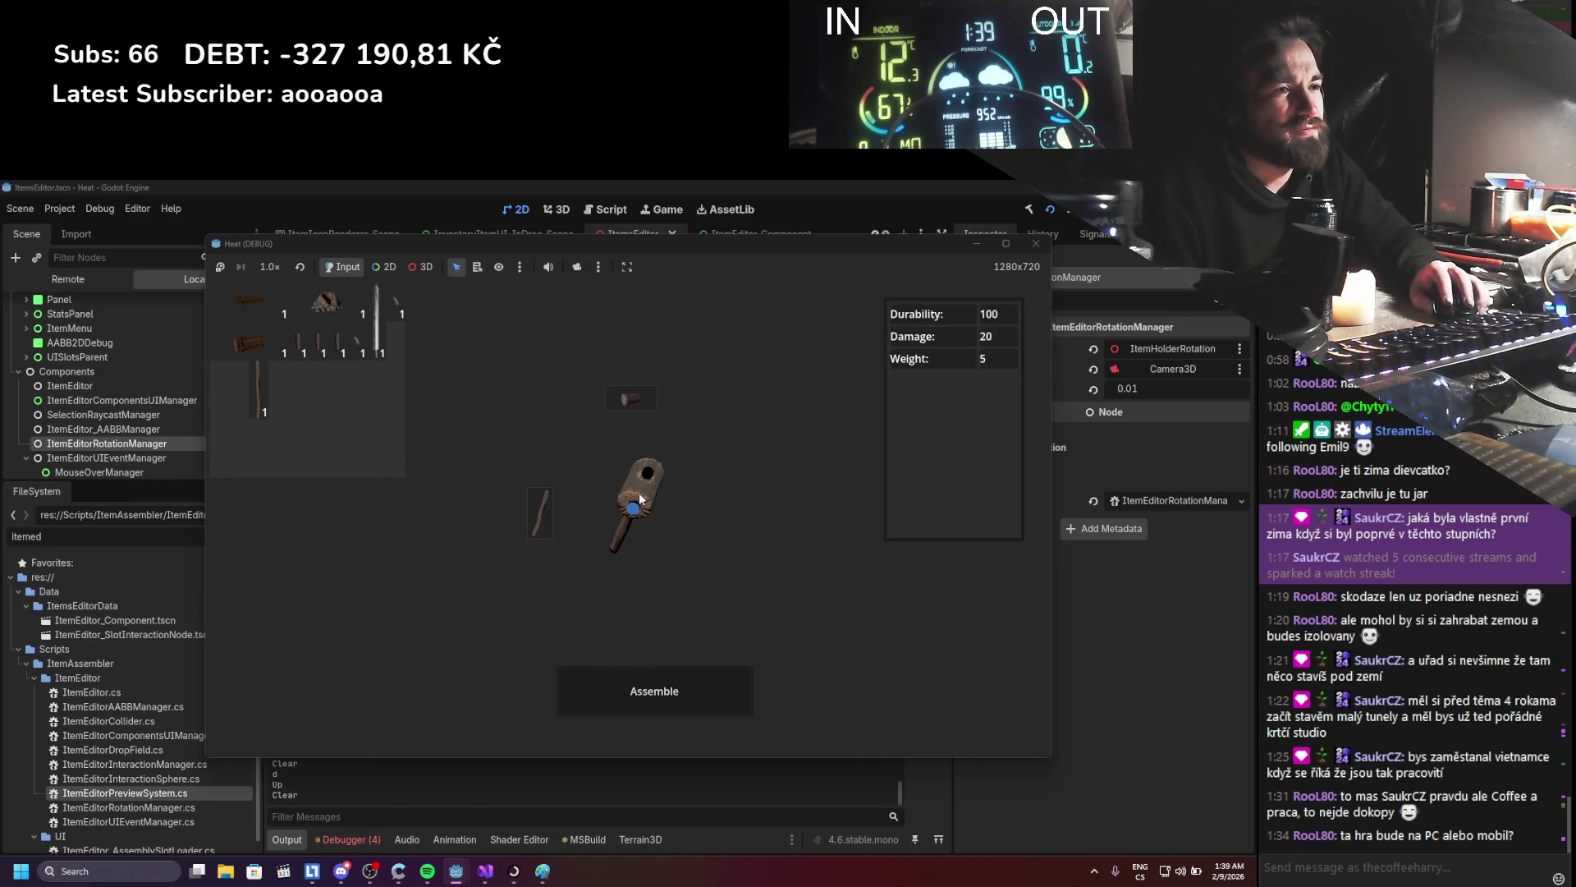
key(F8)
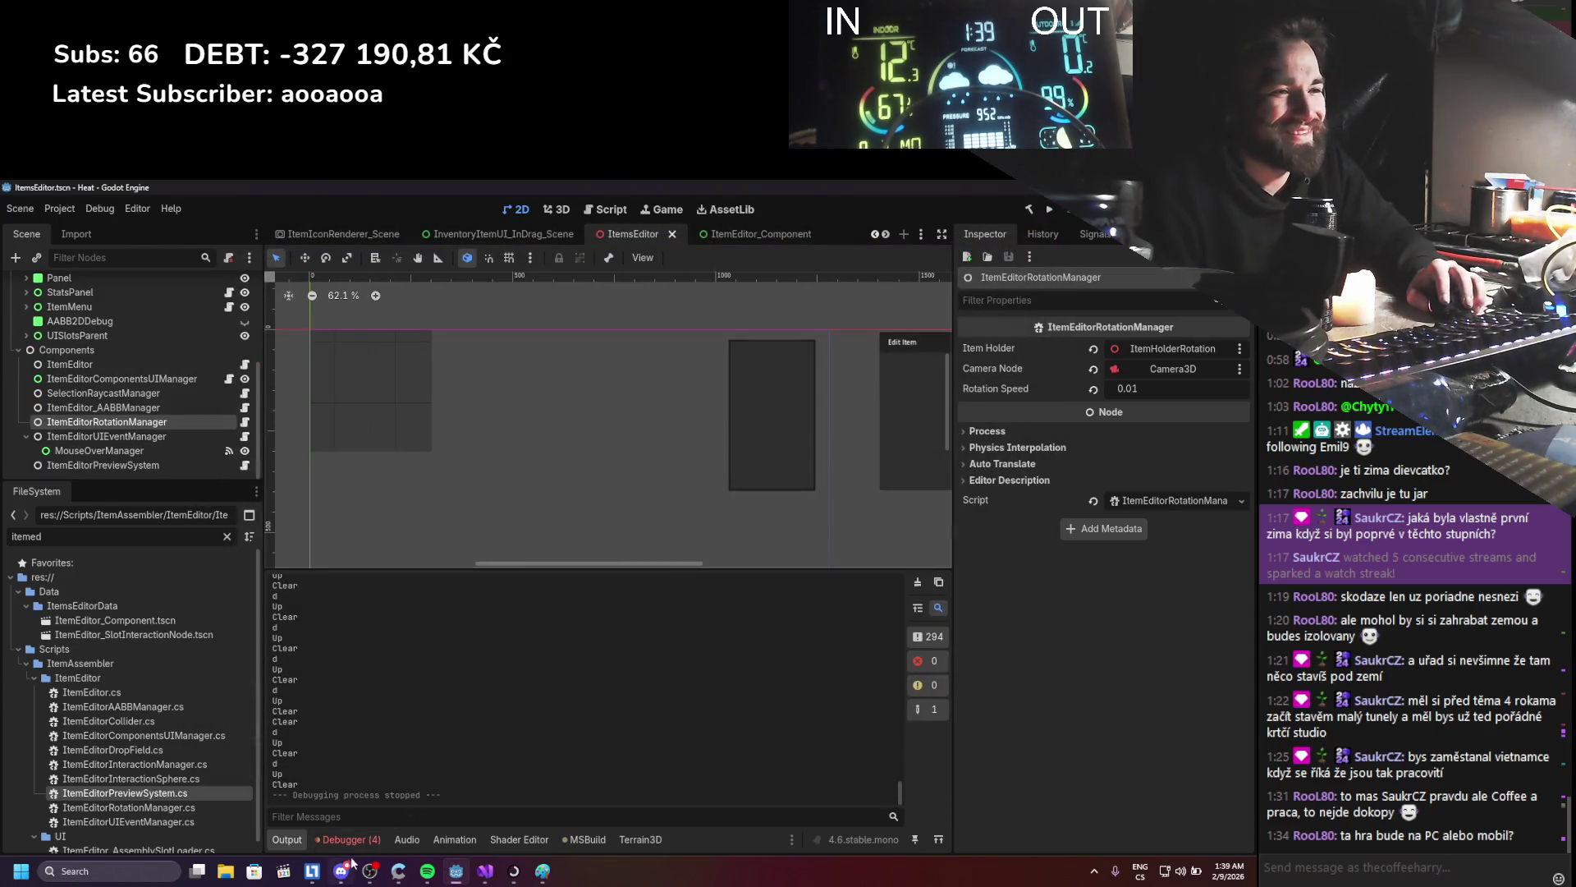
- Open the NullReference error's source in Visual Studio and look at the end of RemovePreview
double_click(409, 772)
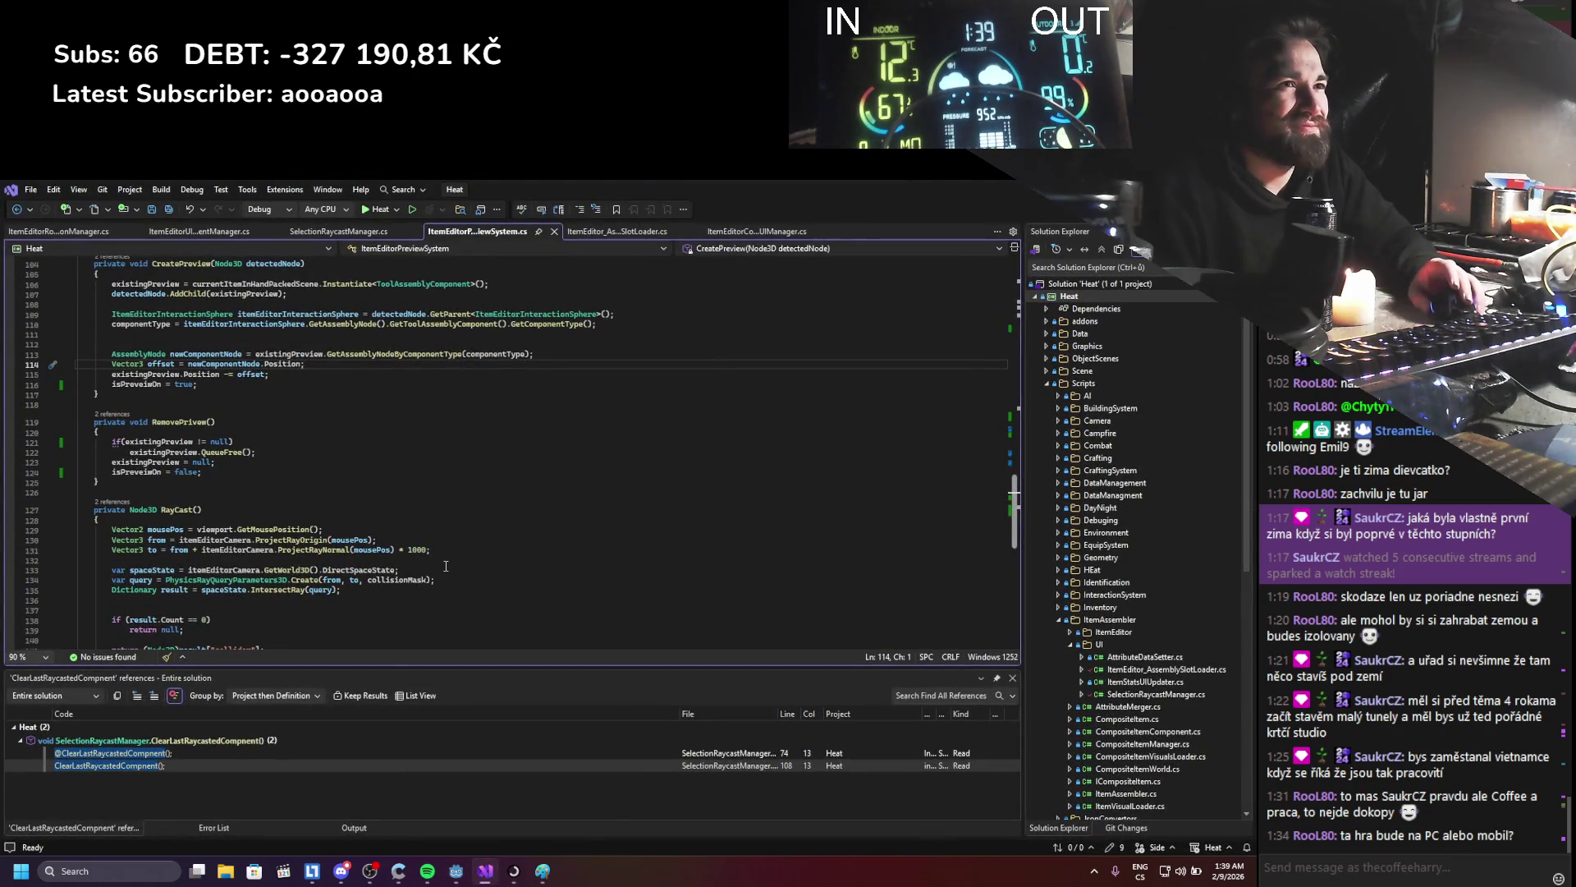
scroll(440, 568, up, 3)
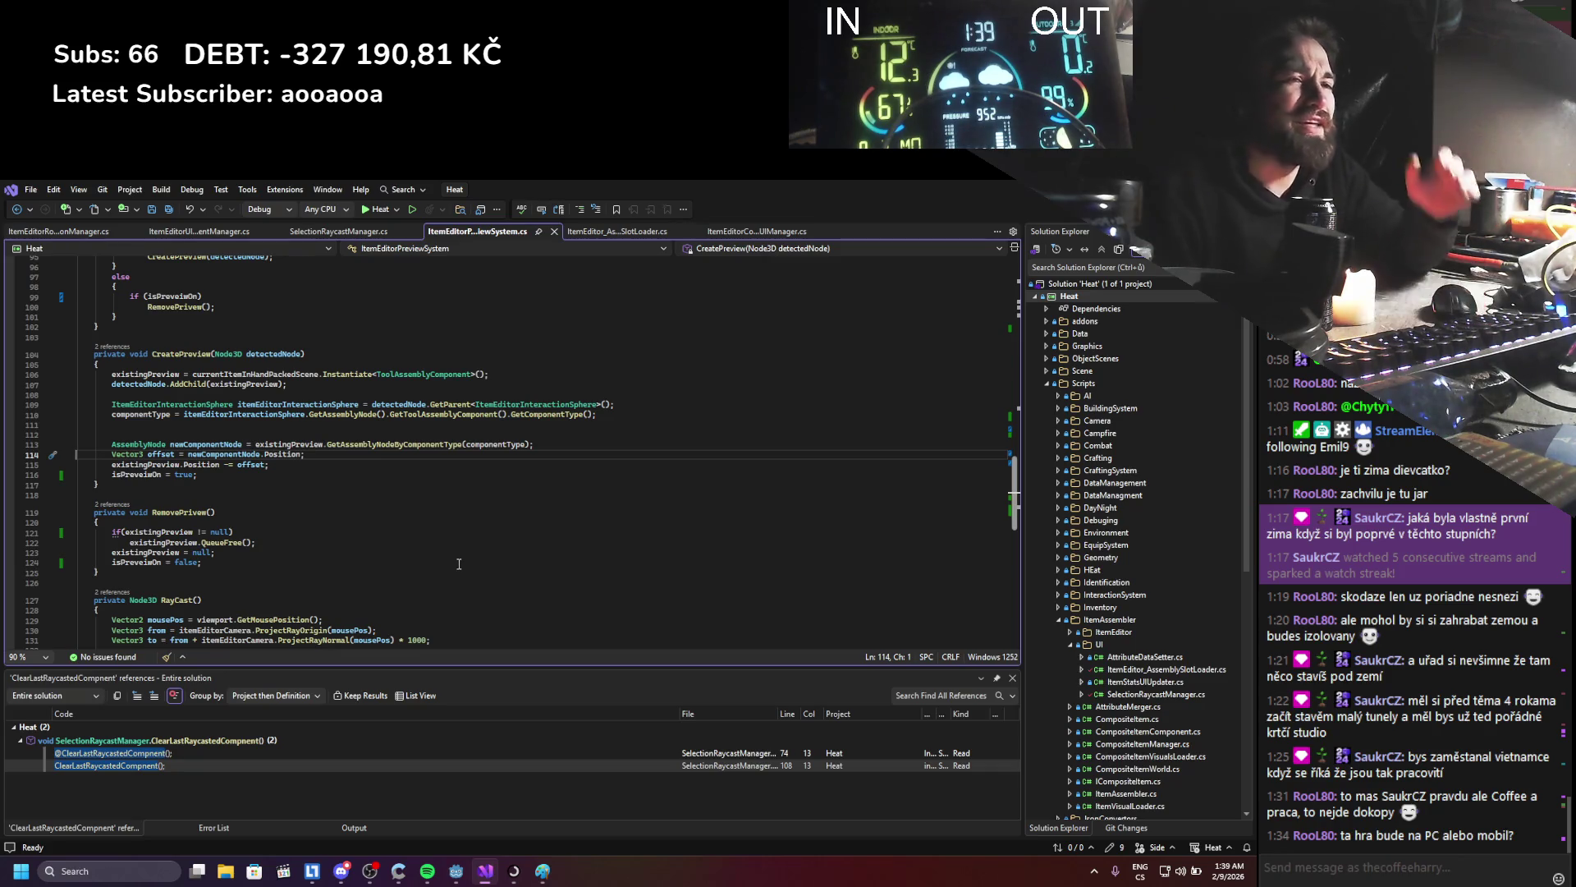
drag(459, 564, 461, 573)
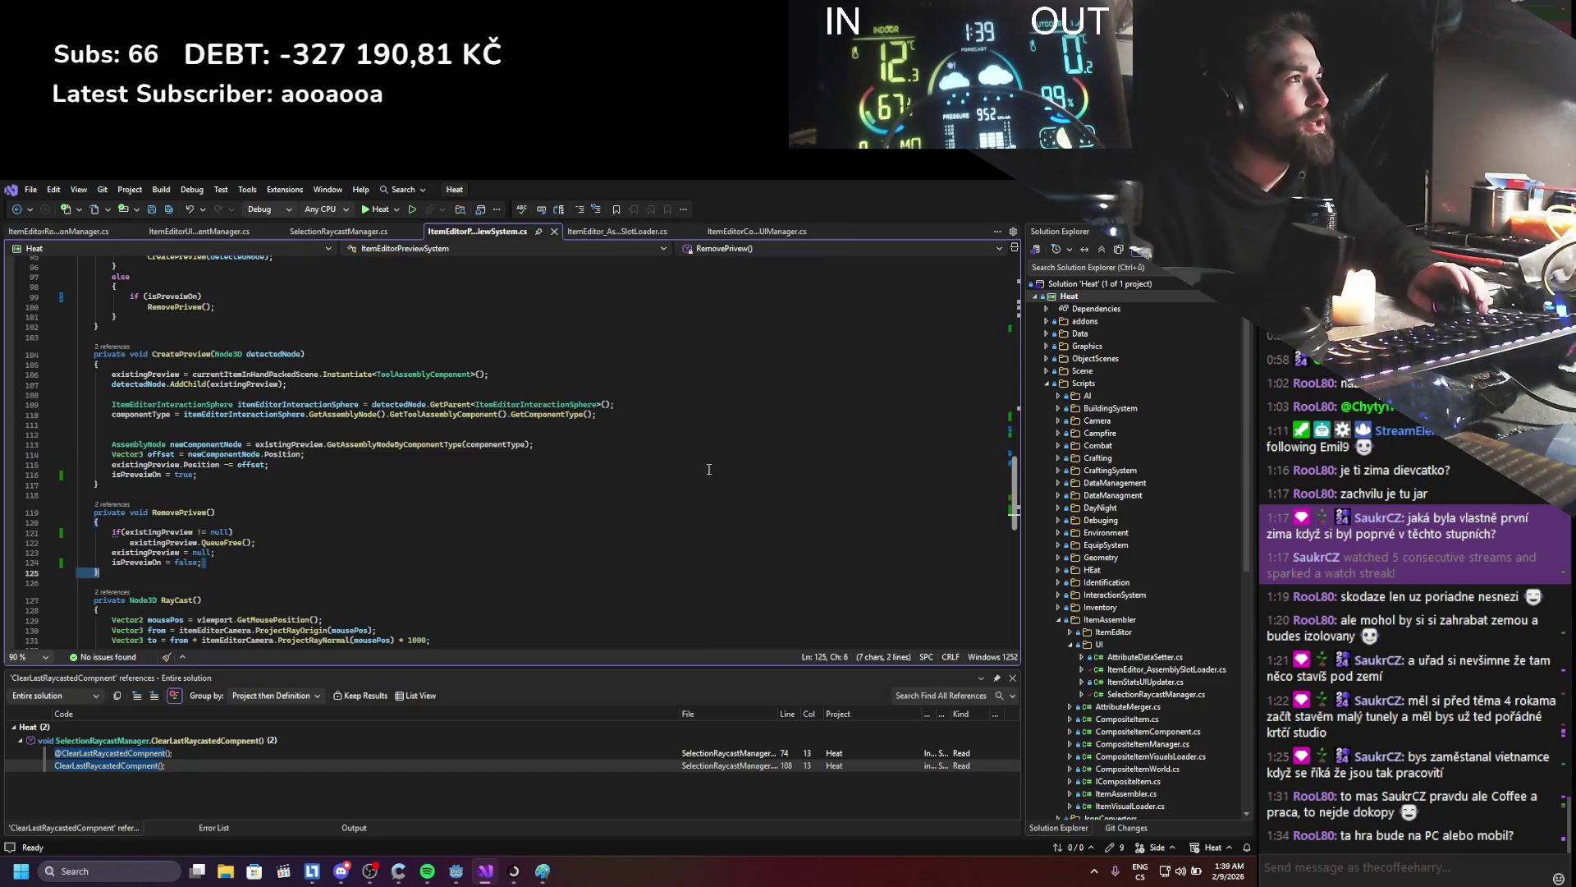
- Expand the NullReference error details in Godot and open CreatePreview at line 114
key(alt+Tab)
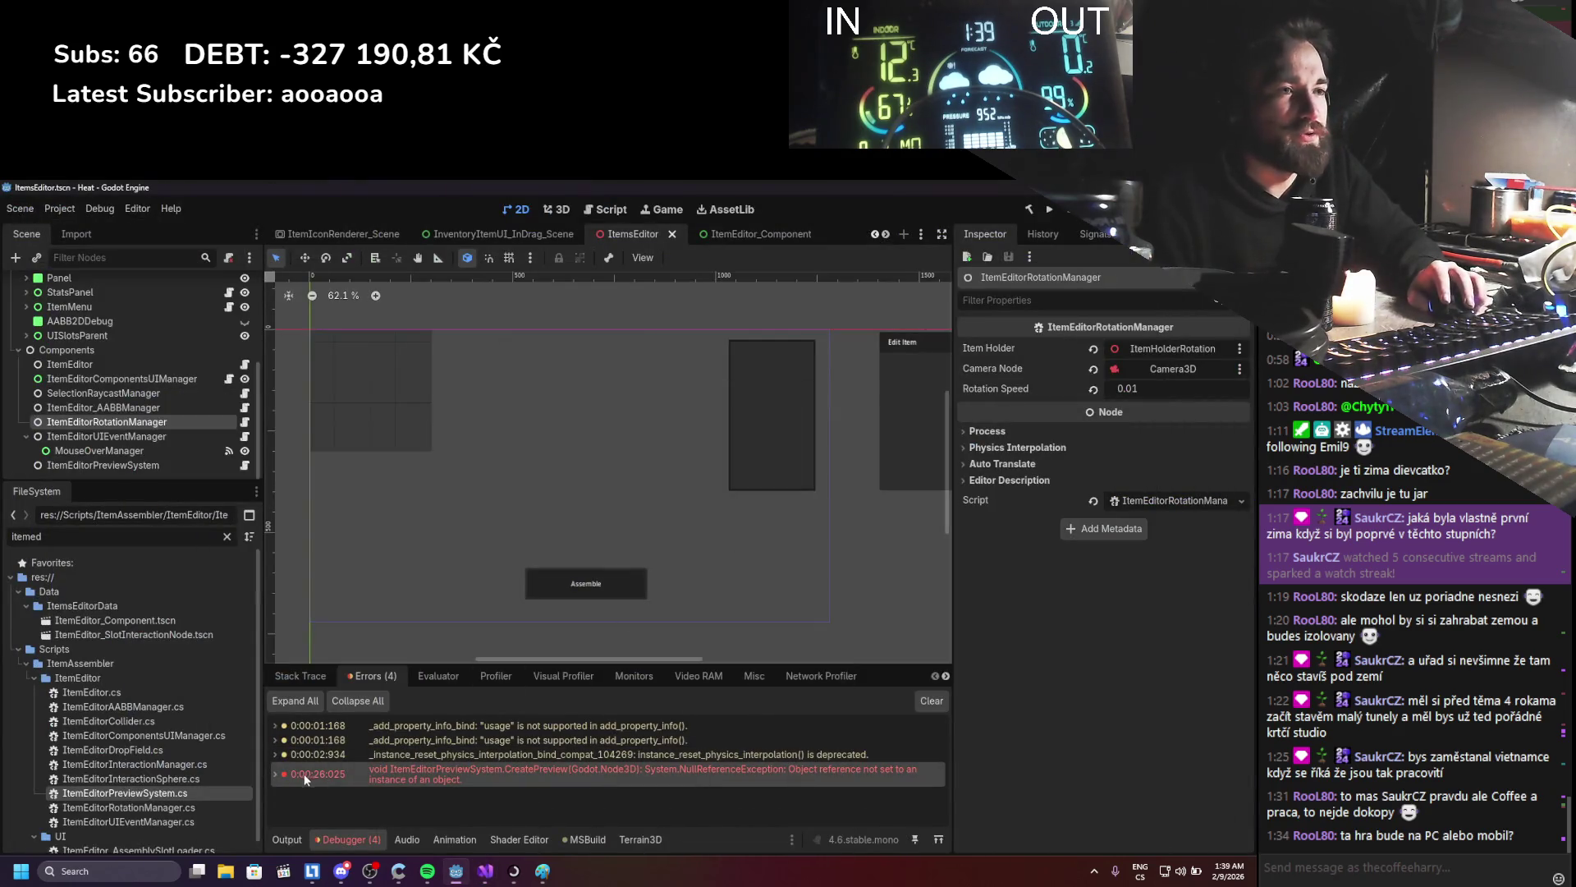
click(278, 775)
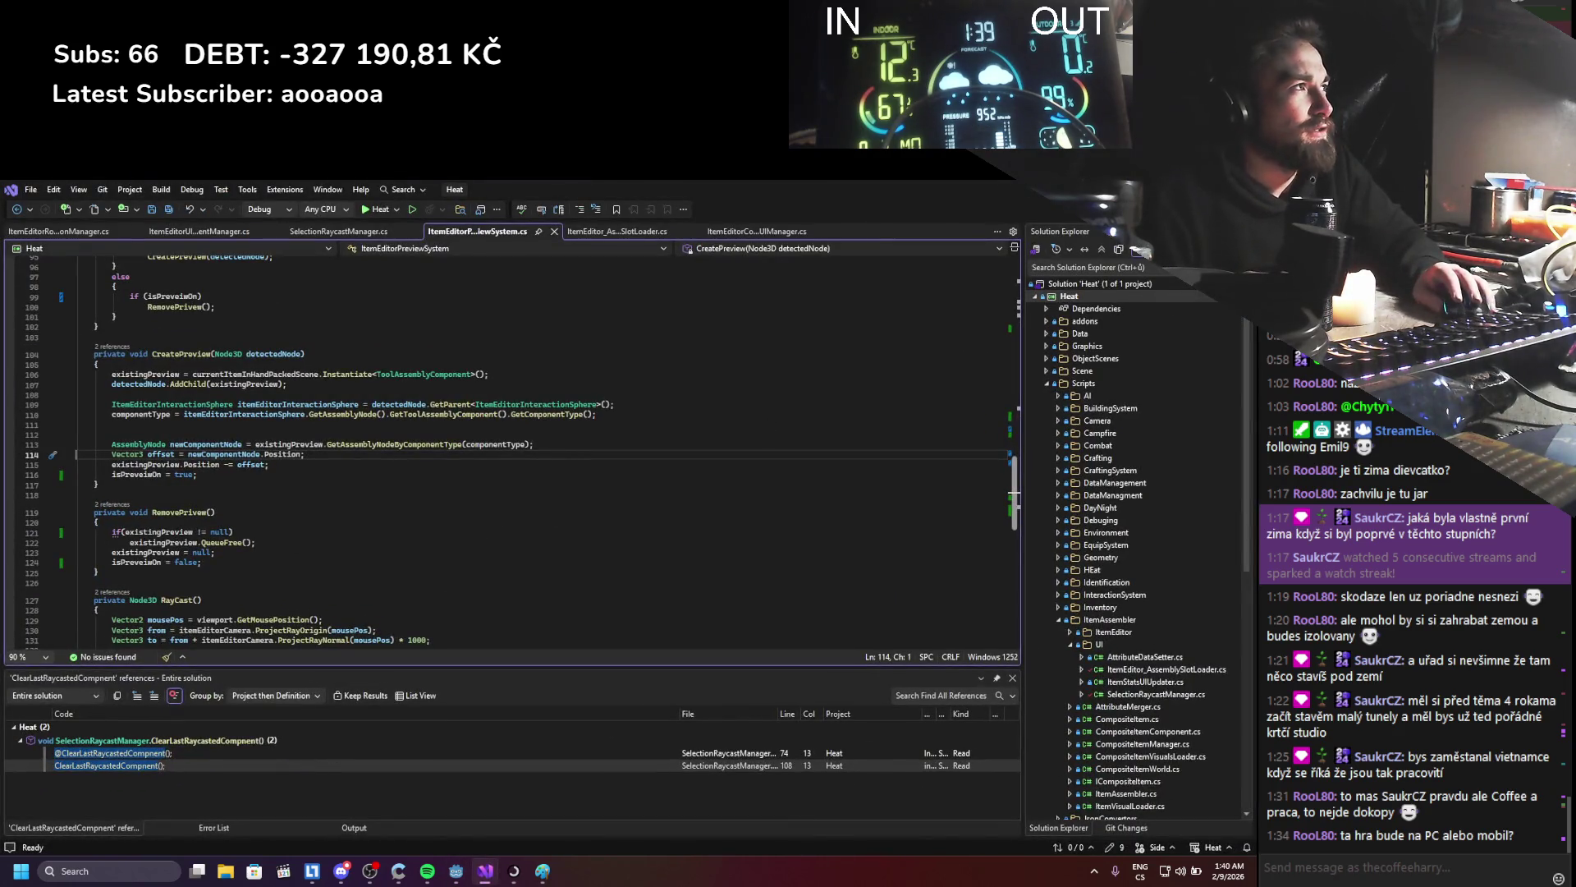
key(alt+Tab)
double_click(526, 716)
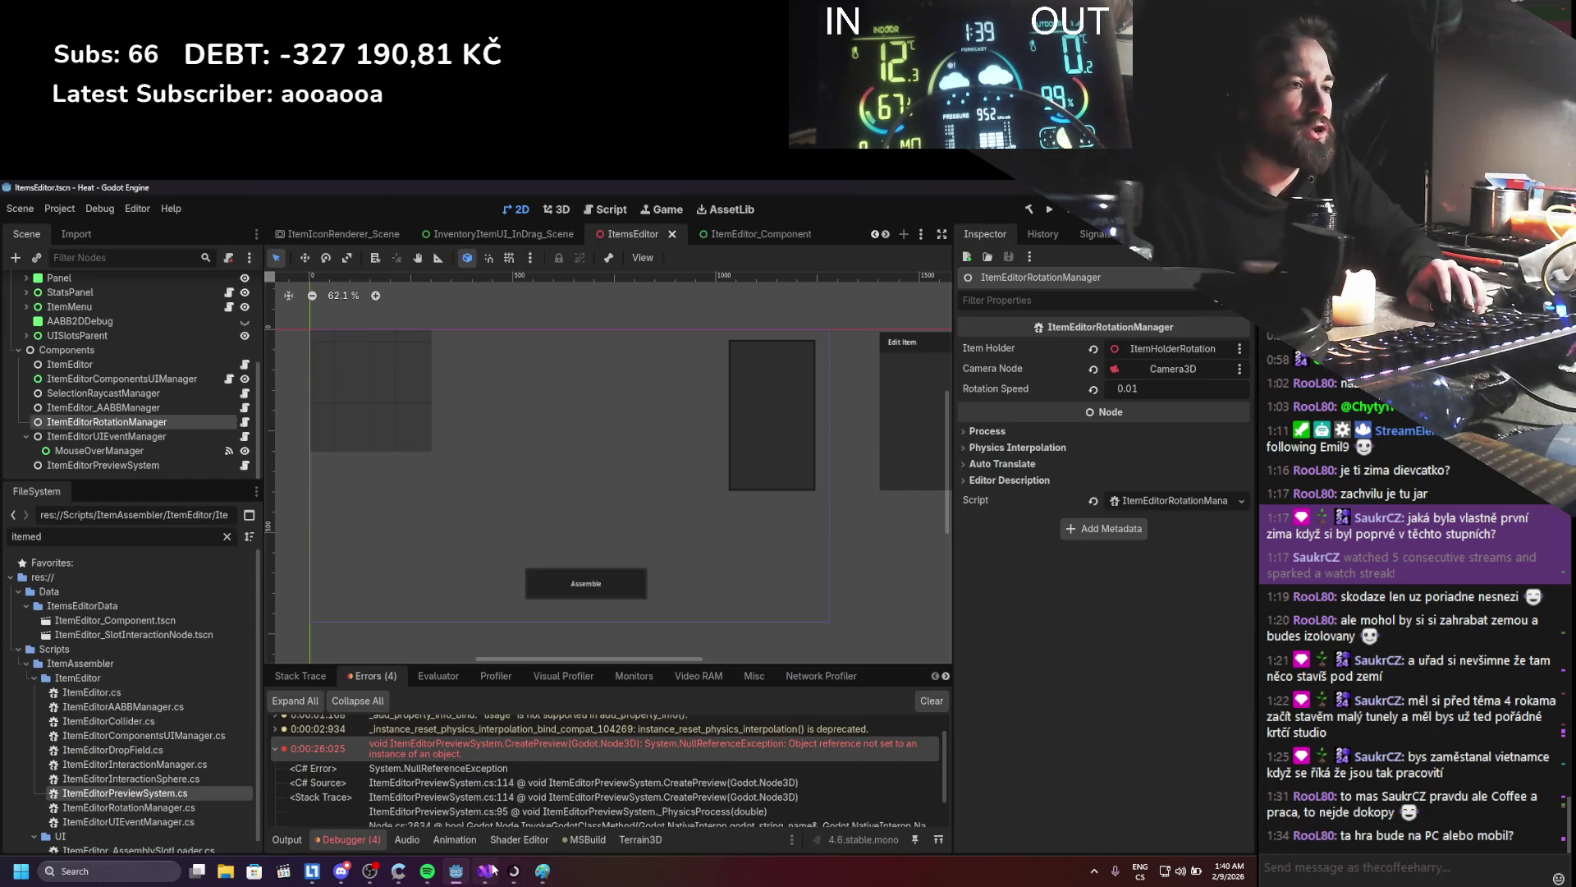
scroll(337, 537, up, 2)
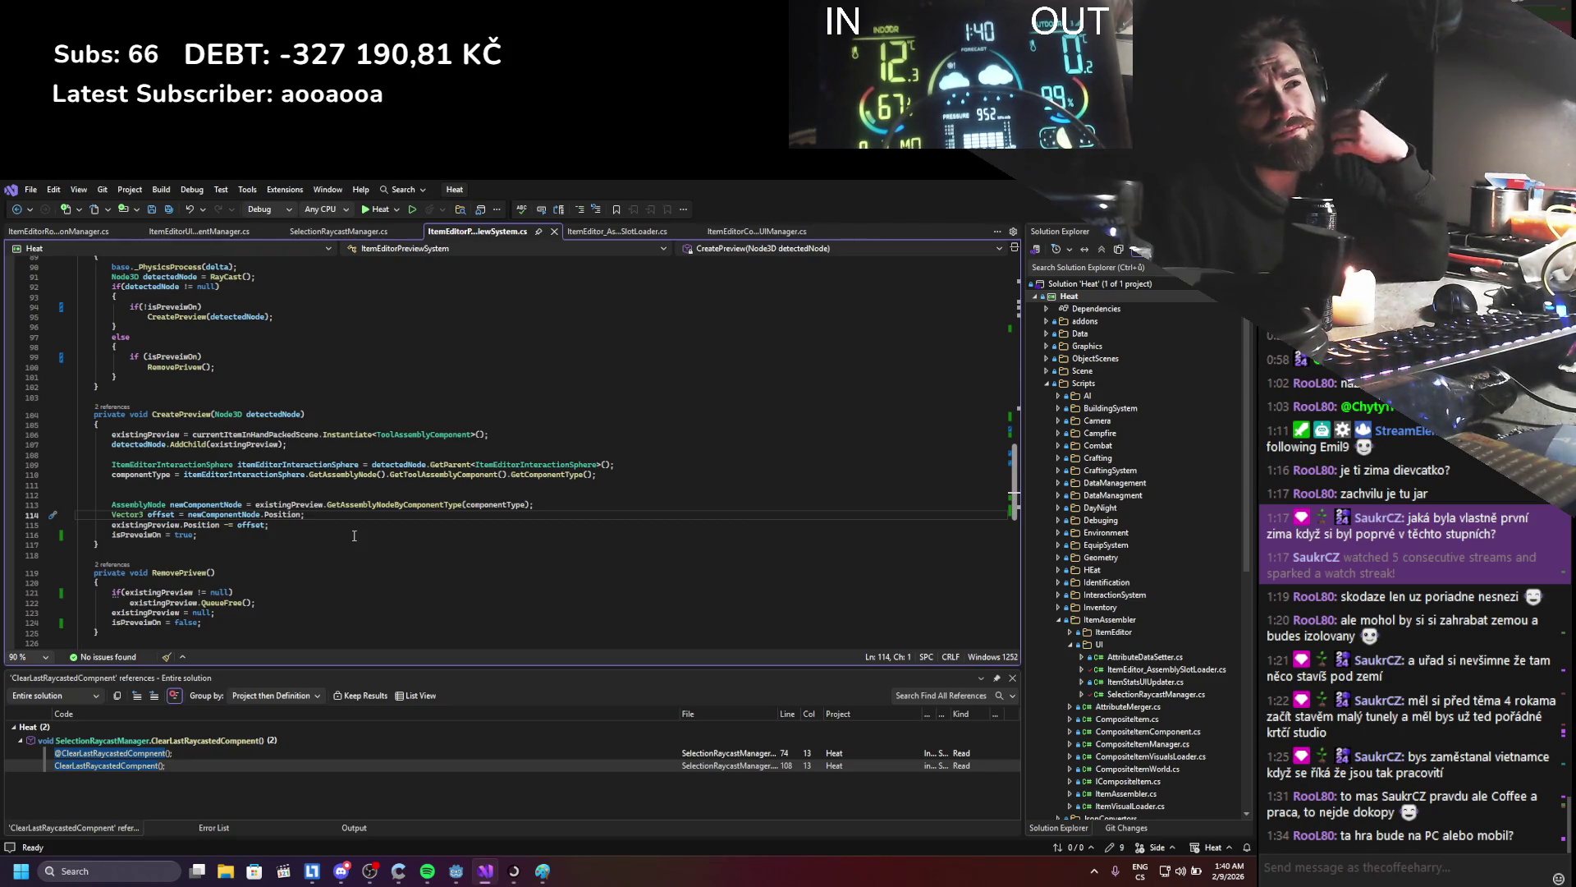
- Add 'if (newComponentNode == null) return;' after line 113 in CreatePreview and save the script
click(546, 505)
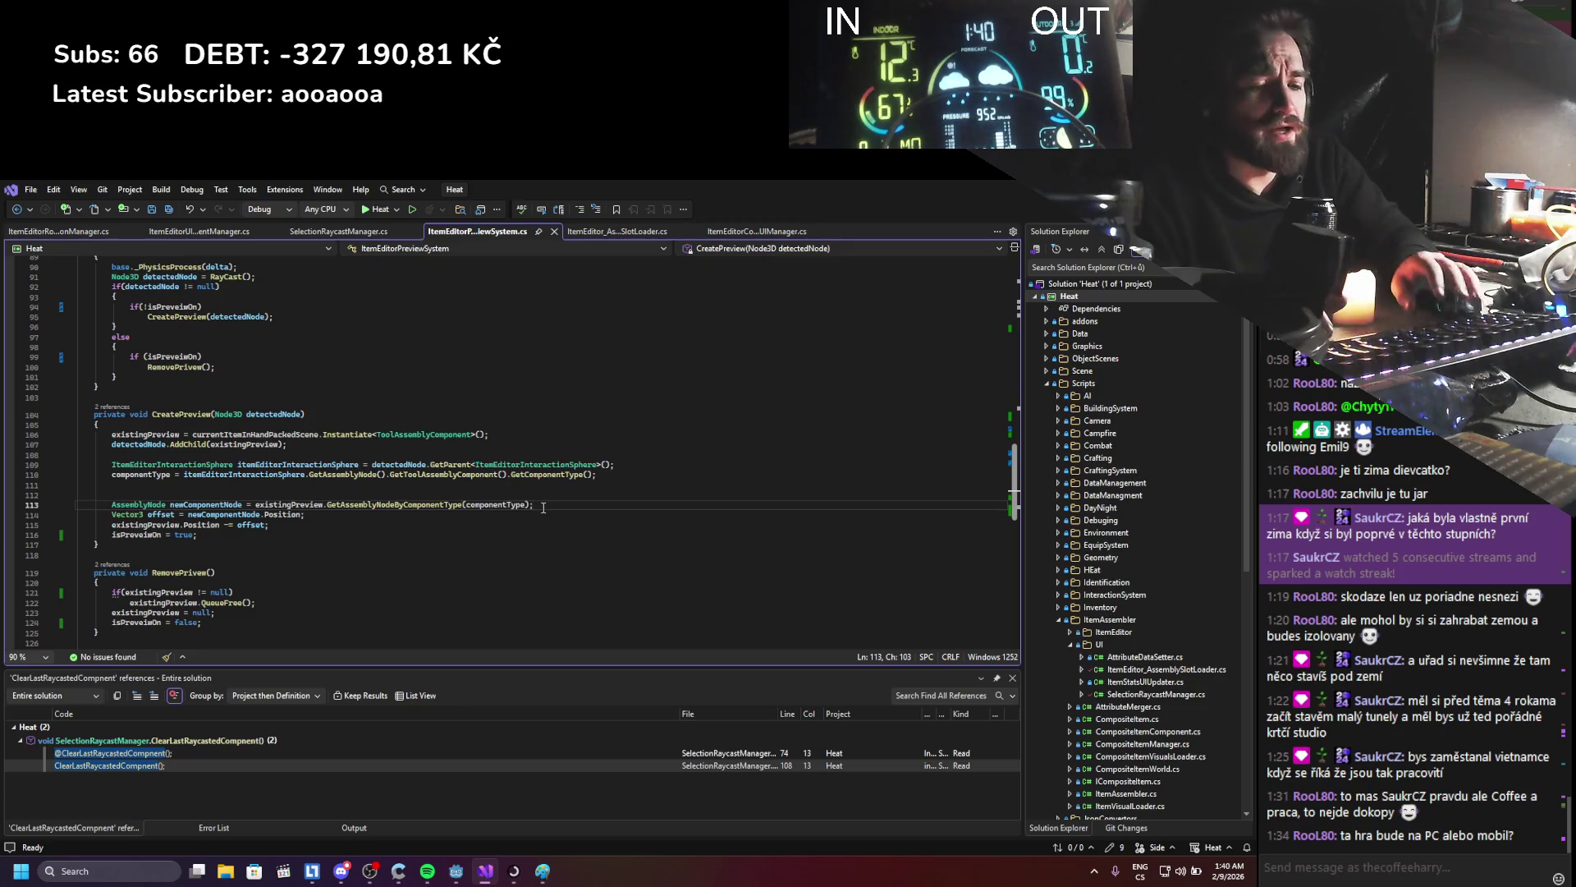
key(Return)
text(if)
key(Tab)
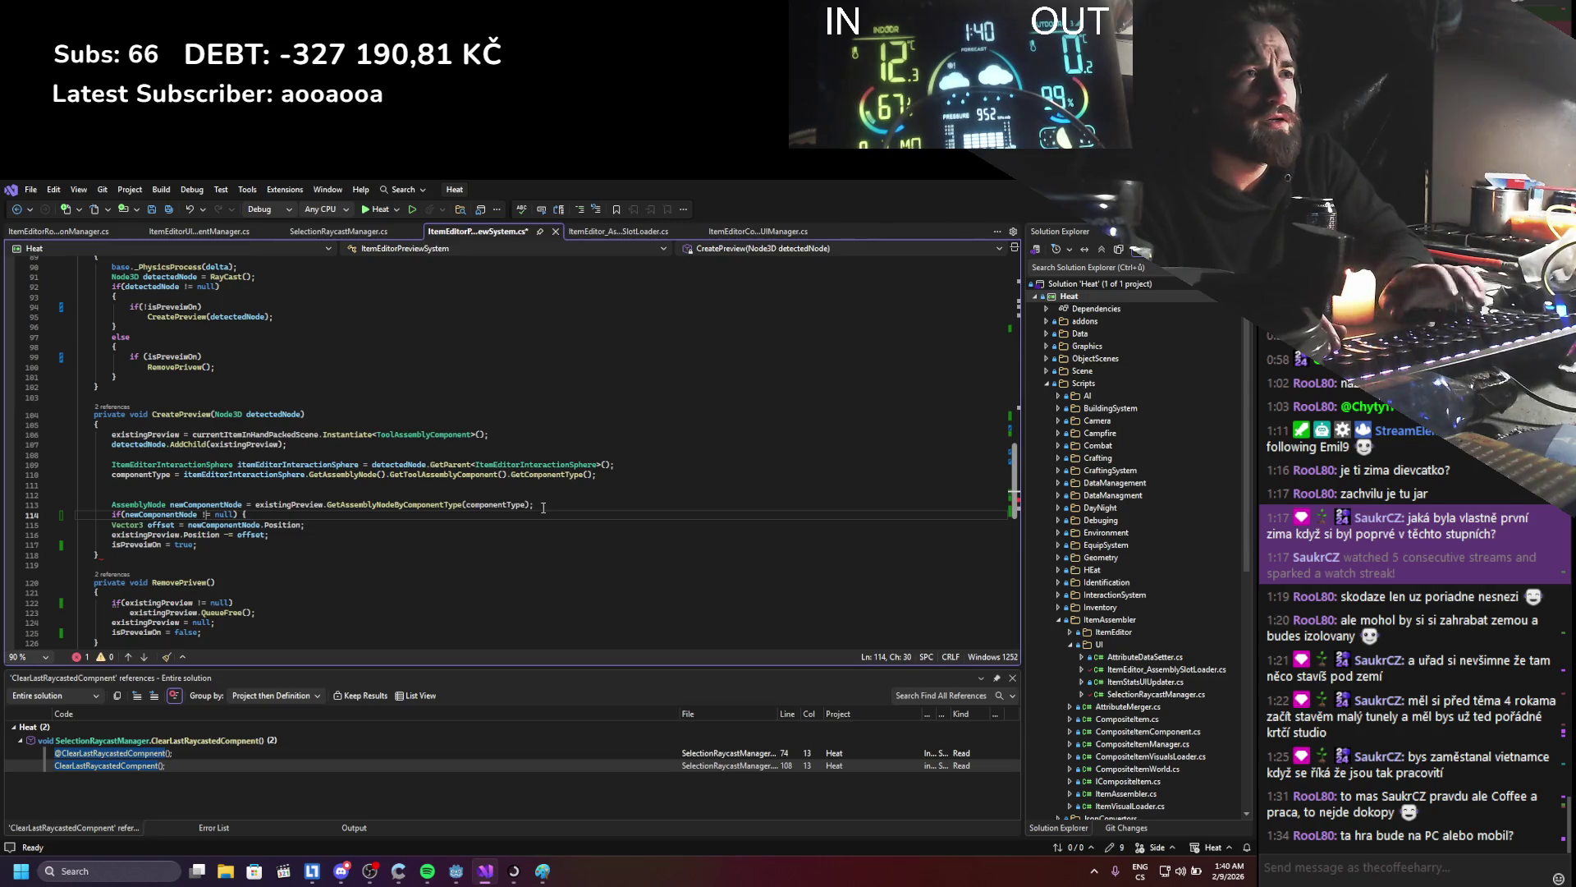
key(Right)
key(Right)
key(Right)
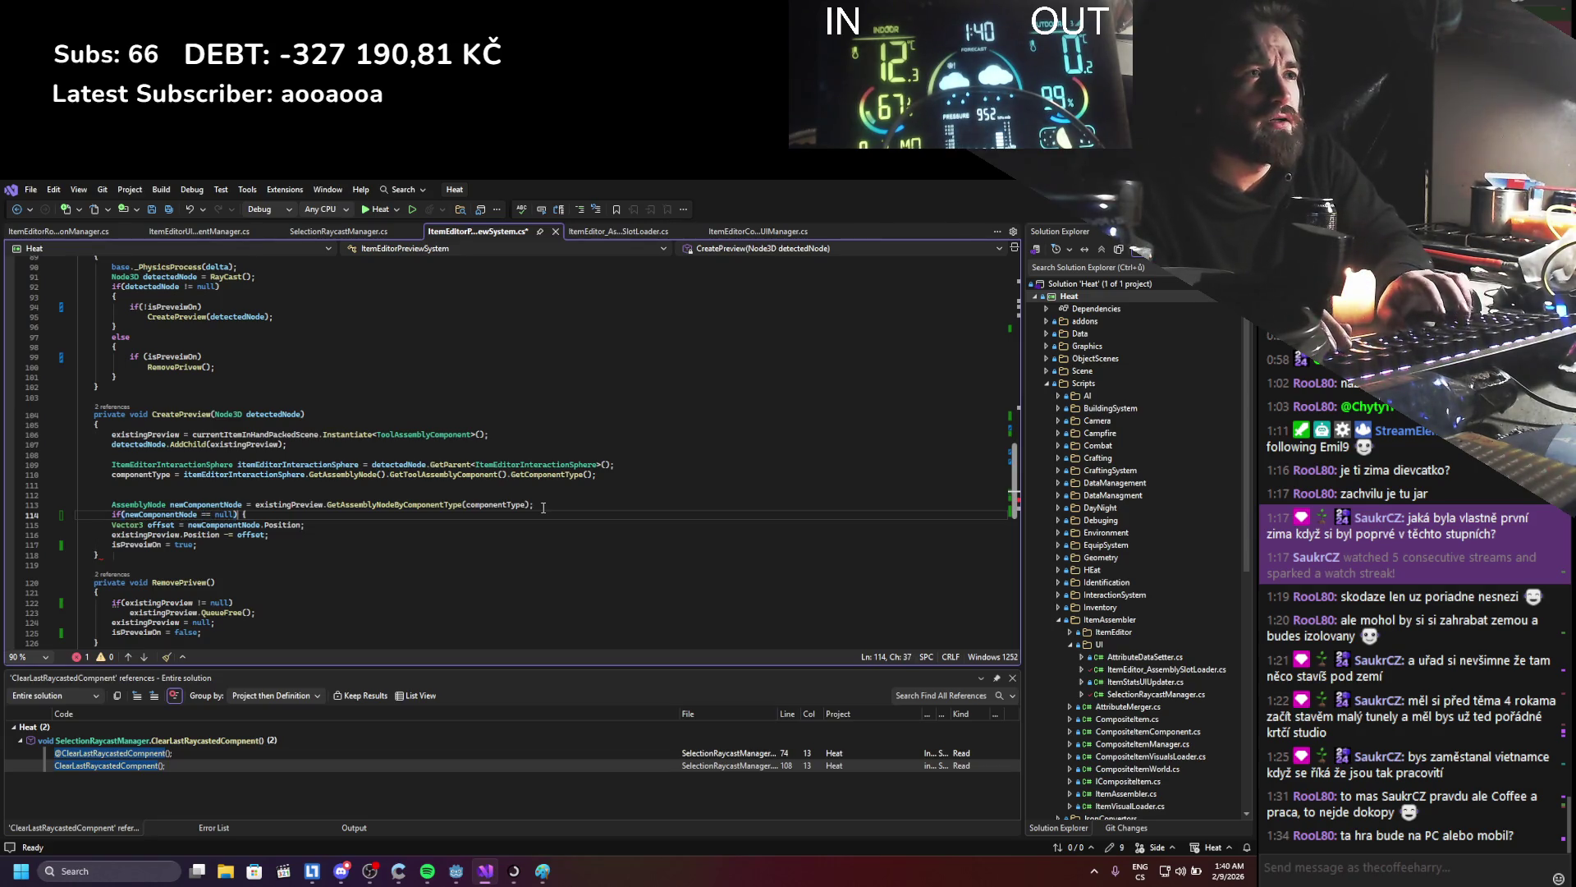
key(BackSpace)
key(Return)
text(return;)
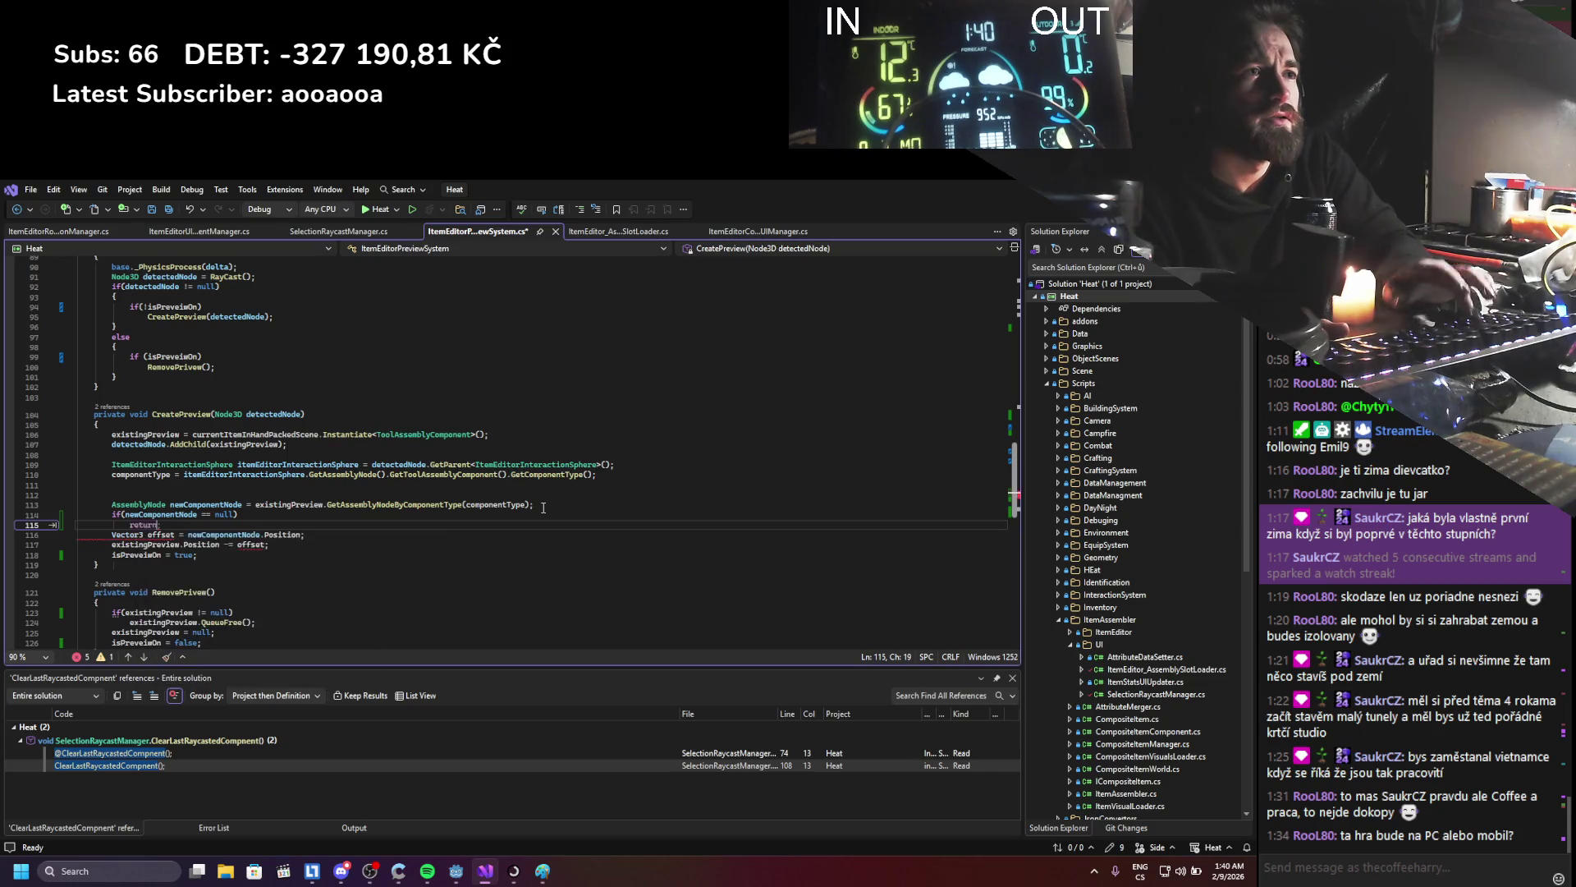
key(ctrl+s)
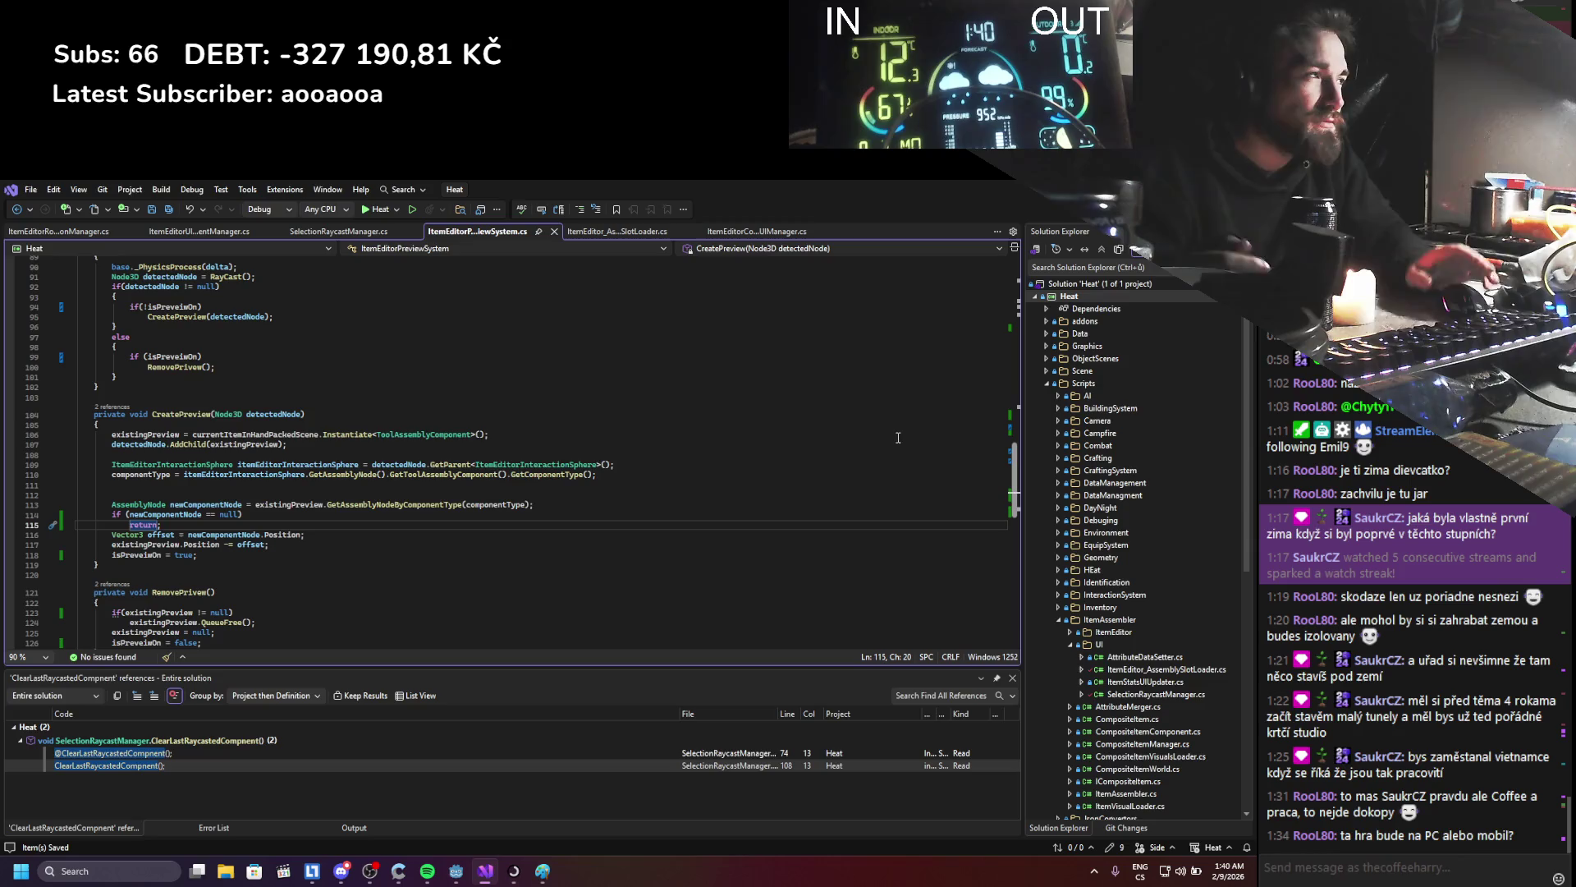
key(alt+Tab)
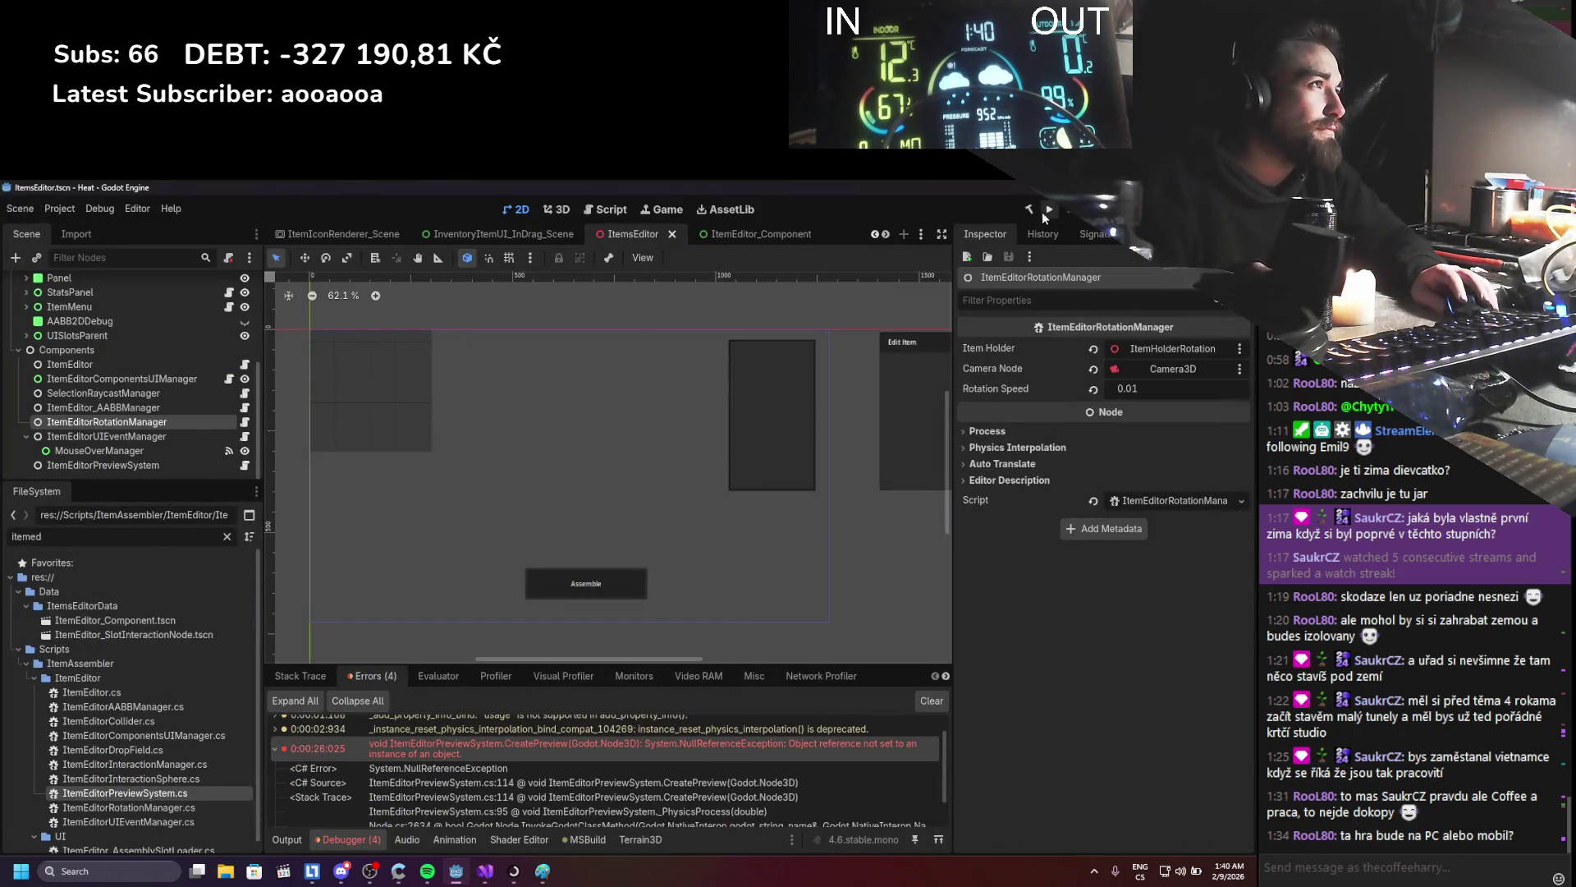
- Run the project and attach the stick handle to the hammer head (Durability 100, Weight 1, Damage 10)
click(1044, 211)
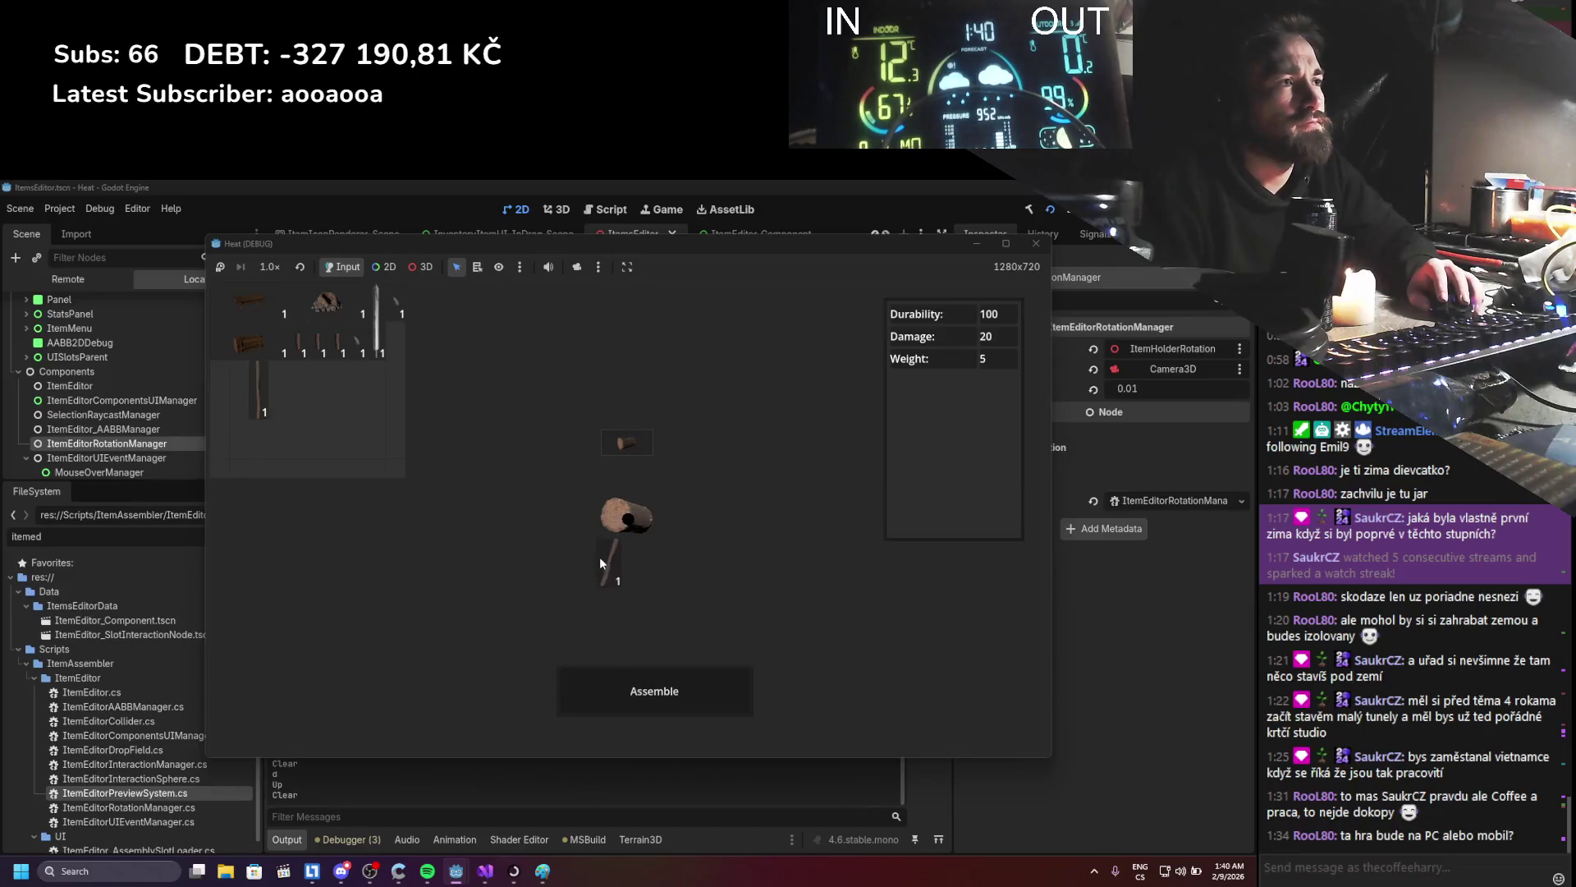
mouse_move(603, 563)
mouse_down()
mouse_move(628, 493)
mouse_move(628, 515)
mouse_move(617, 458)
mouse_move(628, 526)
mouse_move(628, 506)
mouse_move(578, 519)
mouse_move(643, 494)
mouse_move(650, 470)
mouse_move(638, 545)
mouse_move(637, 509)
mouse_move(641, 533)
mouse_move(606, 498)
mouse_move(678, 563)
mouse_move(627, 517)
mouse_move(548, 558)
mouse_move(708, 466)
mouse_up()
mouse_move(596, 550)
mouse_down()
mouse_move(622, 461)
mouse_move(650, 574)
mouse_move(628, 513)
mouse_move(668, 568)
mouse_move(632, 512)
mouse_move(643, 537)
mouse_move(642, 520)
mouse_move(614, 516)
mouse_up()
click(637, 517)
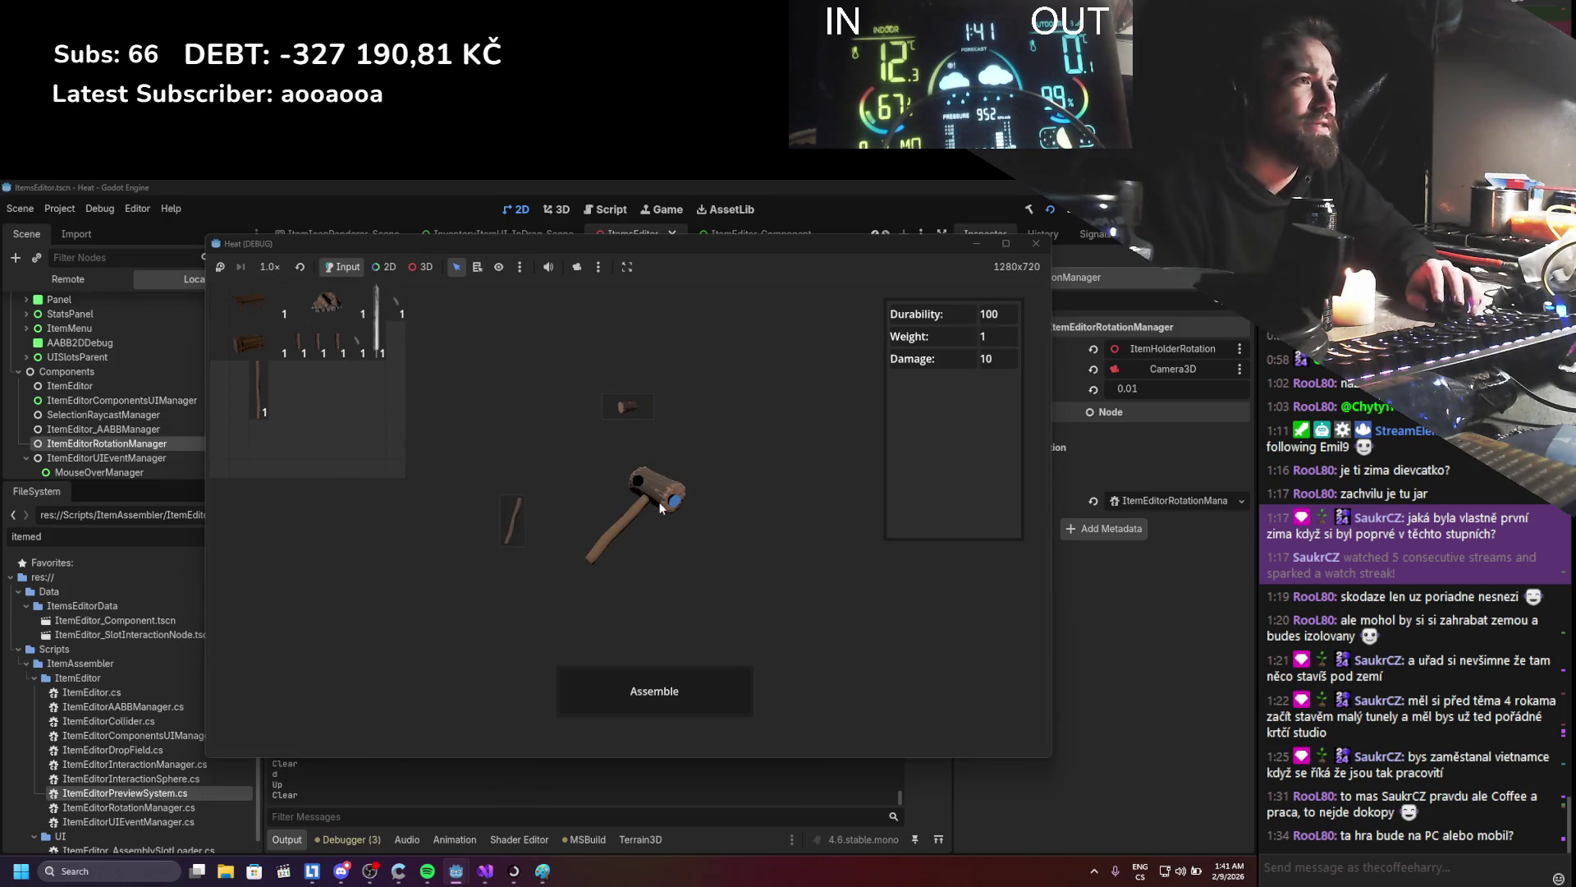
mouse_move(670, 494)
mouse_down()
mouse_move(379, 444)
mouse_move(655, 509)
mouse_move(429, 427)
mouse_move(515, 550)
mouse_move(630, 512)
mouse_move(711, 568)
mouse_move(648, 544)
mouse_move(613, 489)
mouse_move(618, 514)
mouse_move(681, 573)
mouse_move(607, 419)
mouse_move(658, 440)
mouse_move(623, 425)
mouse_up()
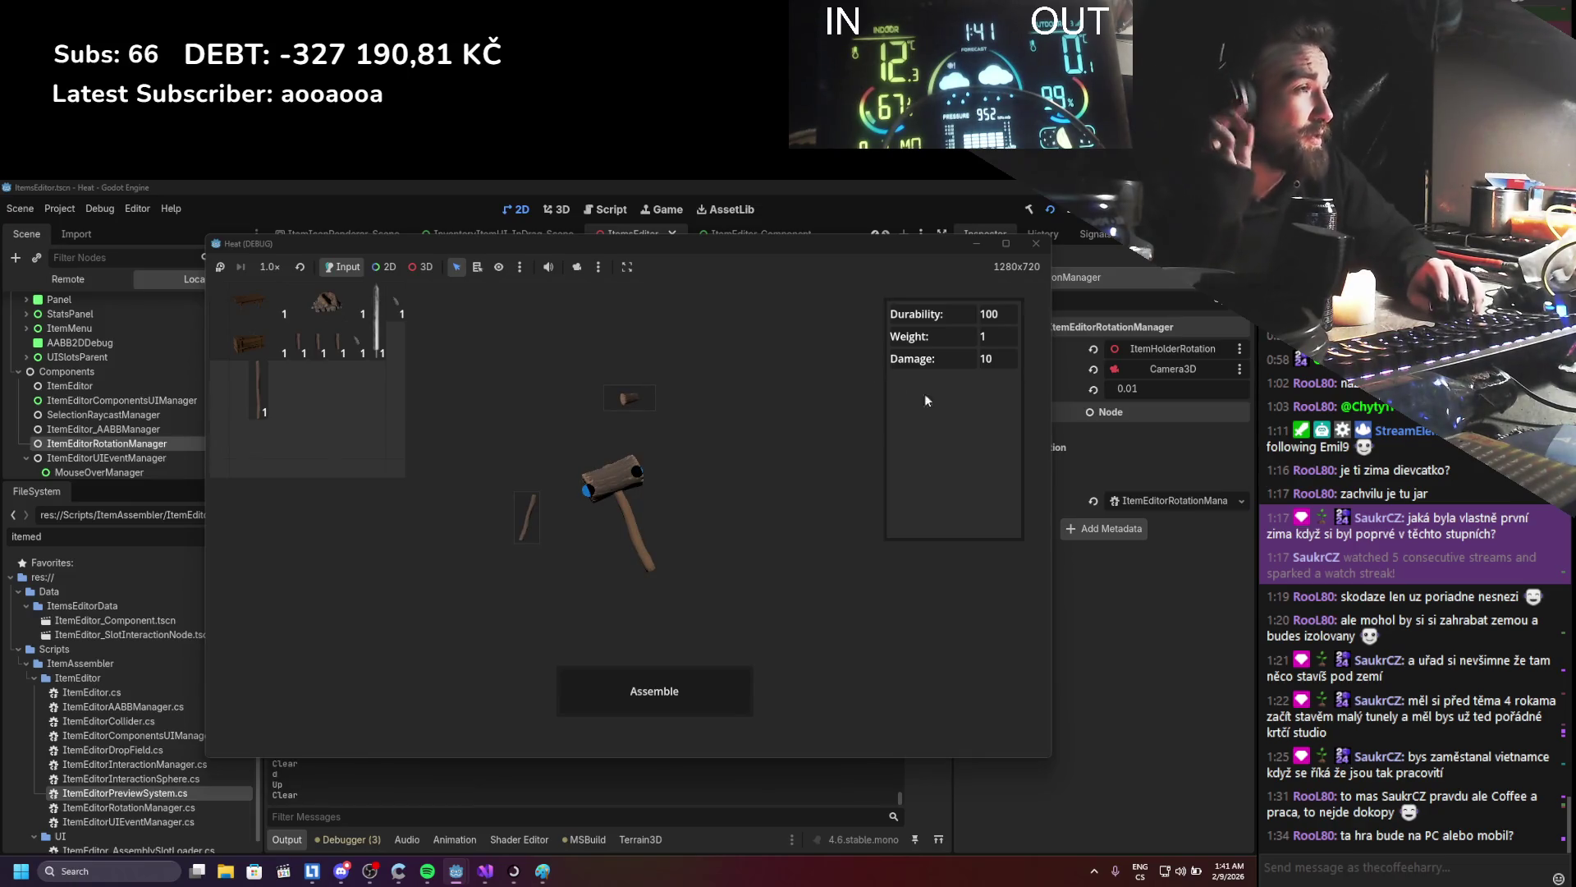
- Stop the game and instance Hammer_Head_Assembly.tscn under ItemHolder in the 3D view
click(1037, 244)
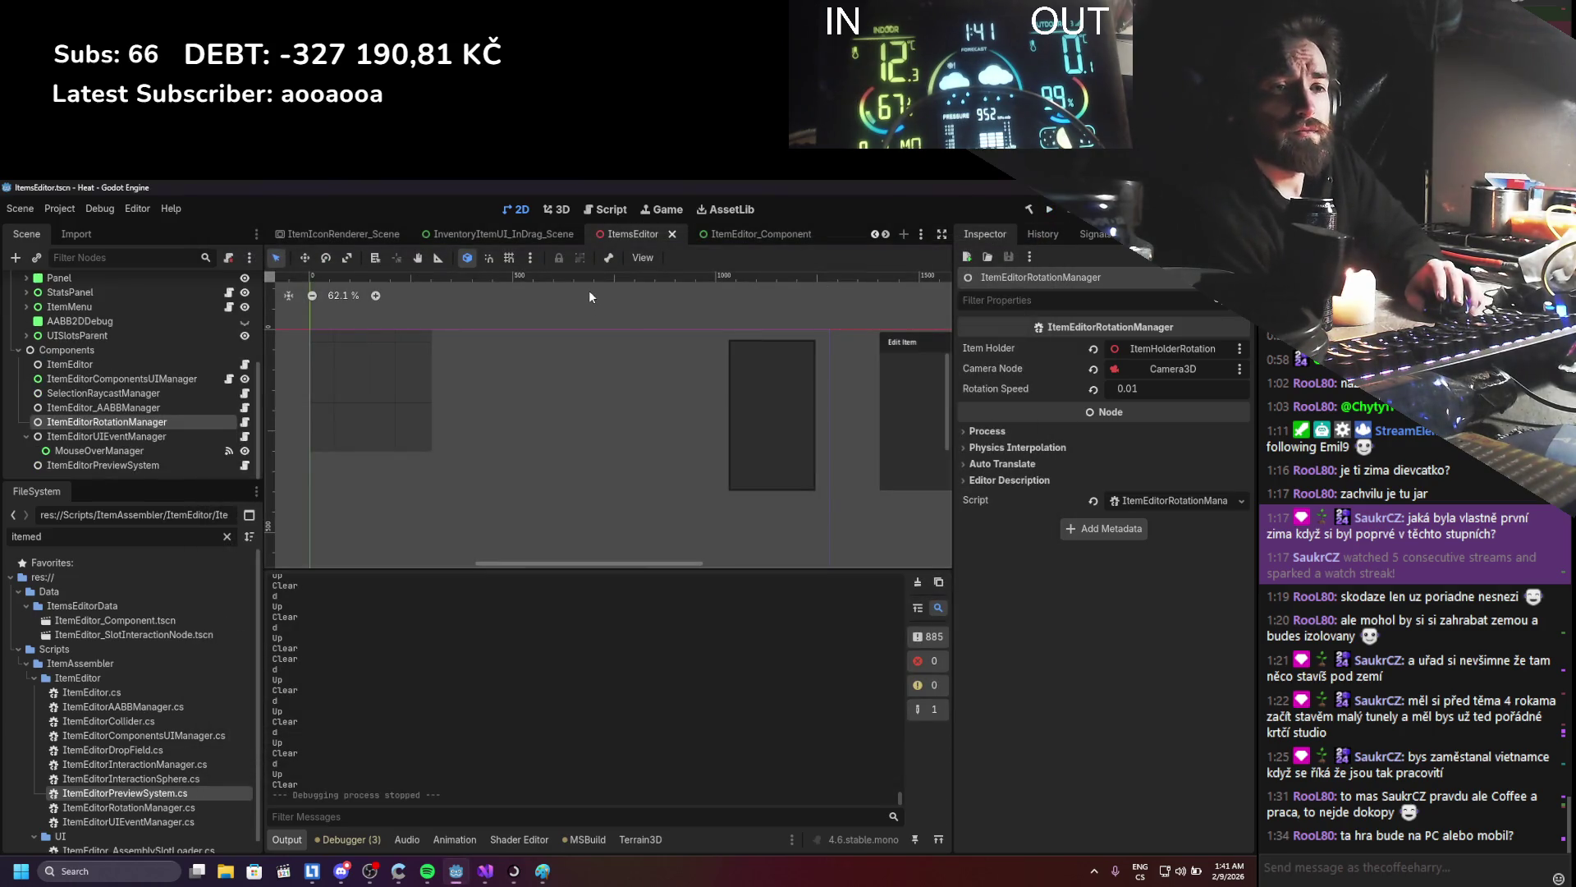
scroll(133, 372, up, 5)
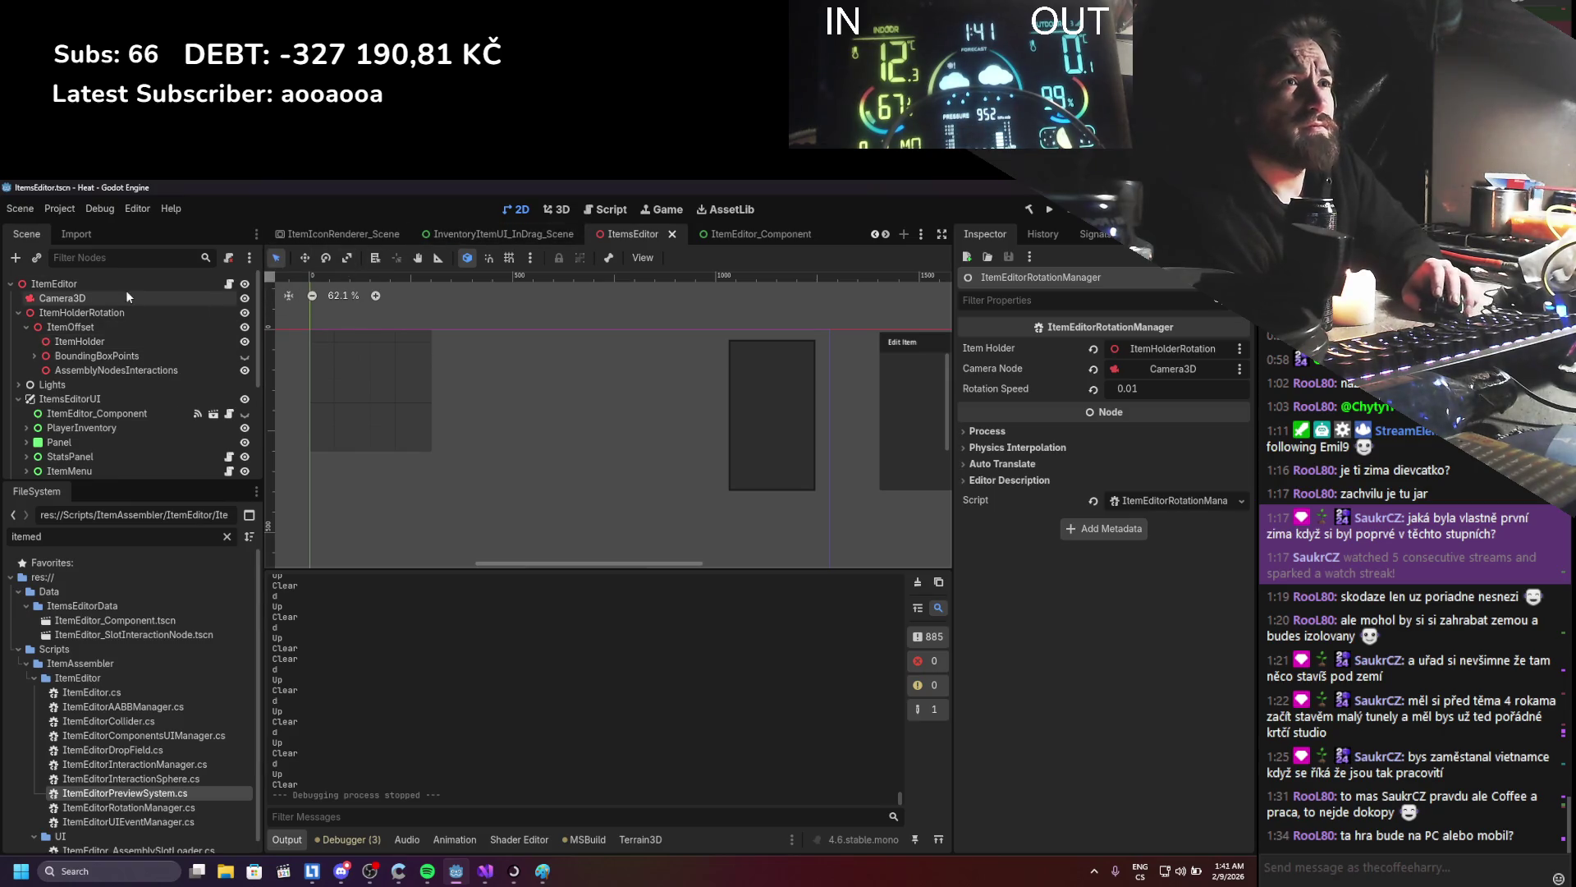
click(561, 210)
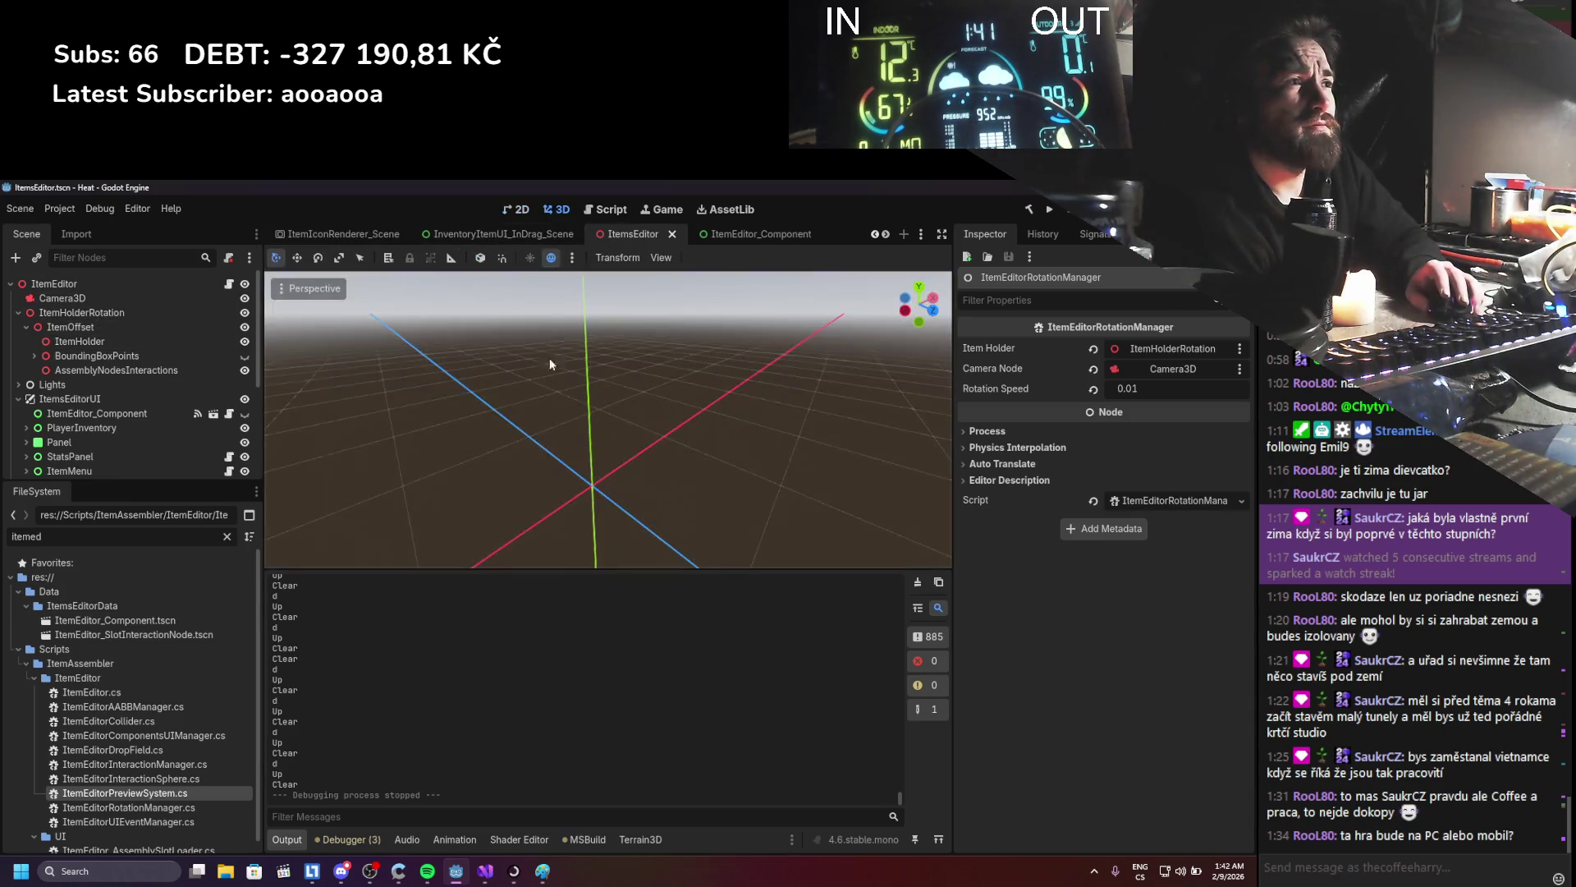
scroll(547, 445, up, 3)
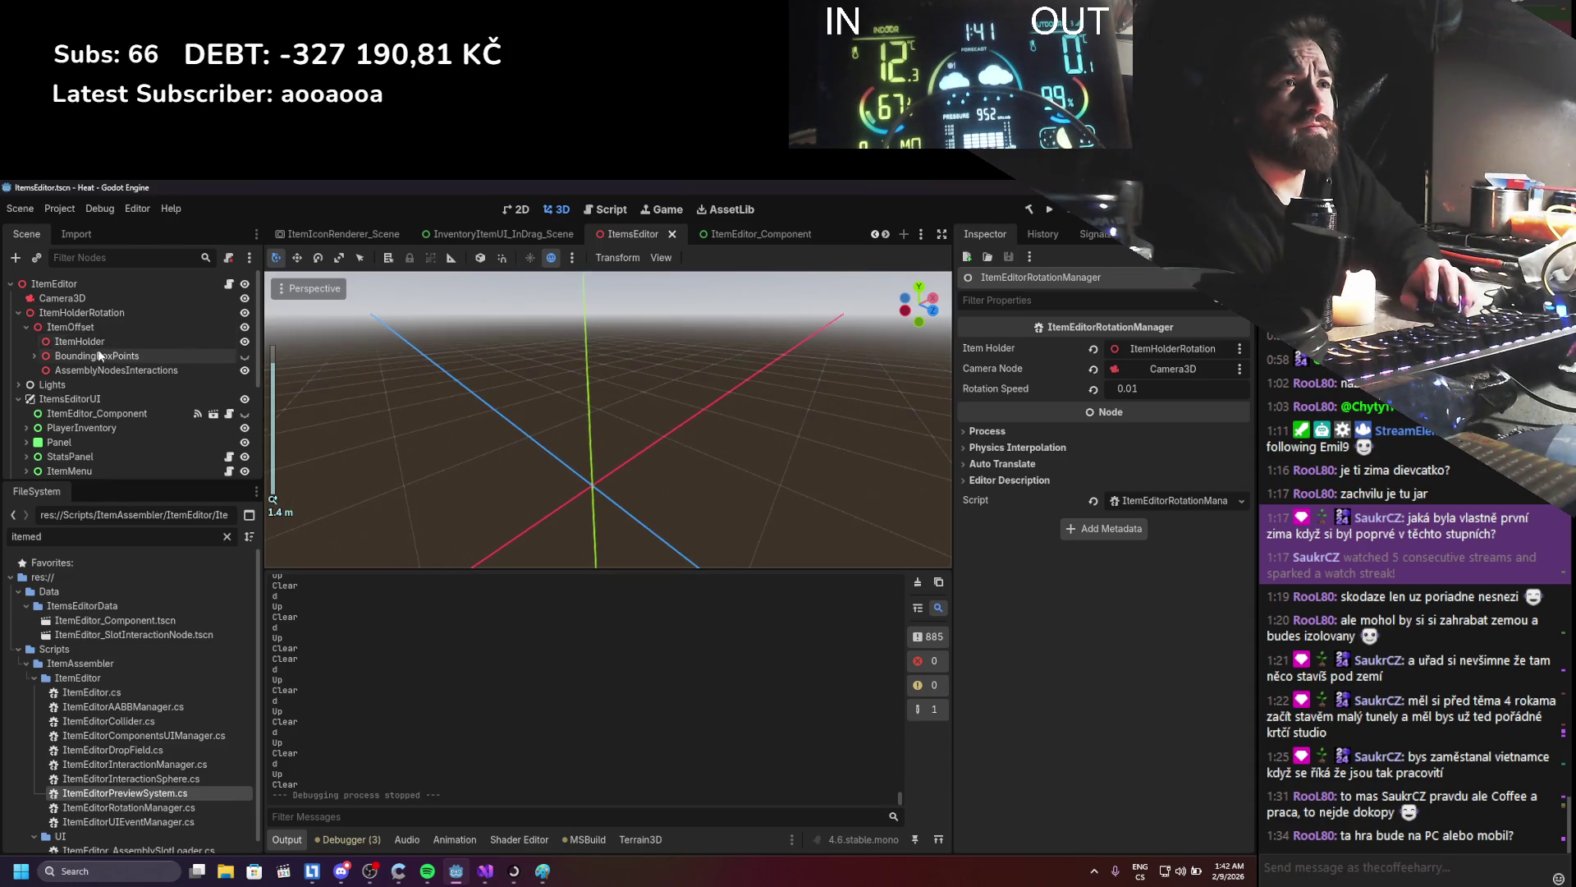
click(130, 341)
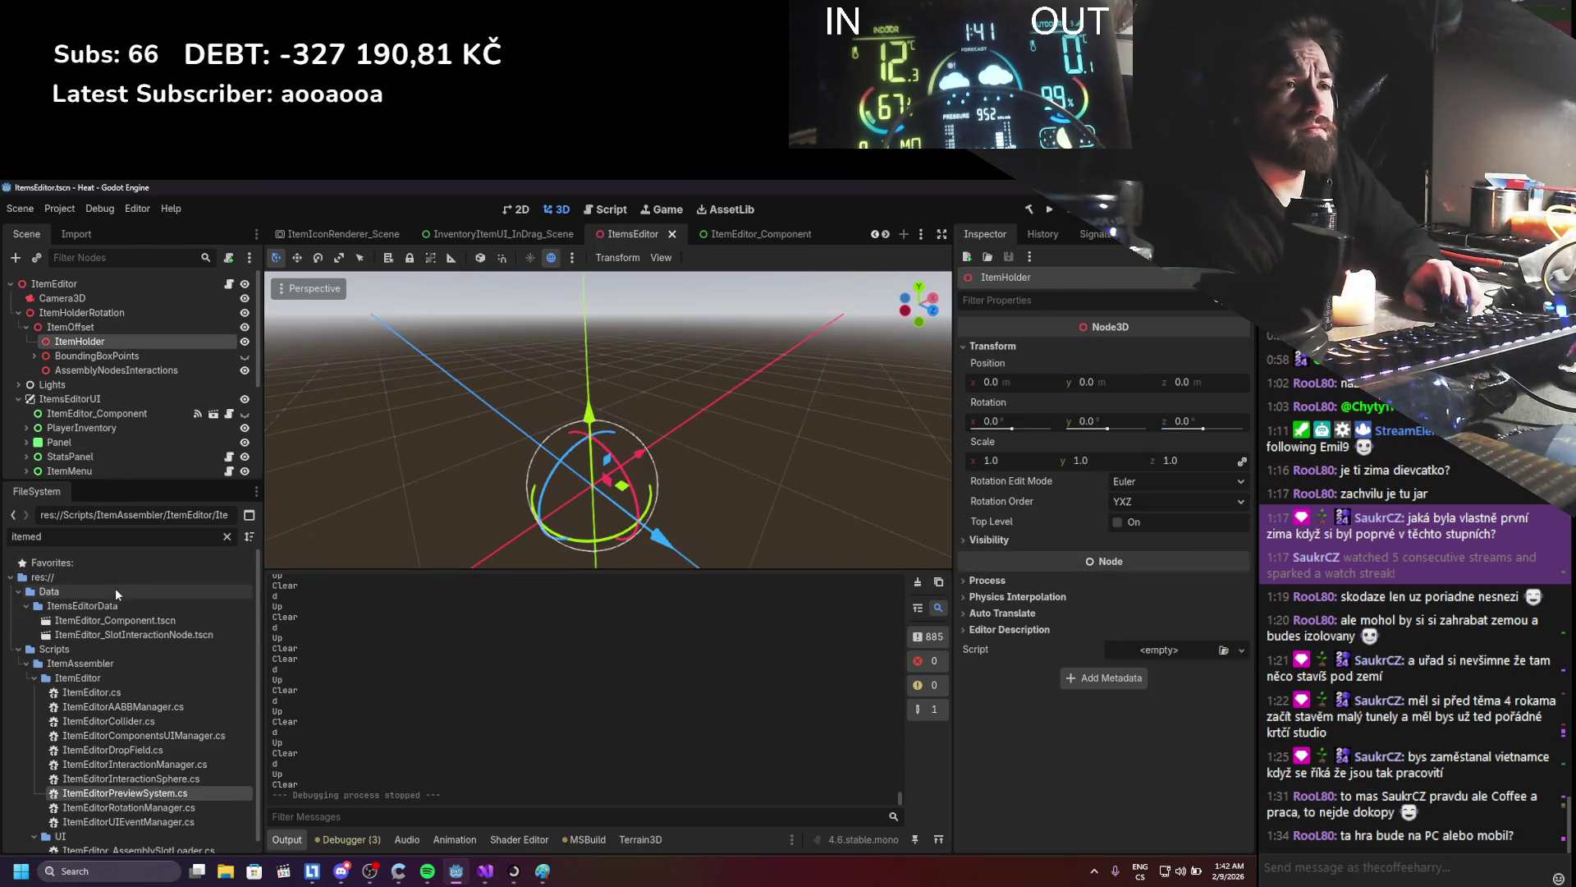
key(ctrl+f)
text(hammer)
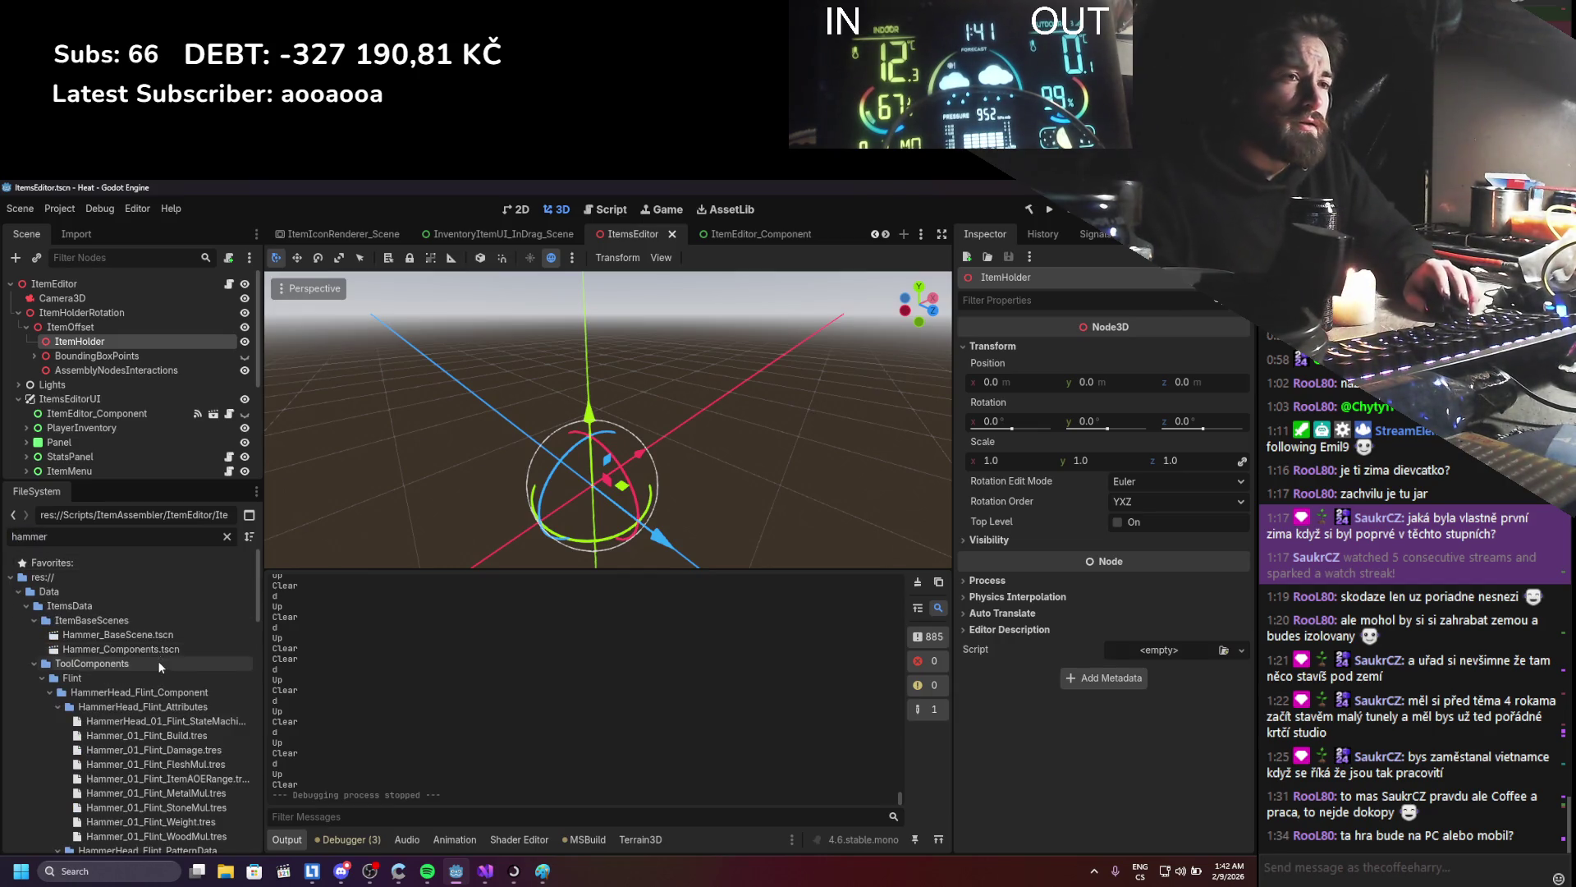
scroll(161, 660, down, 10)
scroll(164, 662, down, 3)
scroll(128, 715, down, 6)
drag(131, 693, 79, 340)
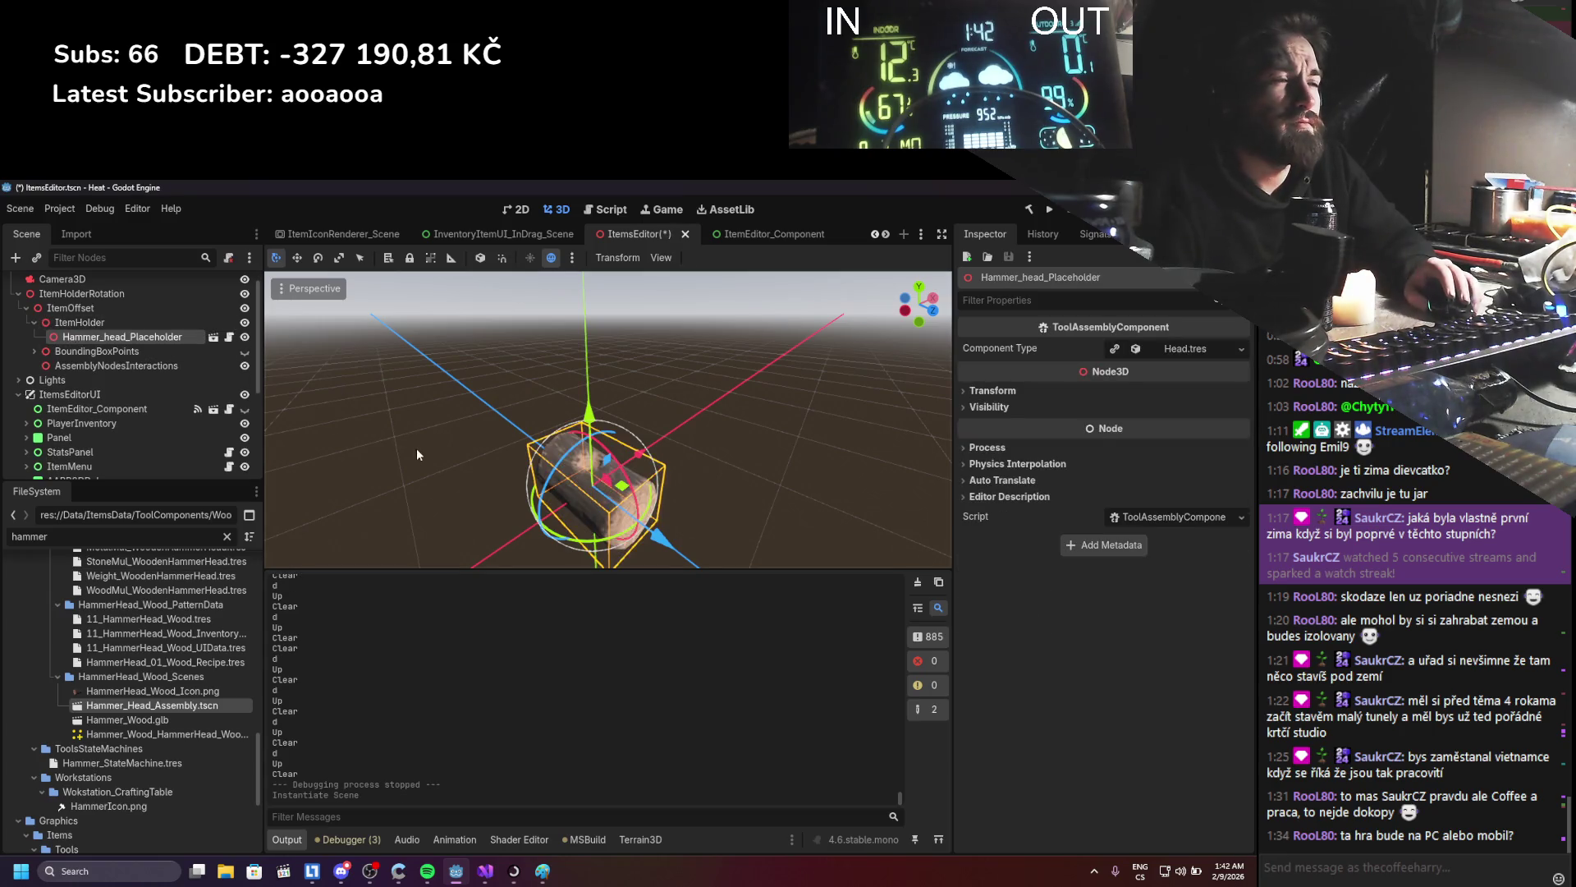
- Instance ItemEditor_SlotInteractionNode.tscn under Hammer_head_Placeholder
drag(417, 448, 456, 393)
scroll(456, 392, up, 2)
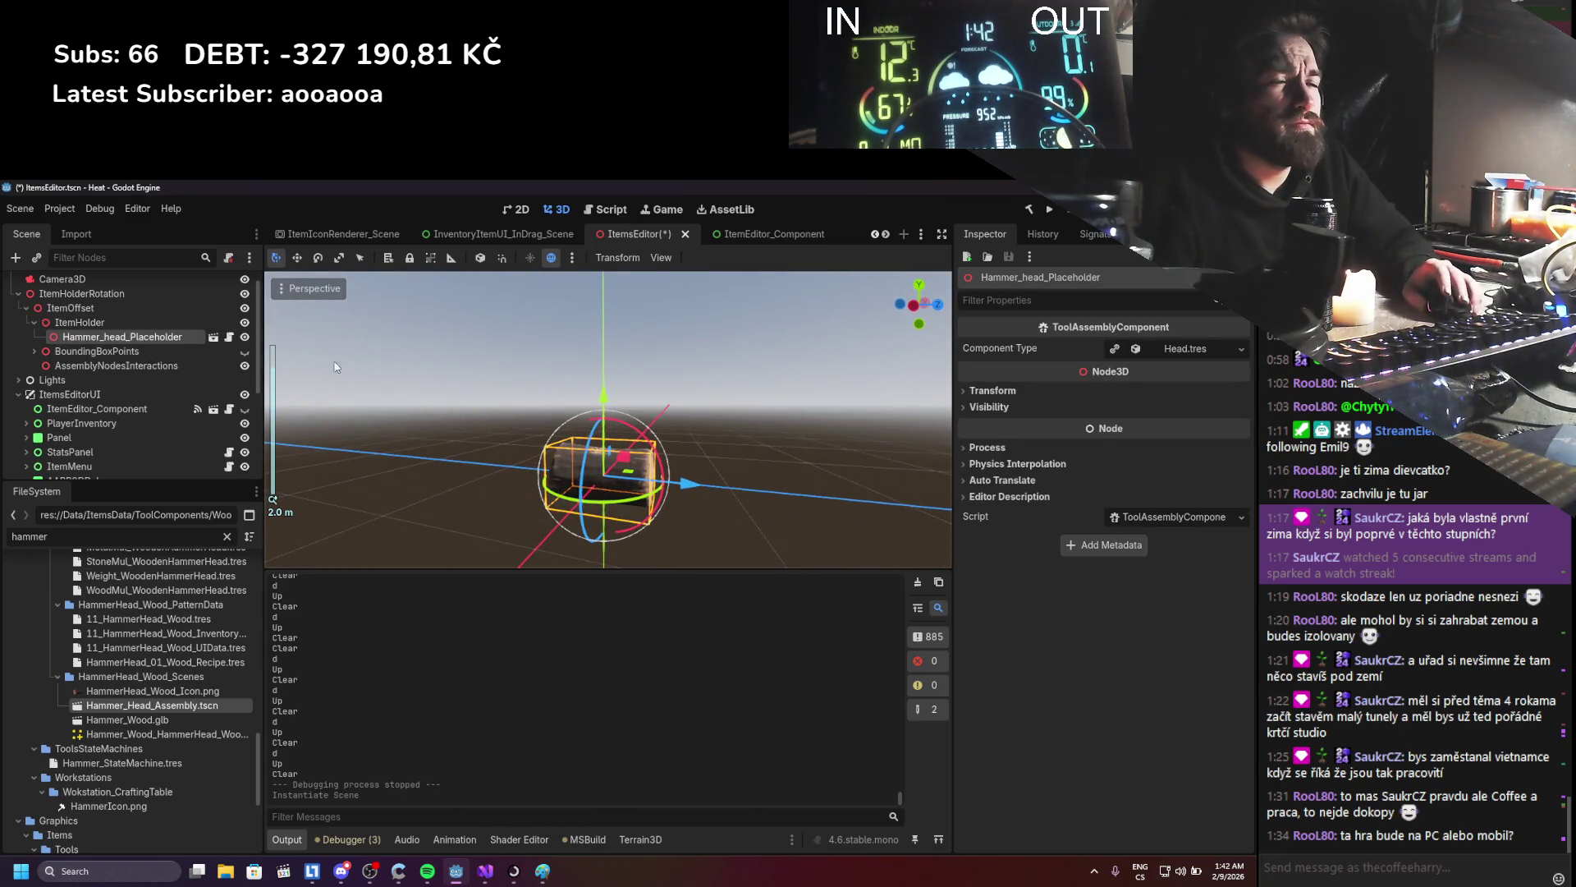
scroll(151, 652, up, 3)
double_click(10, 536)
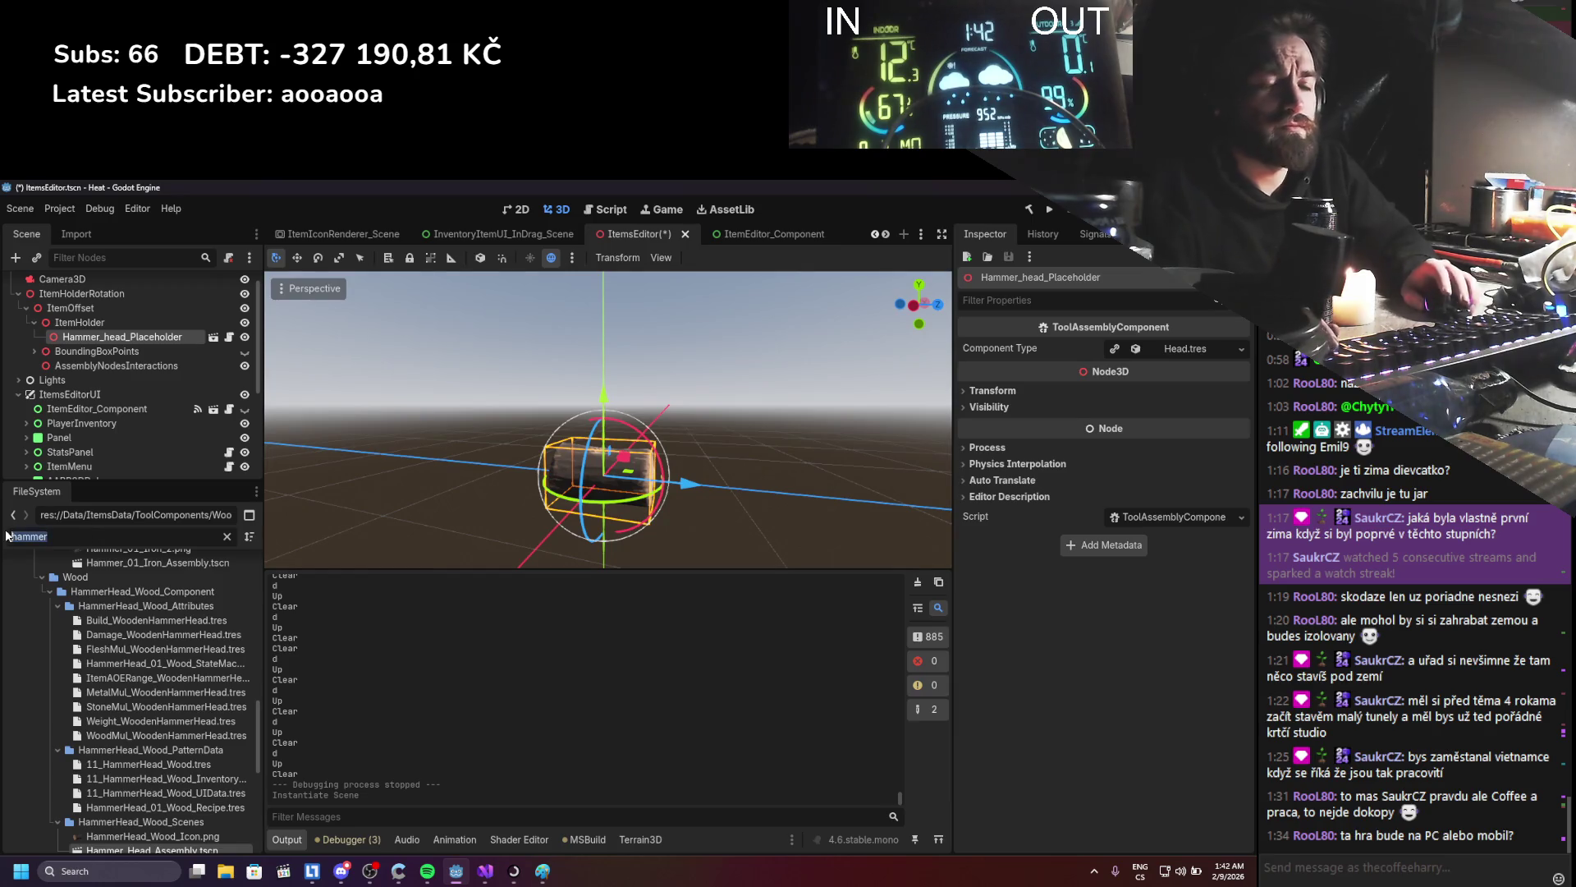
text(itemedit)
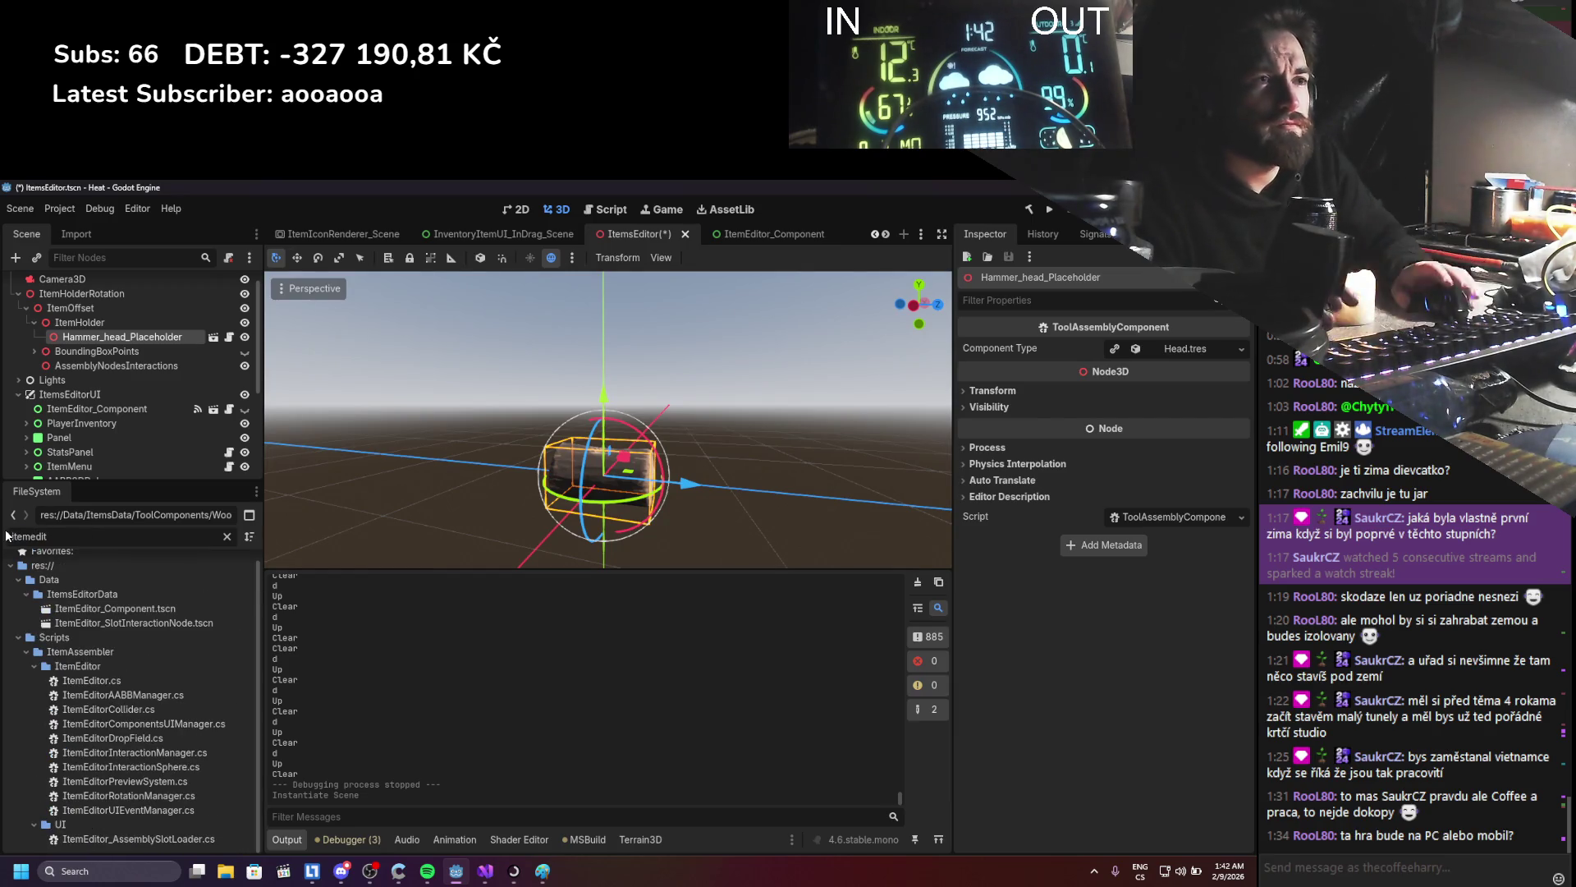
drag(131, 634, 80, 341)
mouse_move(624, 328)
mouse_down()
mouse_move(838, 324)
mouse_move(658, 329)
mouse_move(539, 371)
mouse_up()
- Select Camera3D and toggle its camera preview off and back on
click(526, 257)
click(526, 257)
scroll(107, 328, up, 1)
click(108, 297)
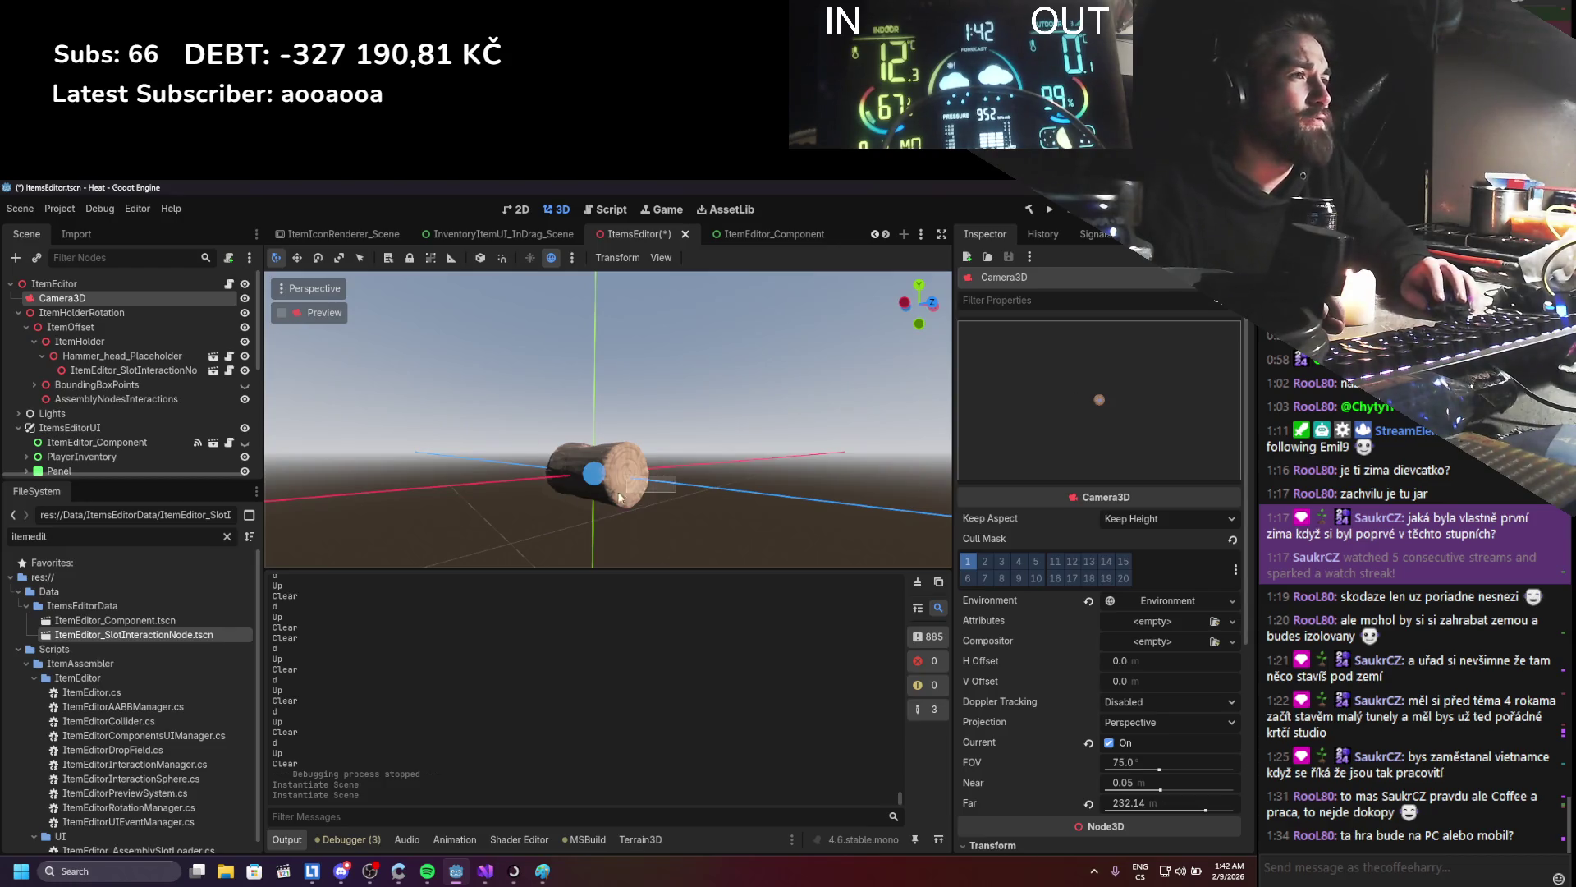
- Select ItemEditor_SlotInteractionNode and save the ItemsEditor scene with Ctrl+S
click(694, 466)
mouse_move(694, 466)
mouse_down()
mouse_move(500, 481)
mouse_move(551, 371)
mouse_move(591, 482)
mouse_move(566, 476)
mouse_up()
click(159, 369)
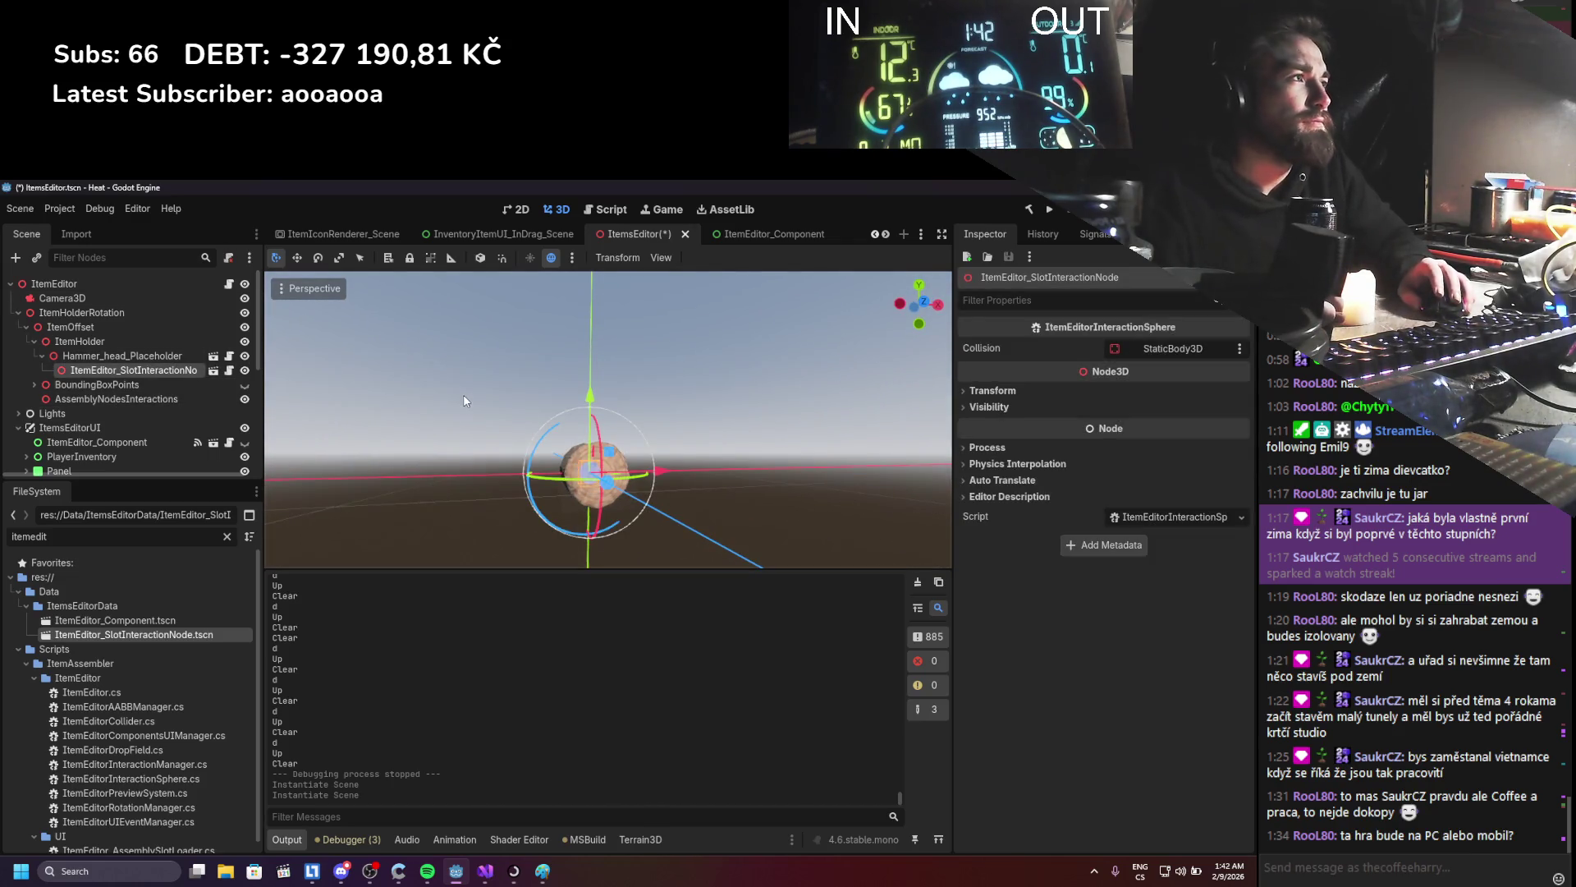
scroll(93, 340, down, 5)
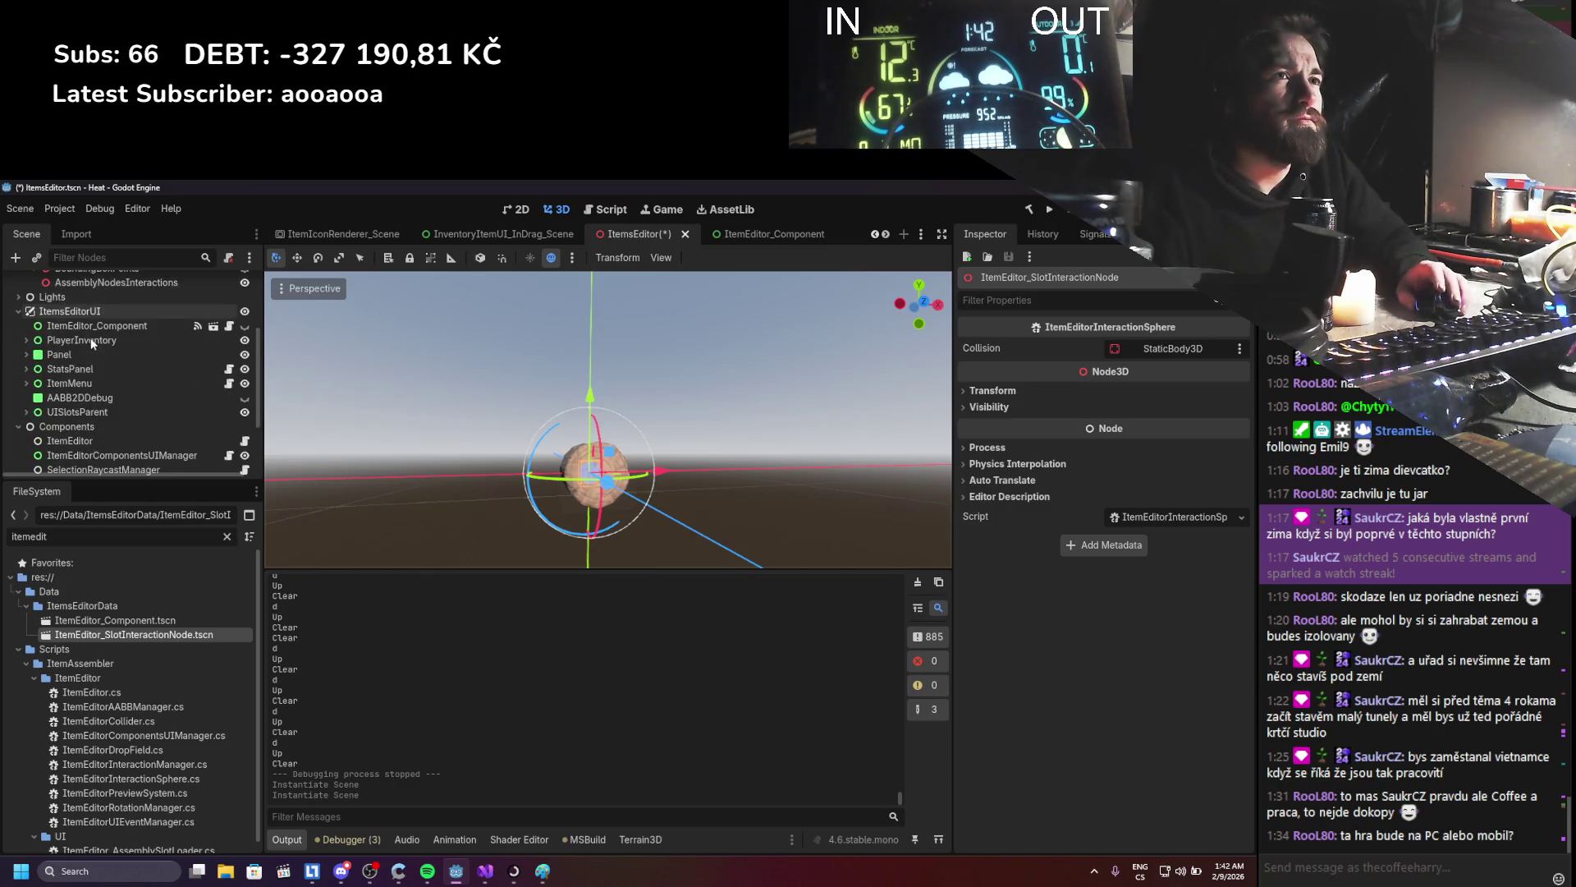
scroll(98, 343, up, 5)
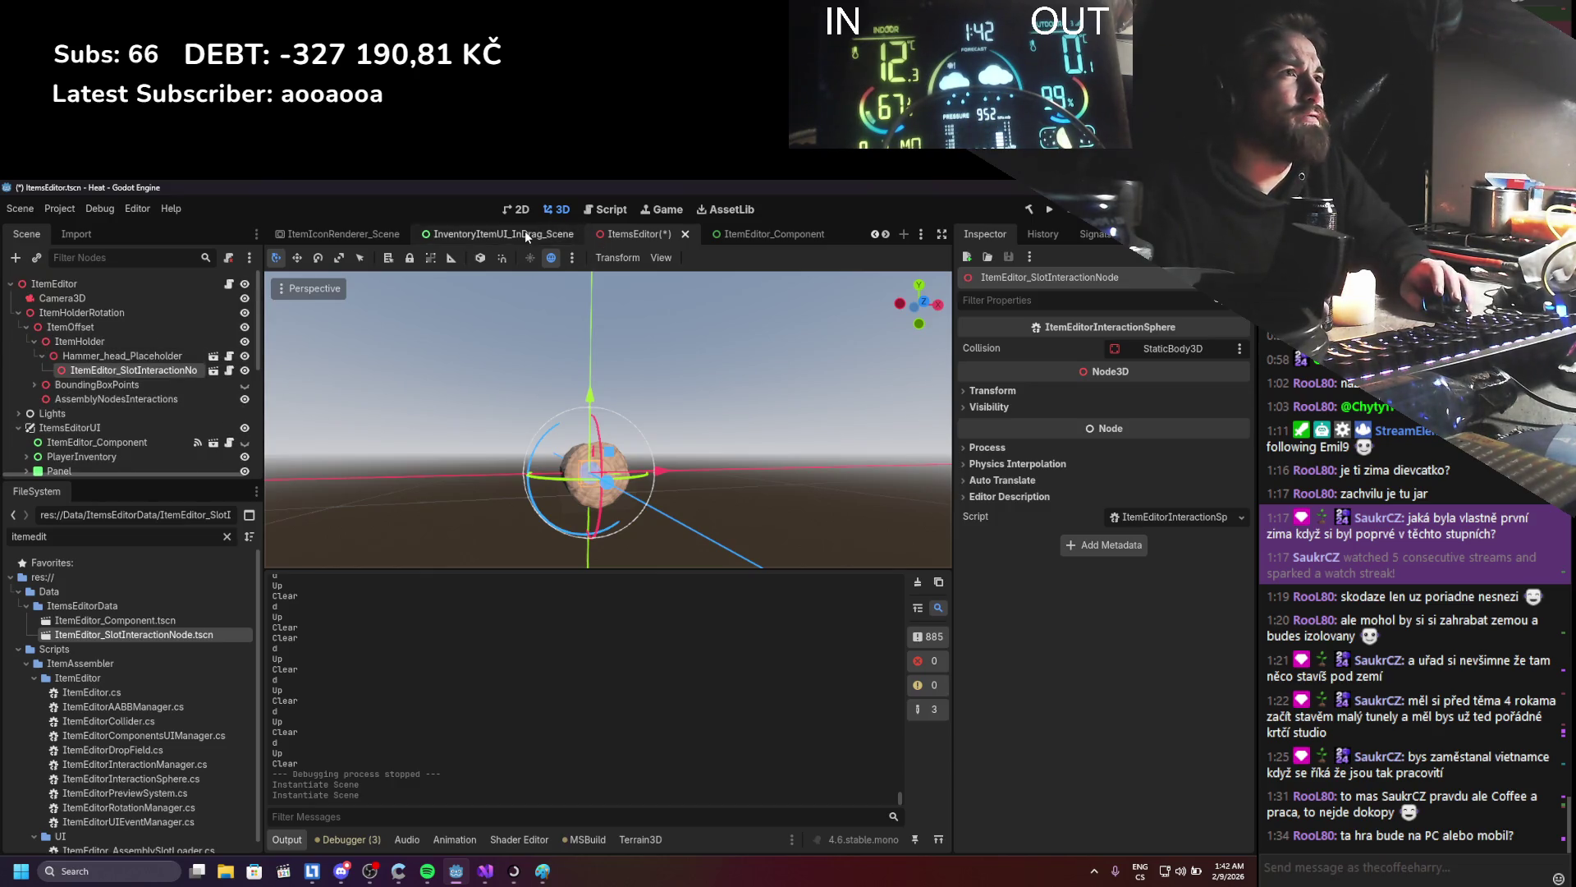
key(ctrl+s)
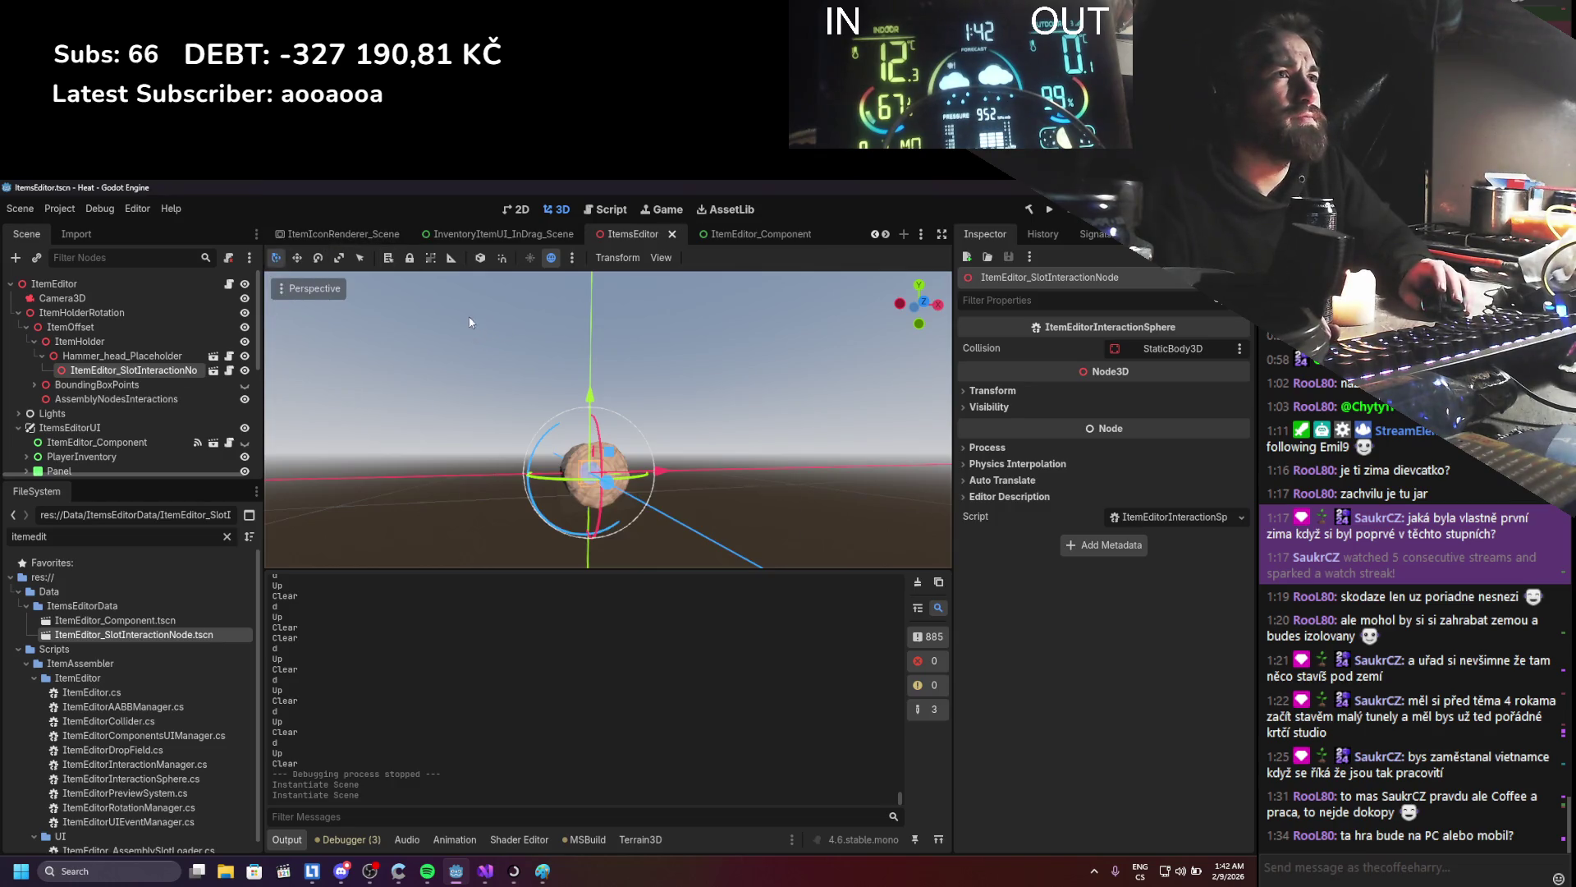
scroll(407, 231, up, 3)
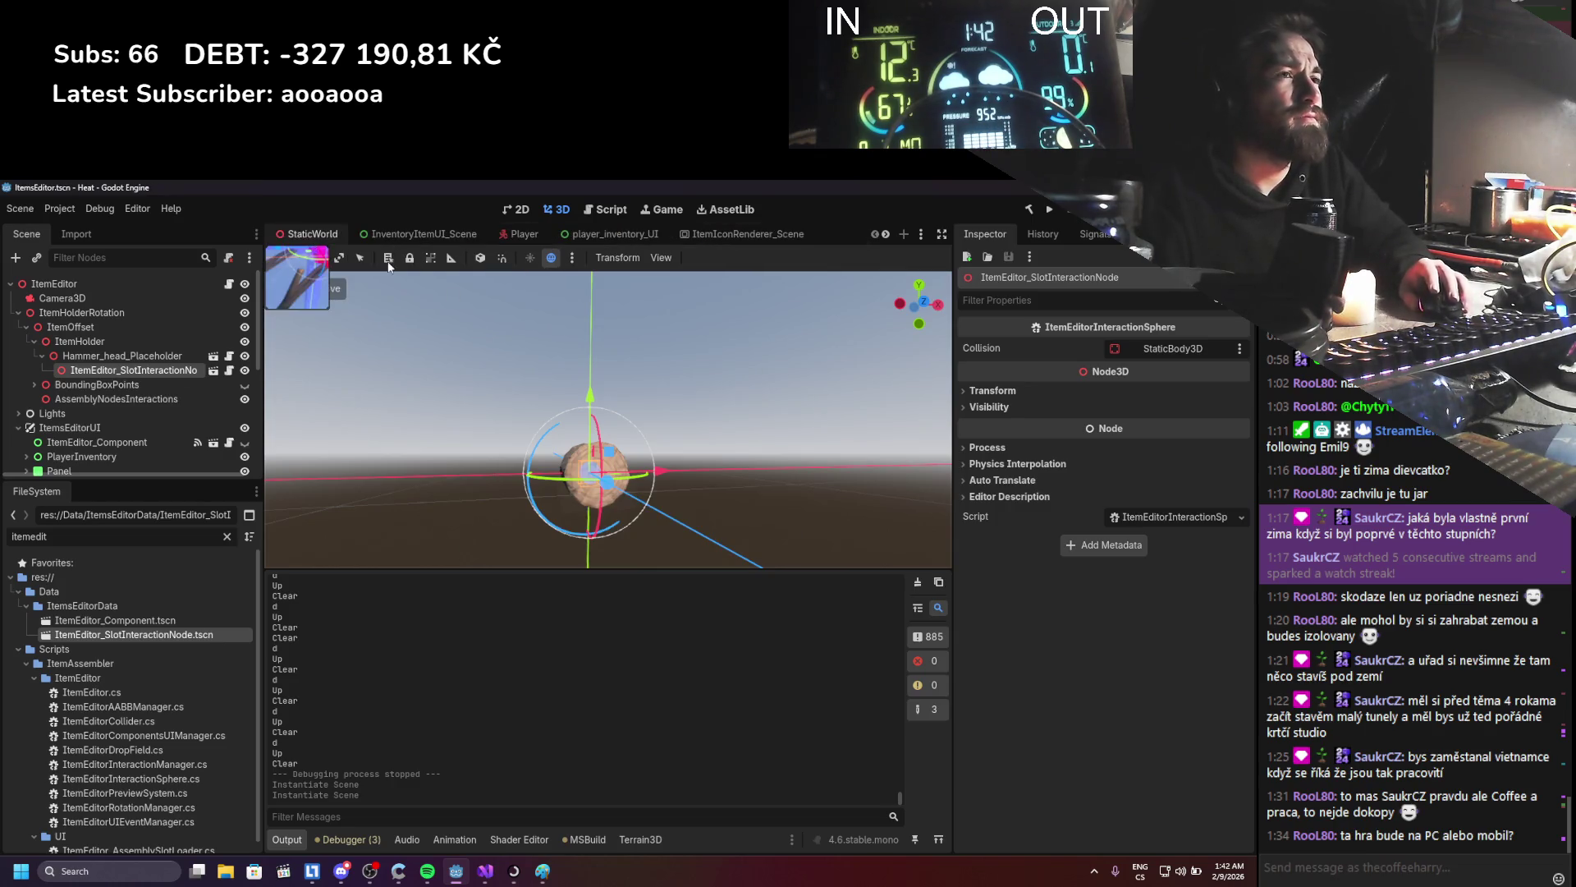
- In the StaticWorld scene, select ItemEditorViewPort and toggle its Own World 3D setting
click(310, 238)
scroll(121, 387, down, 3)
scroll(102, 379, down, 5)
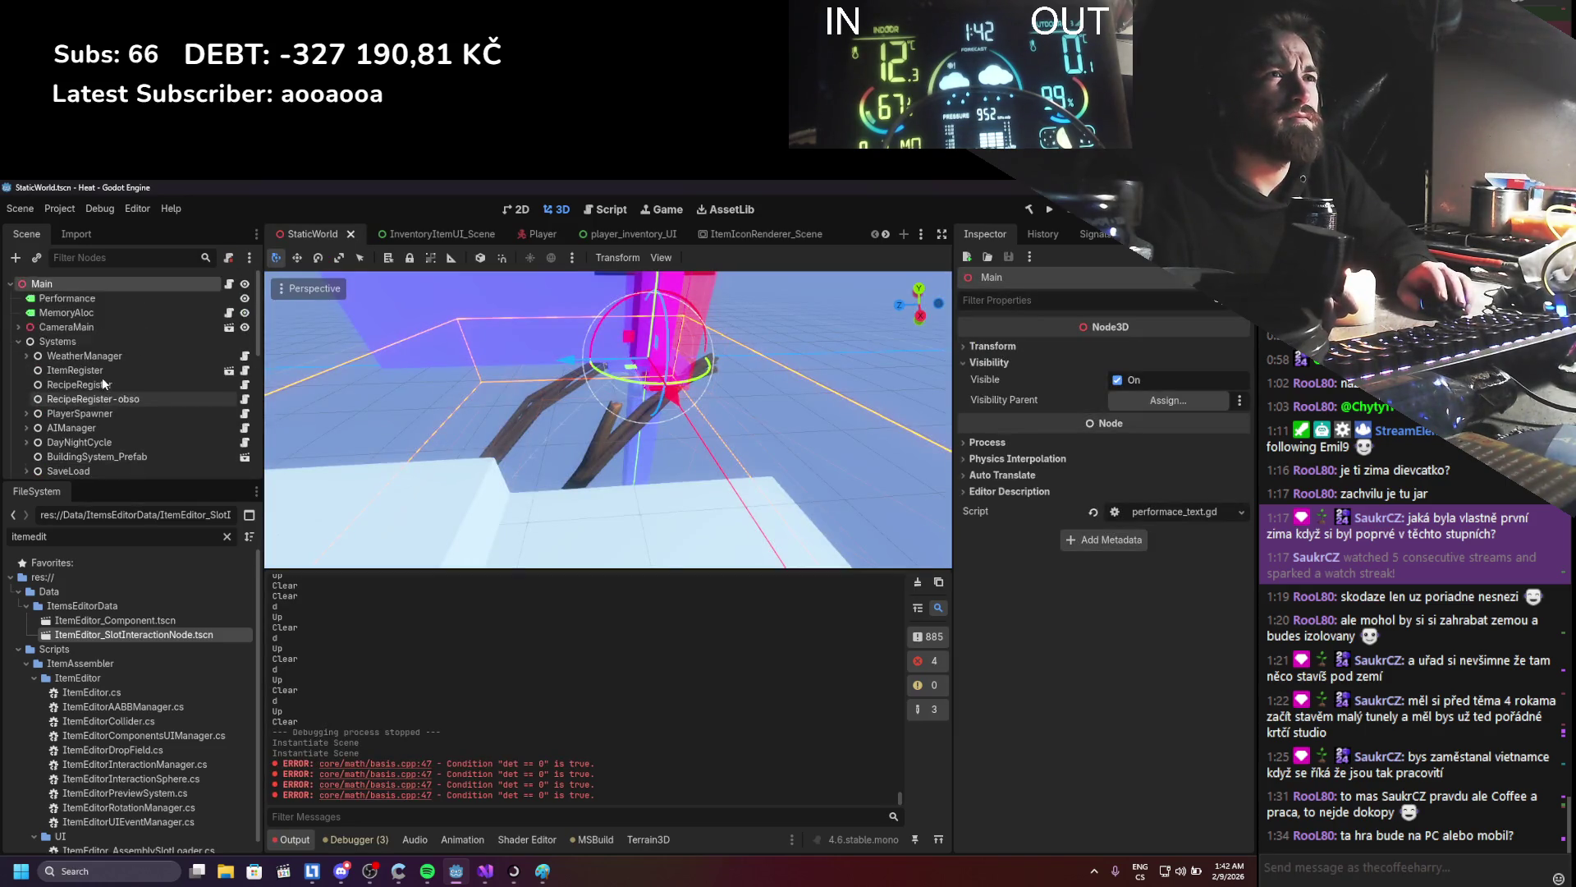
click(105, 362)
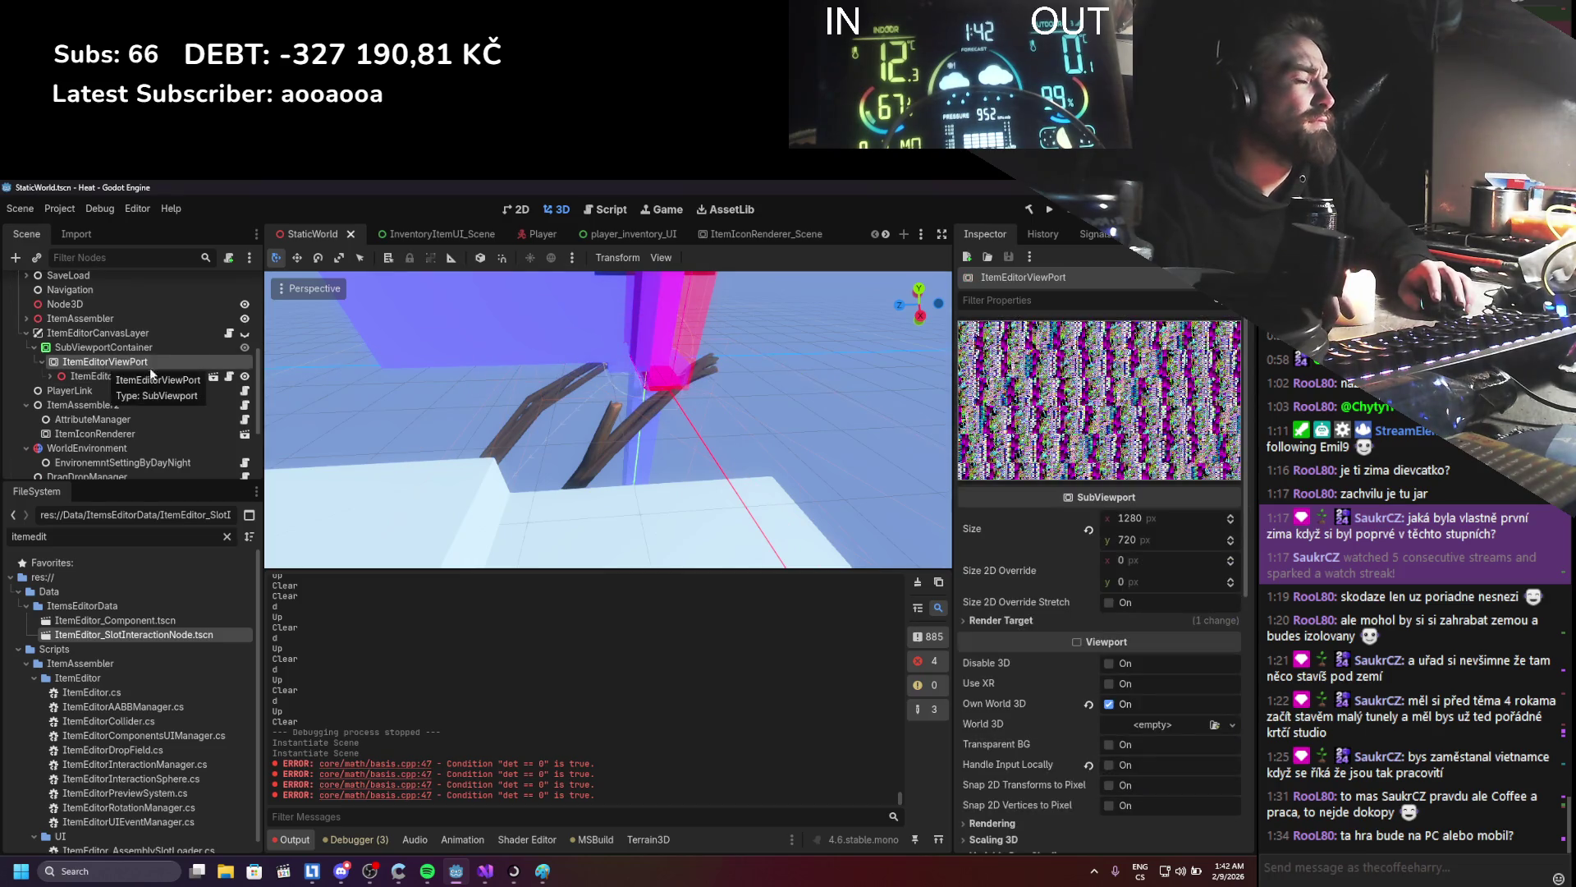
scroll(752, 401, down, 5)
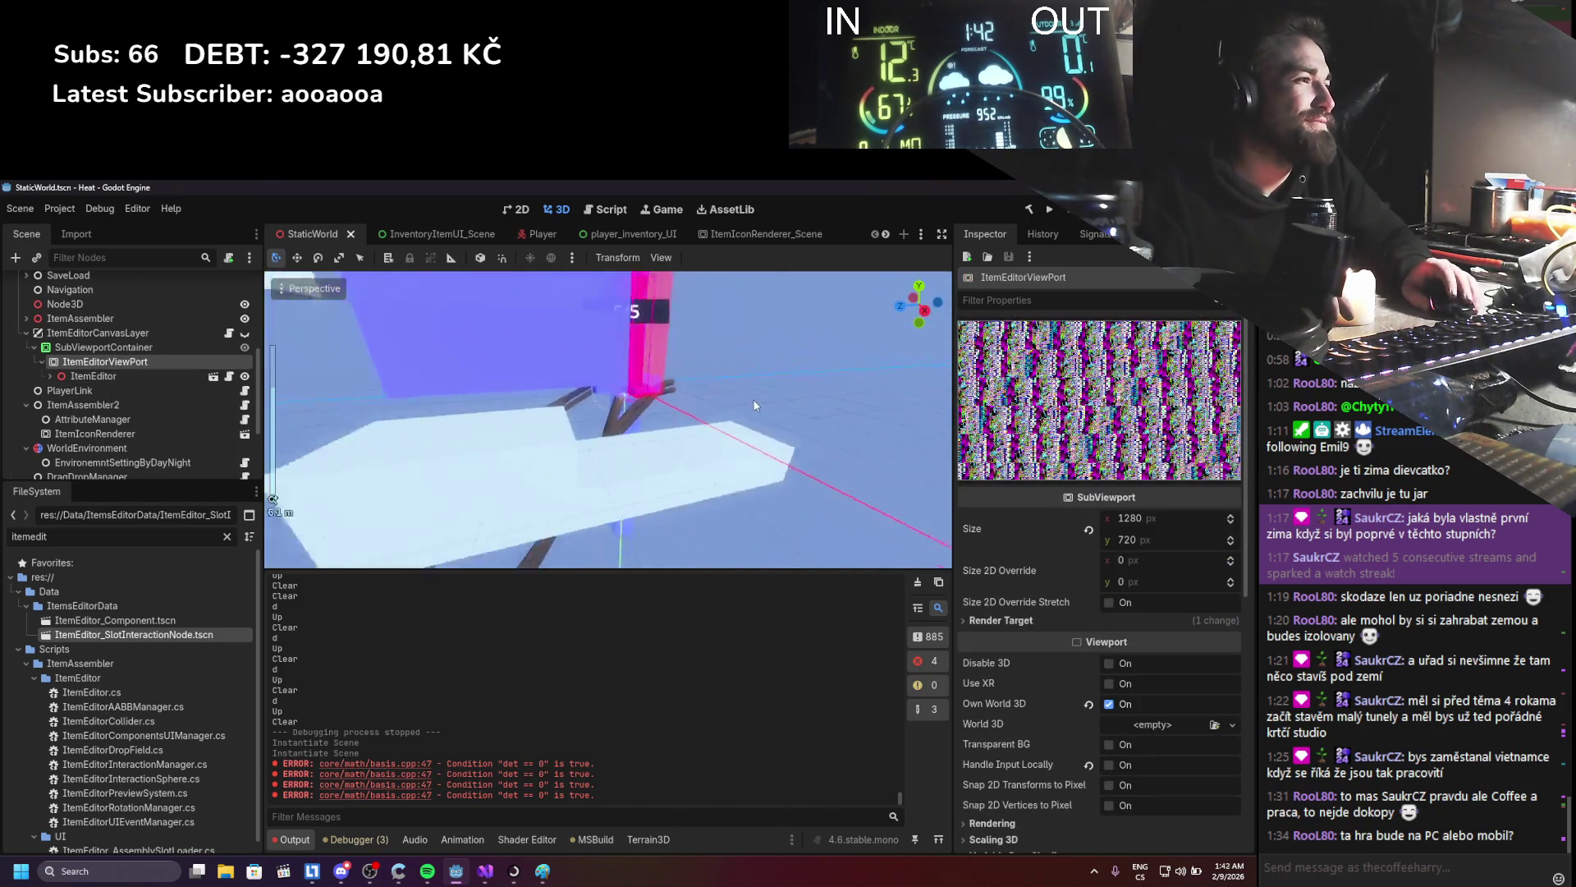
click(1111, 705)
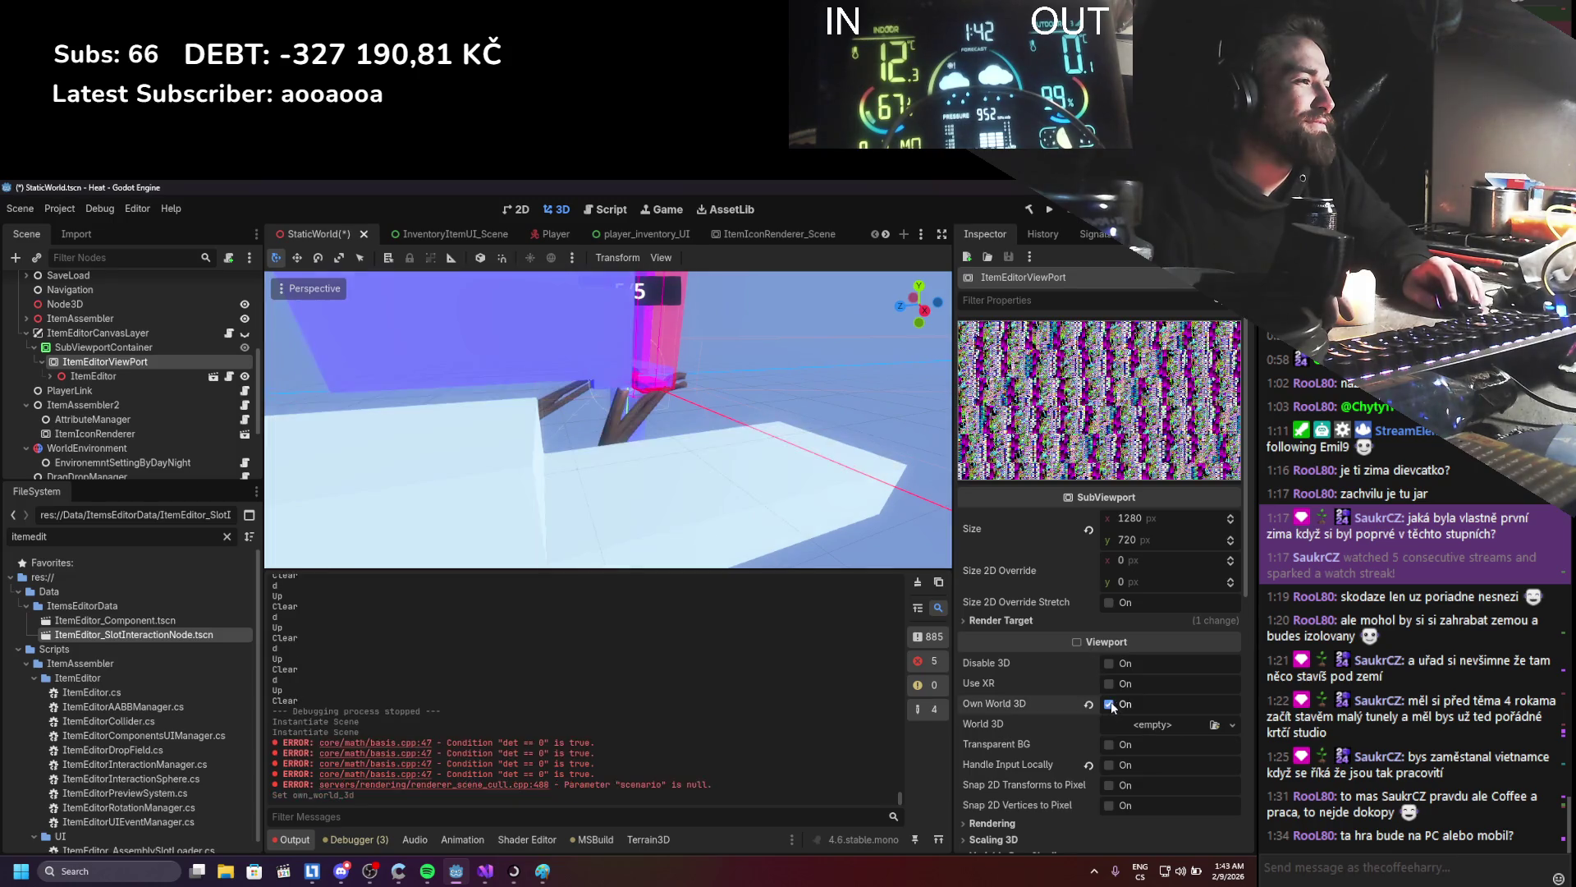
drag(741, 469, 682, 452)
- Switch to 2D and inspect the SubViewportContainer and ItemEditorViewPort settings
click(135, 347)
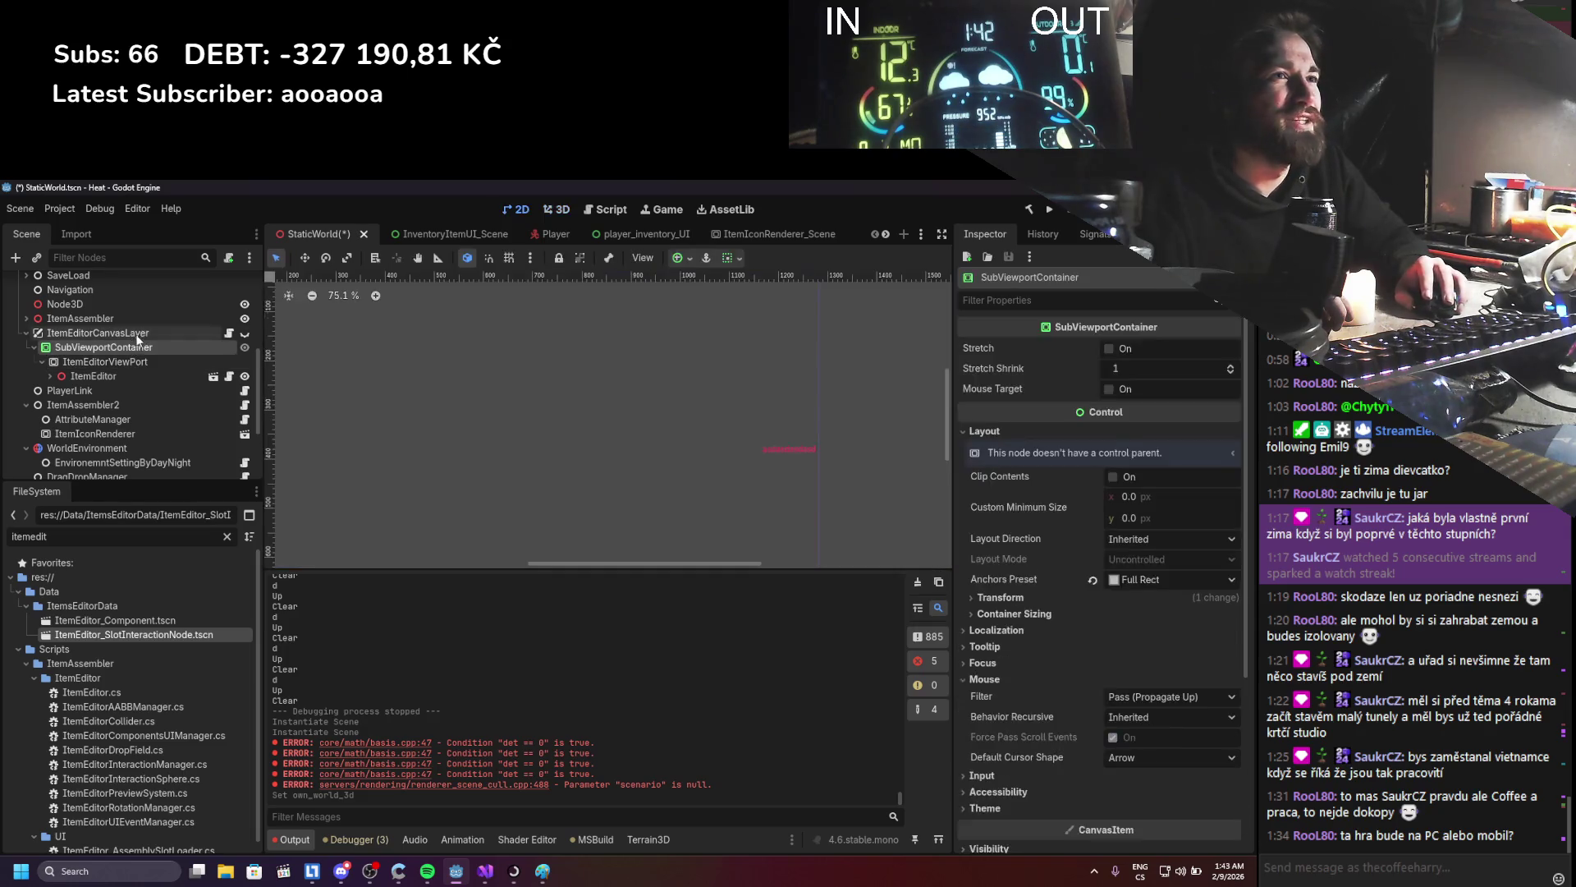
click(135, 362)
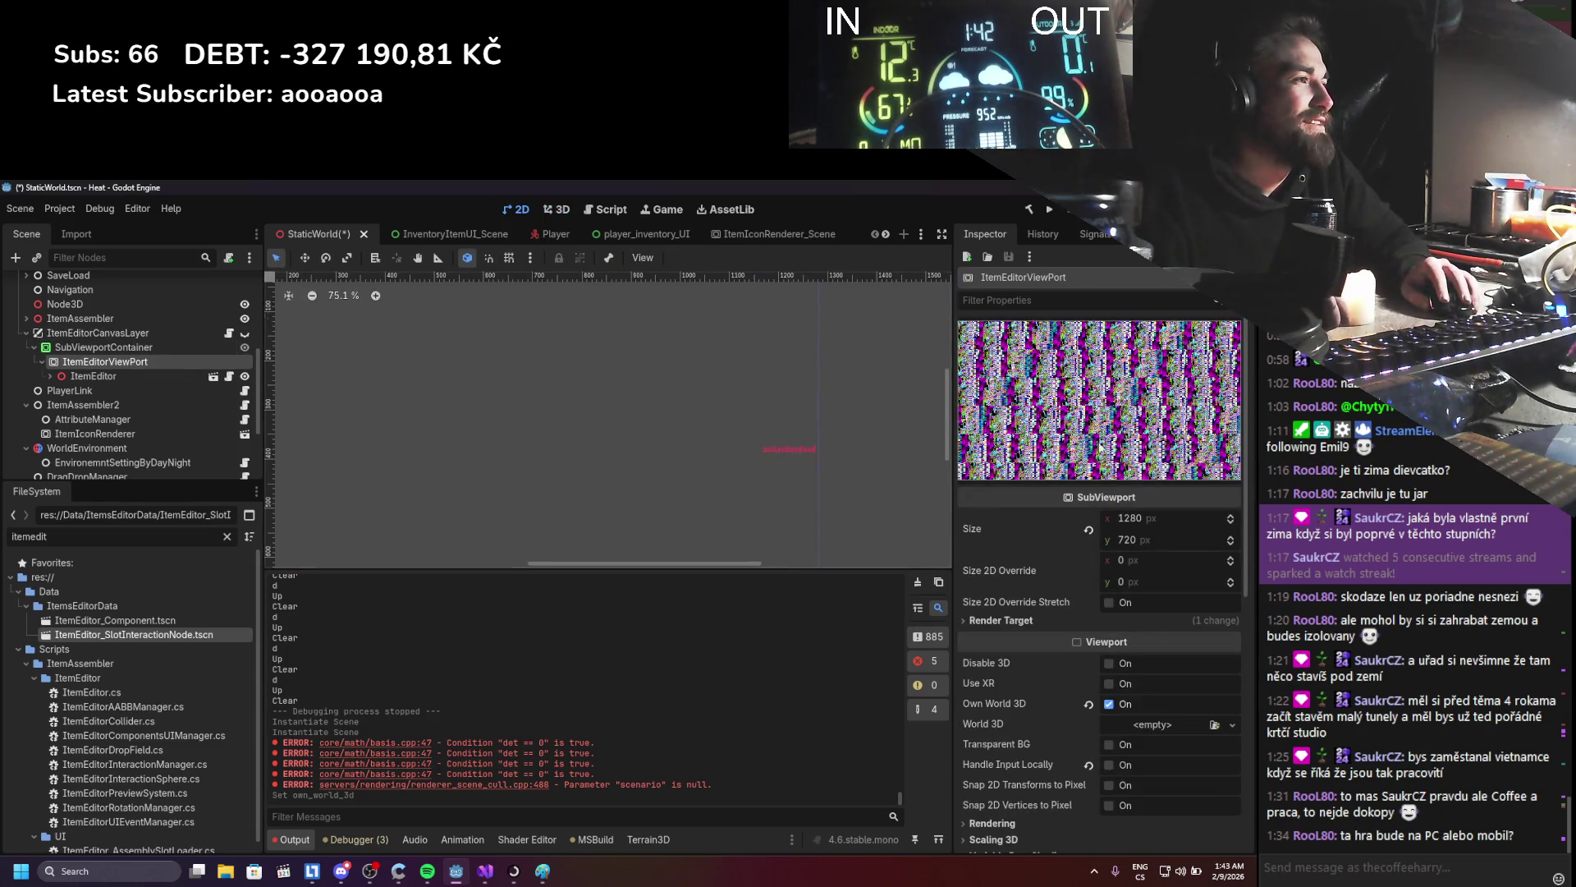
click(190, 347)
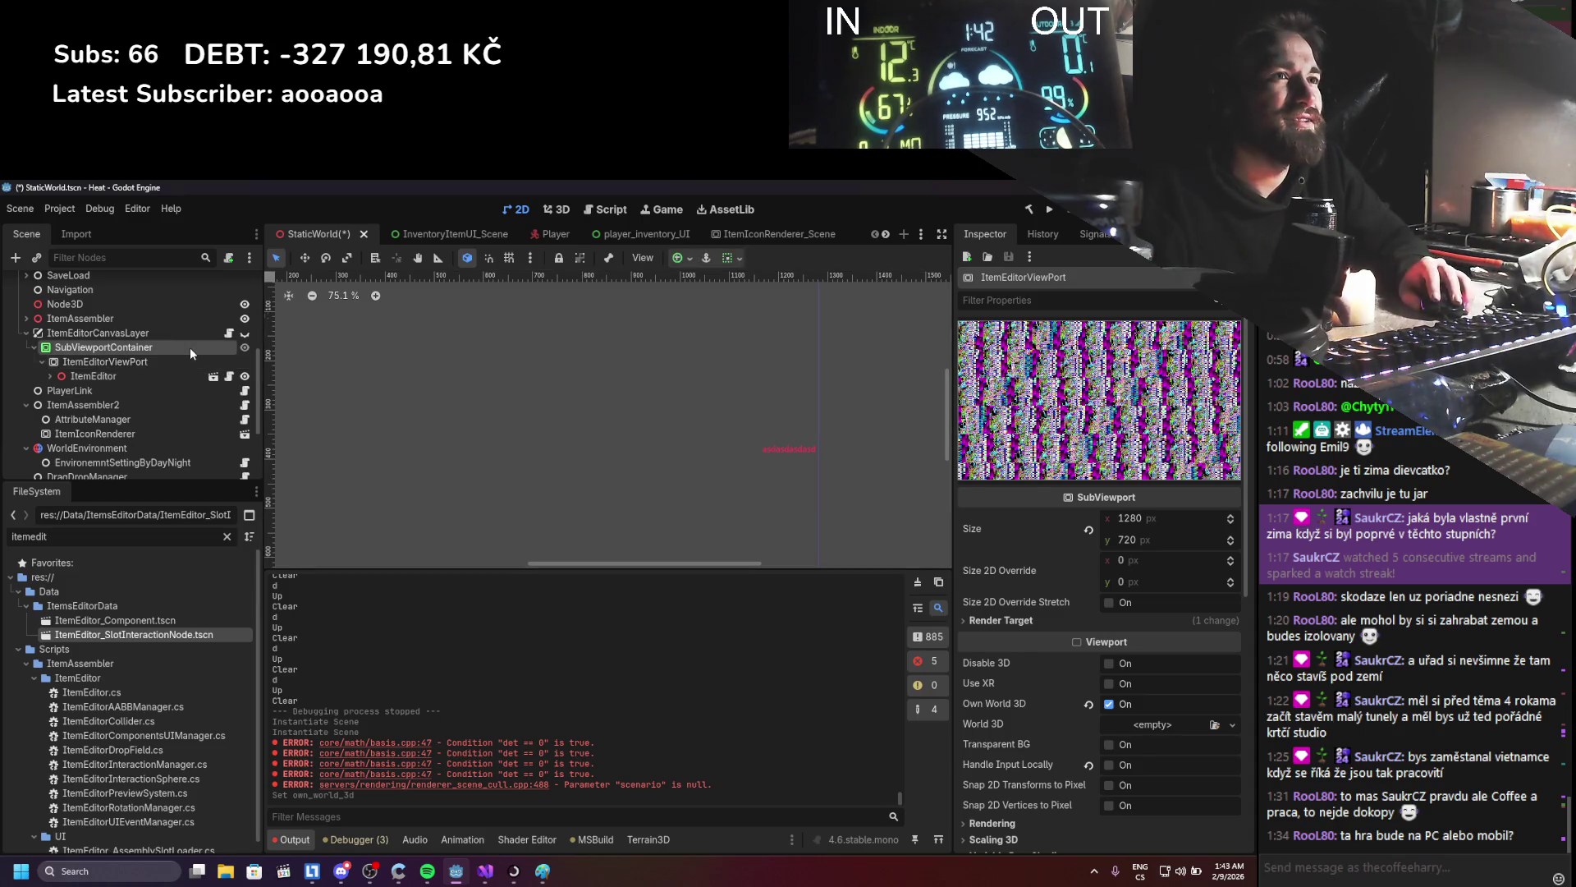
click(154, 369)
scroll(153, 368, down, 3)
scroll(525, 422, down, 1)
scroll(158, 371, up, 10)
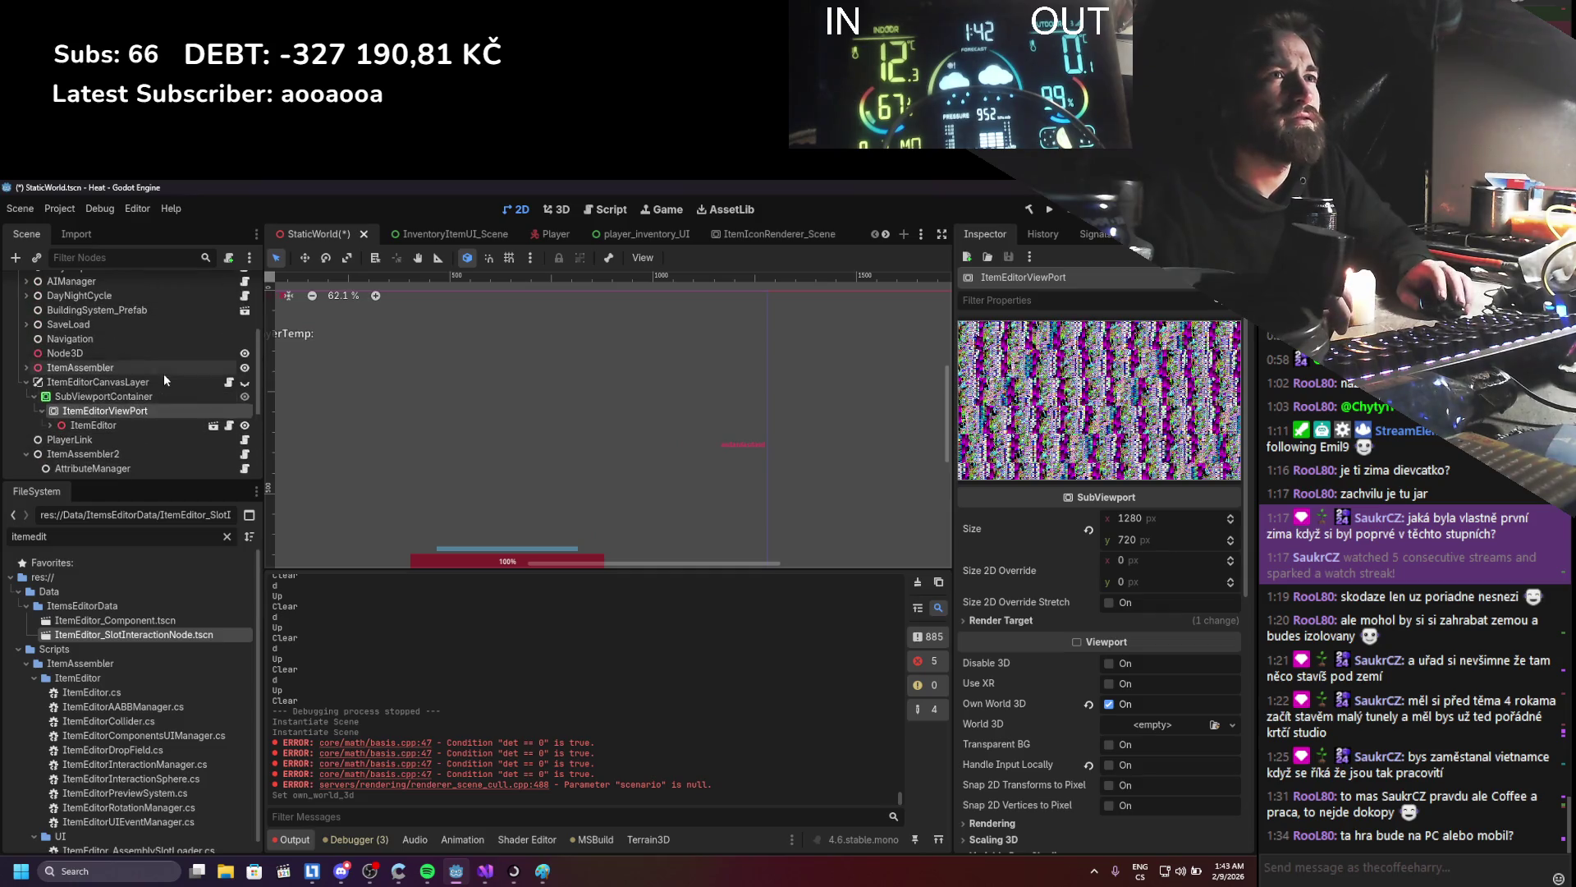
scroll(203, 385, down, 4)
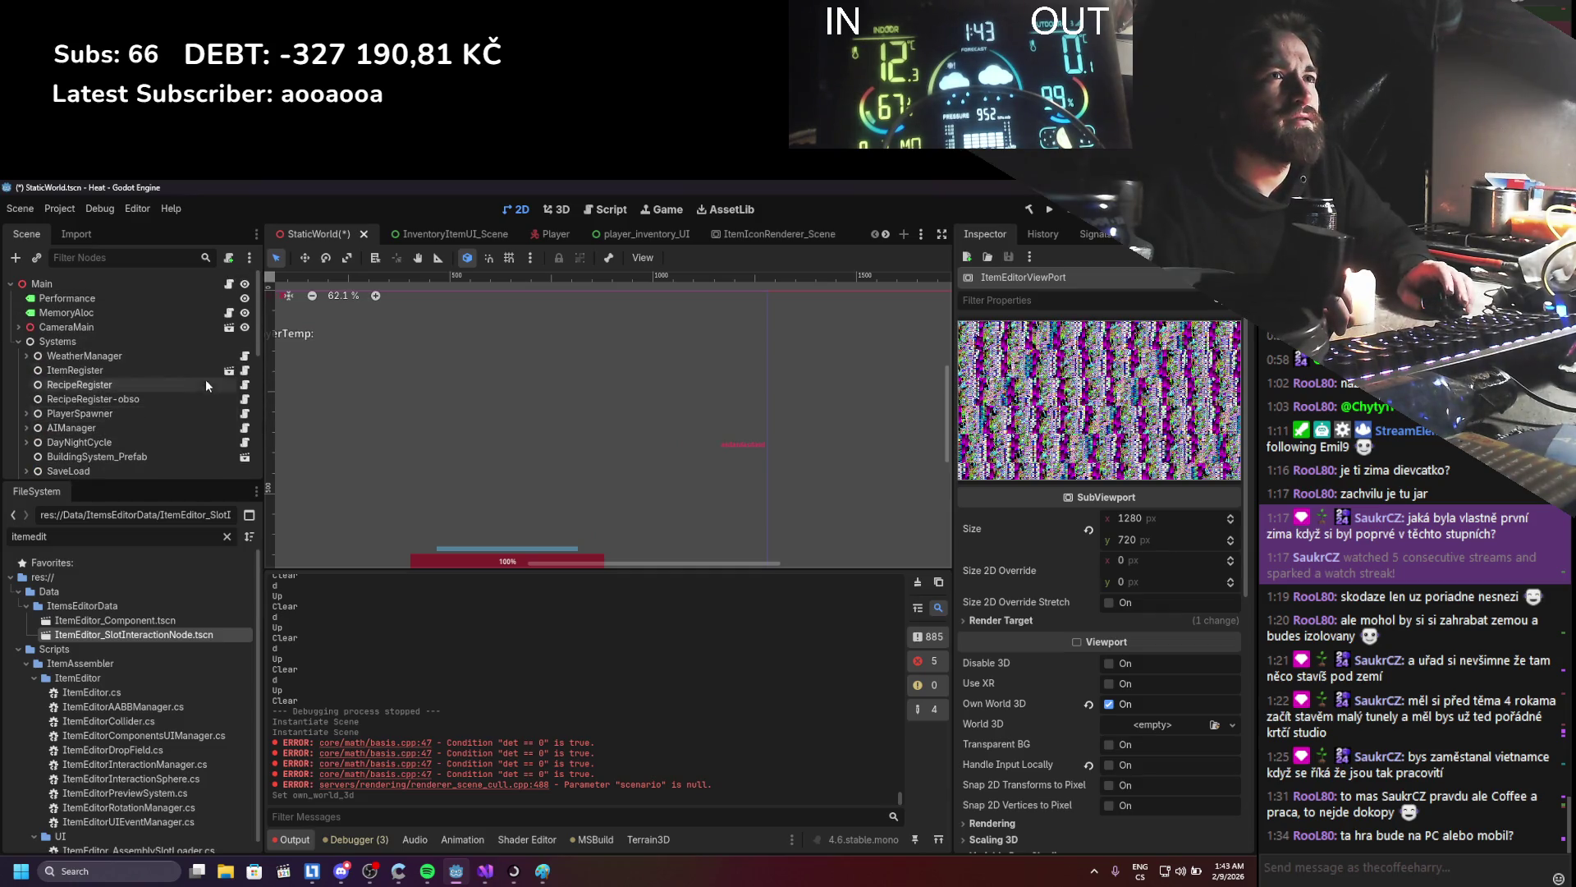
scroll(210, 368, down, 4)
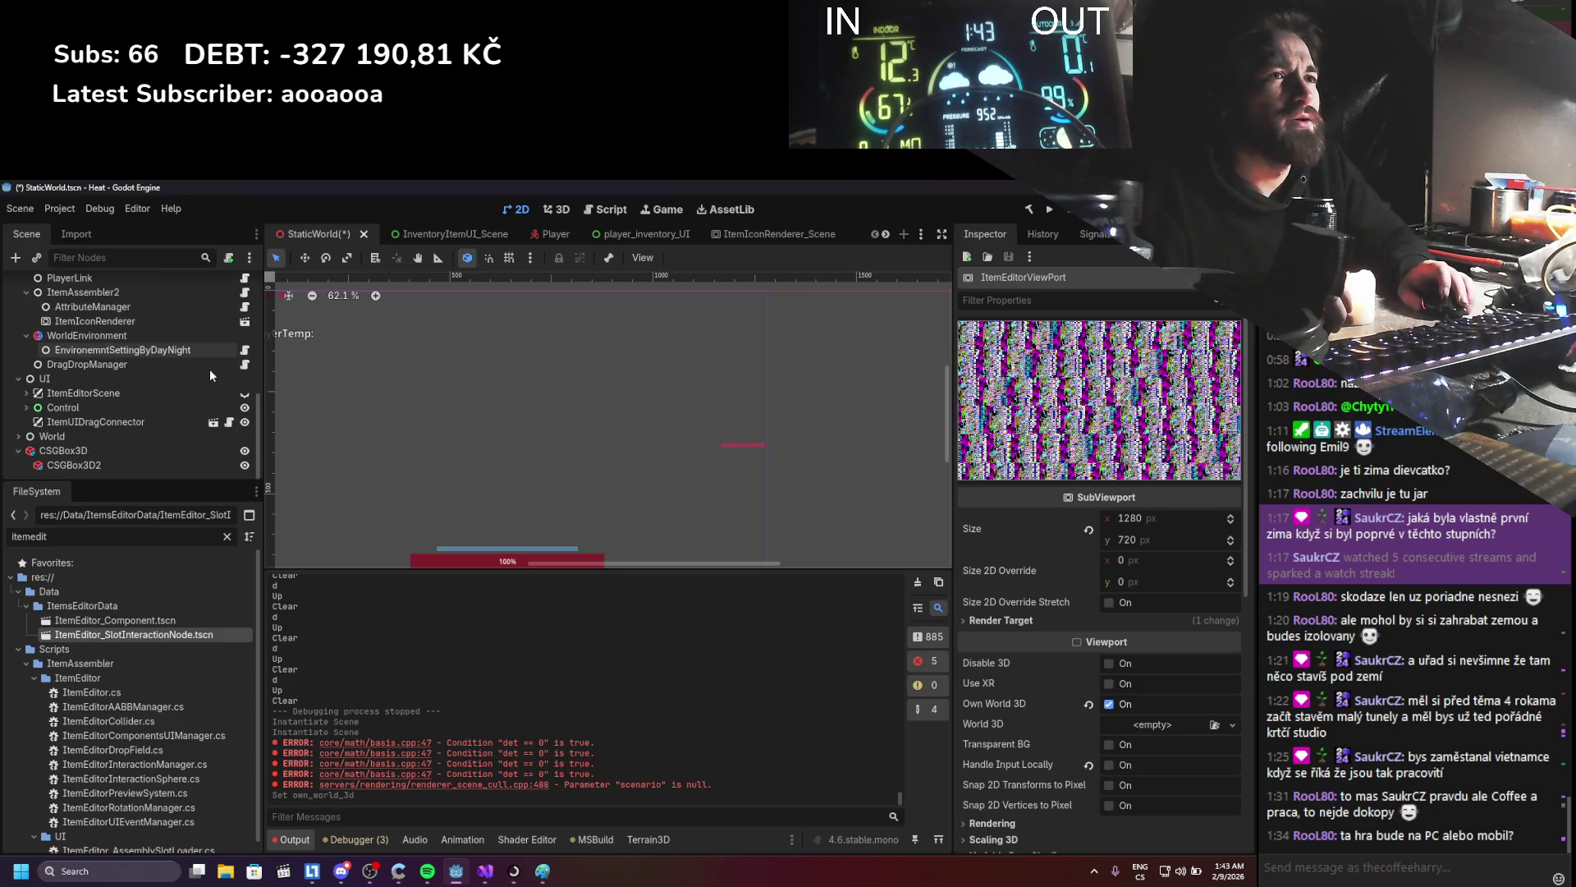
- Make ItemEditorScene visible, inspect its layer properties, then hide it again
click(245, 395)
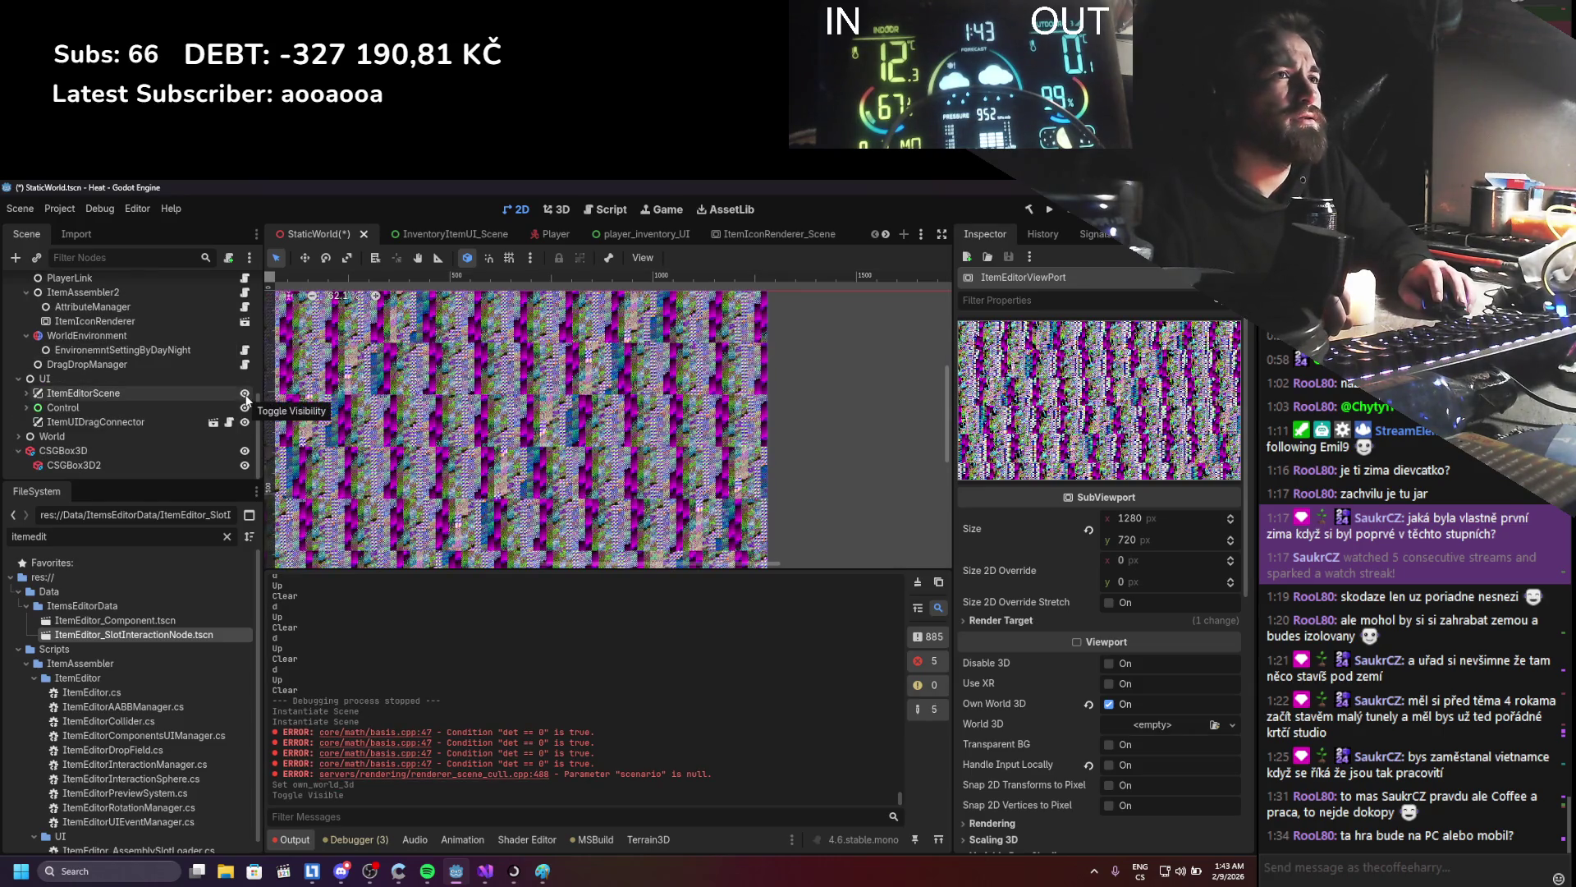
click(27, 393)
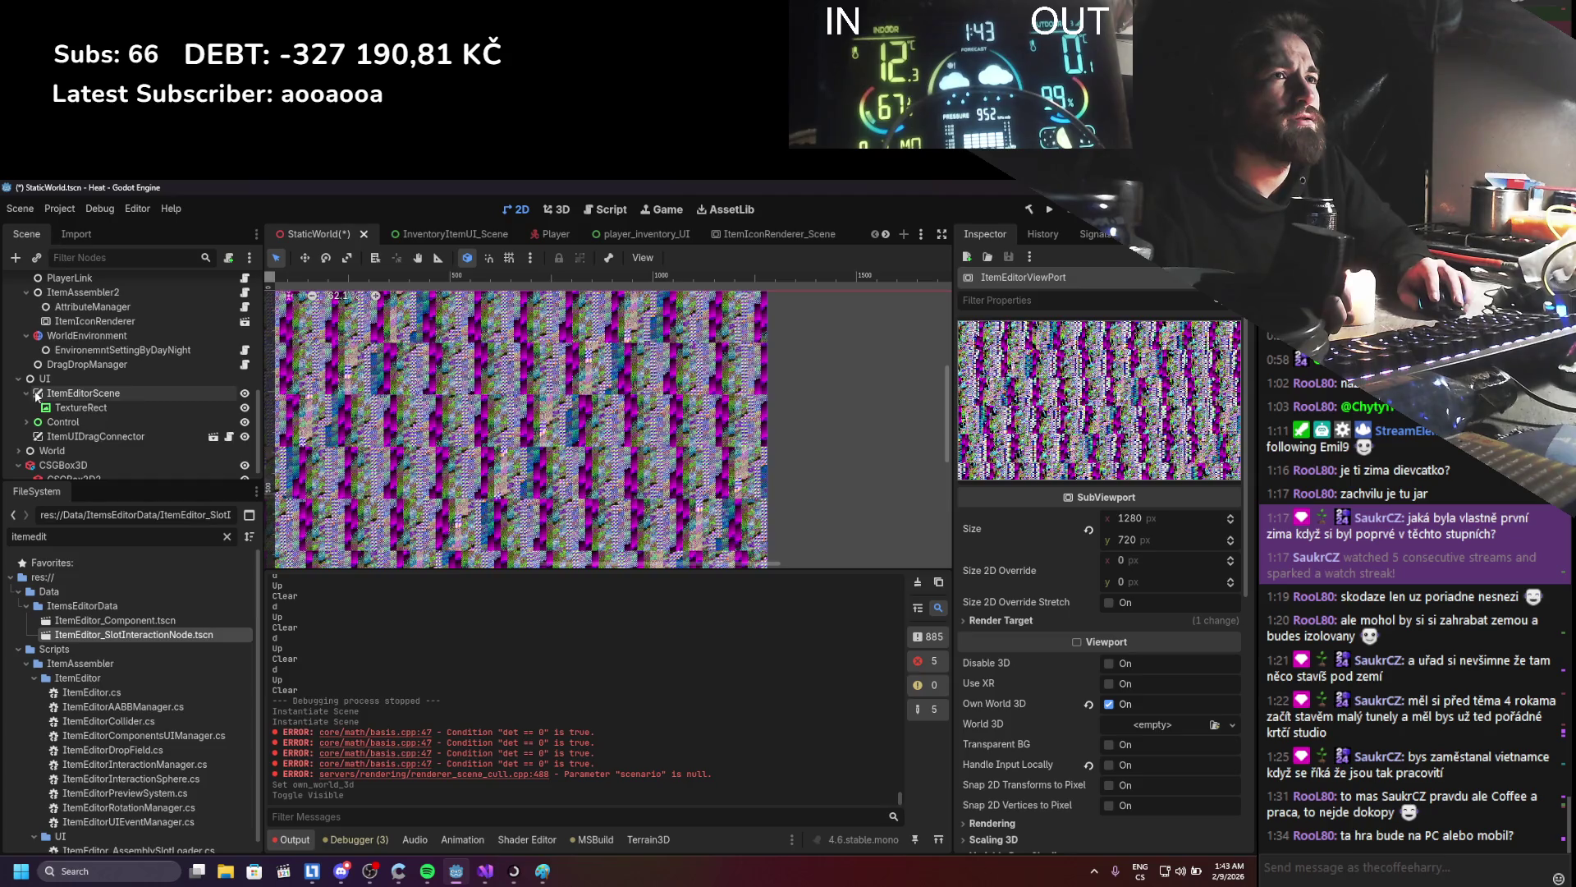
click(43, 395)
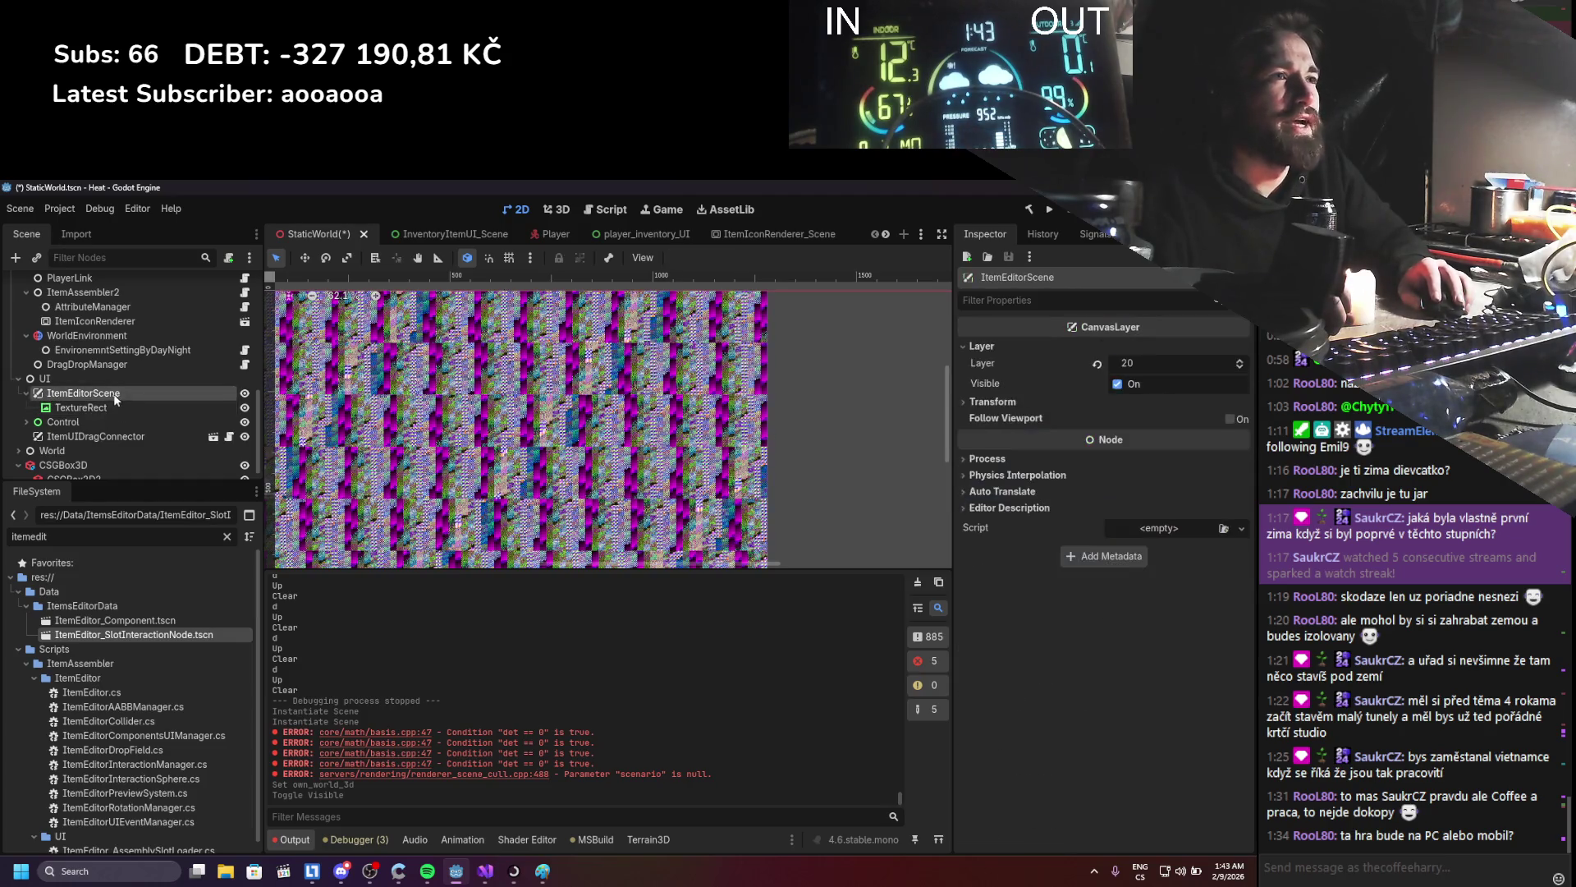
click(245, 393)
scroll(209, 387, up, 3)
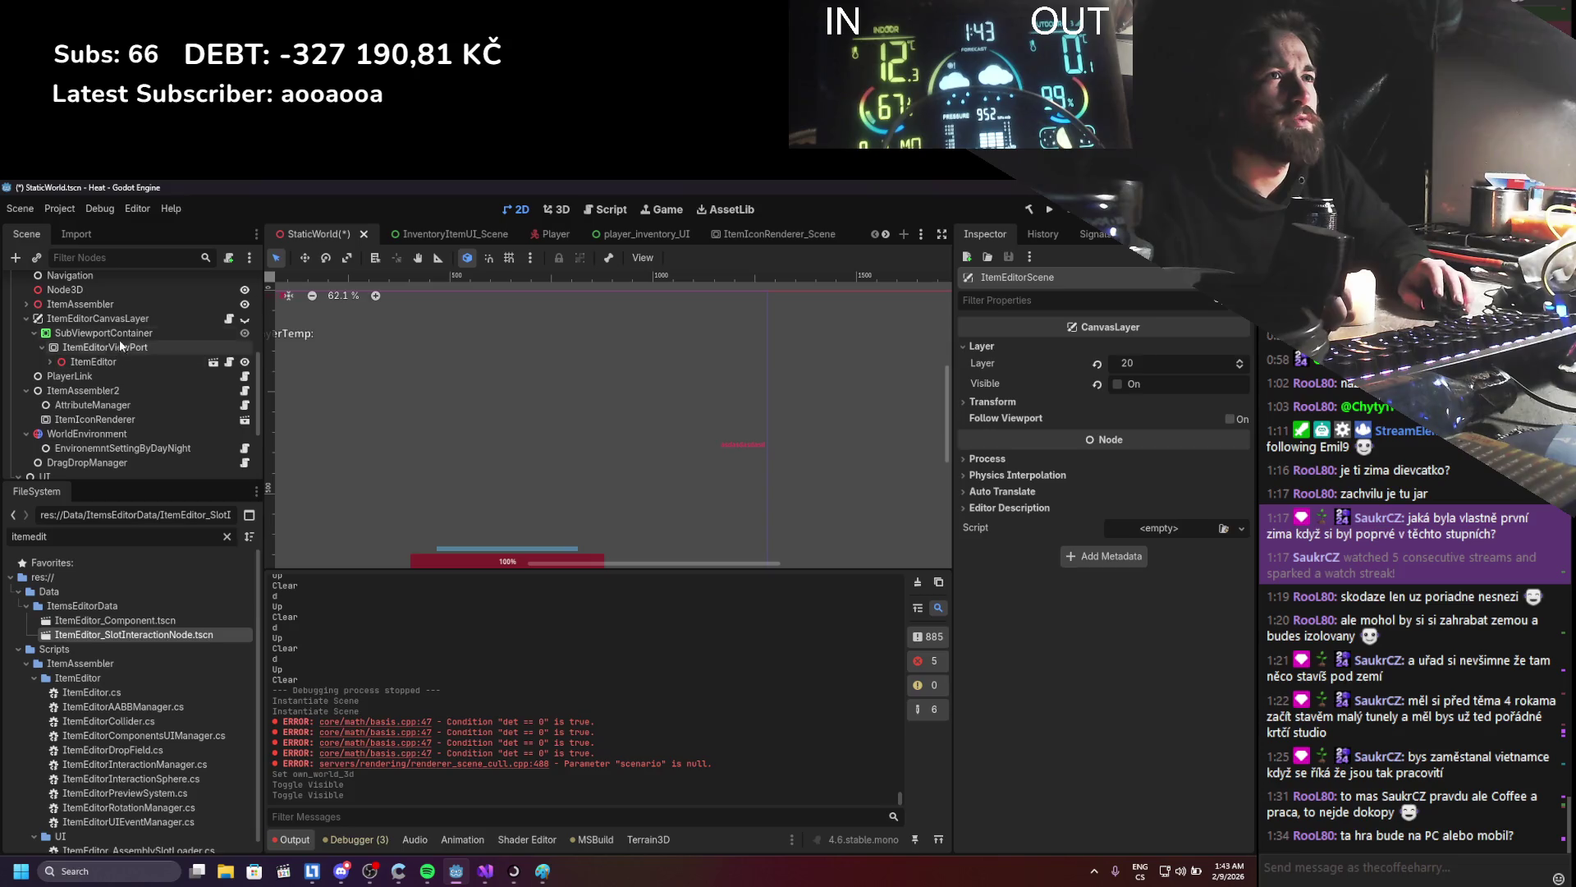
- Browse ItemEditorViewPort's physics and rendering settings in the Inspector
click(119, 333)
click(121, 347)
scroll(1100, 567, down, 5)
click(1084, 670)
scroll(1084, 669, down, 2)
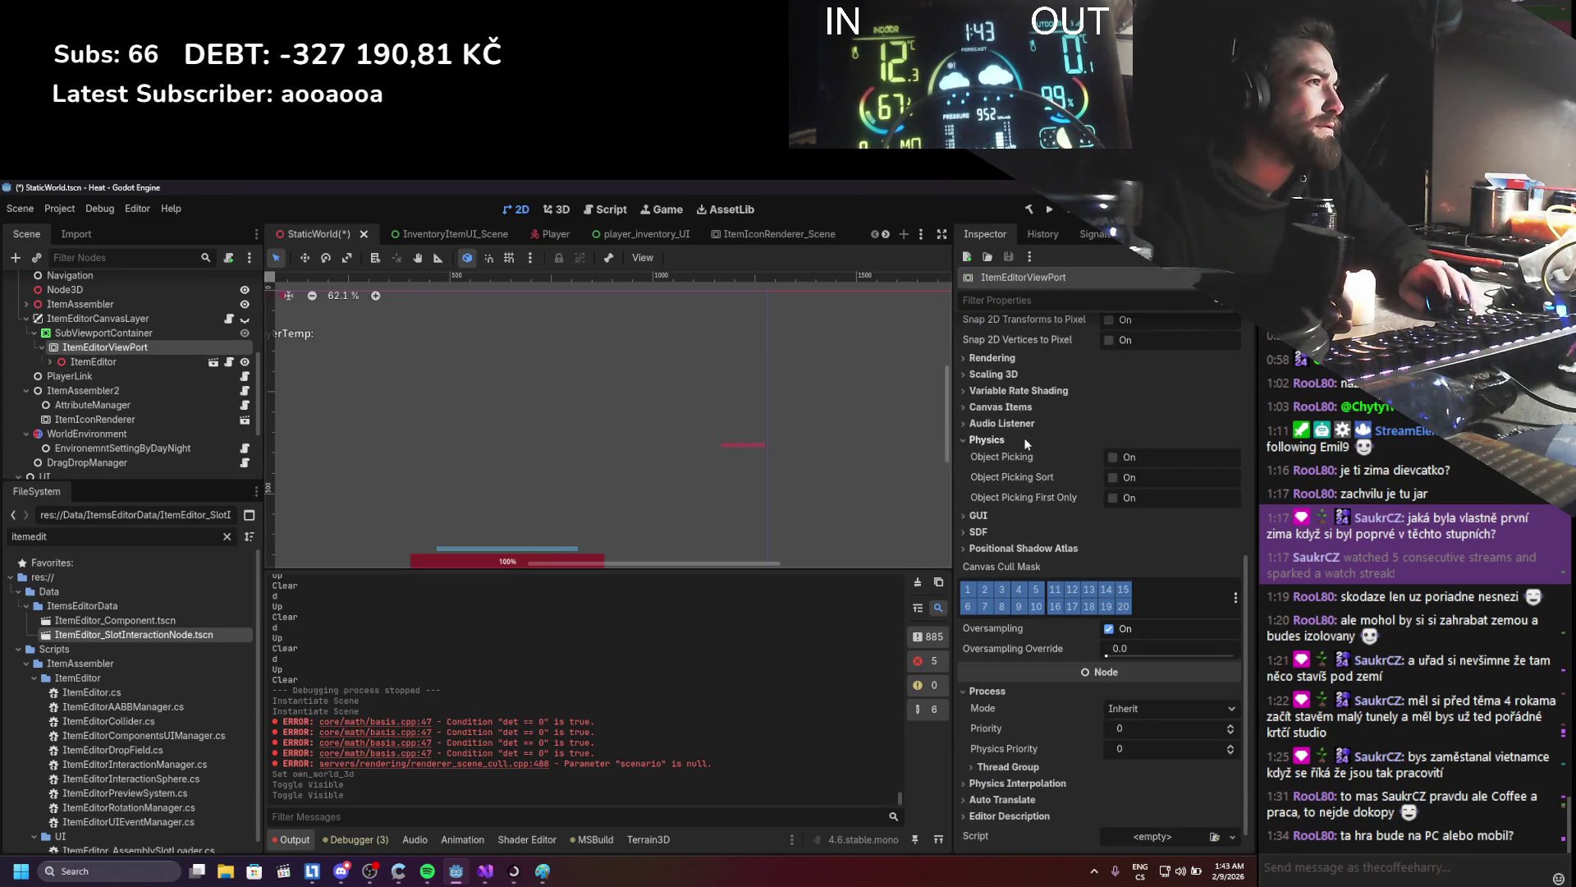
click(1031, 360)
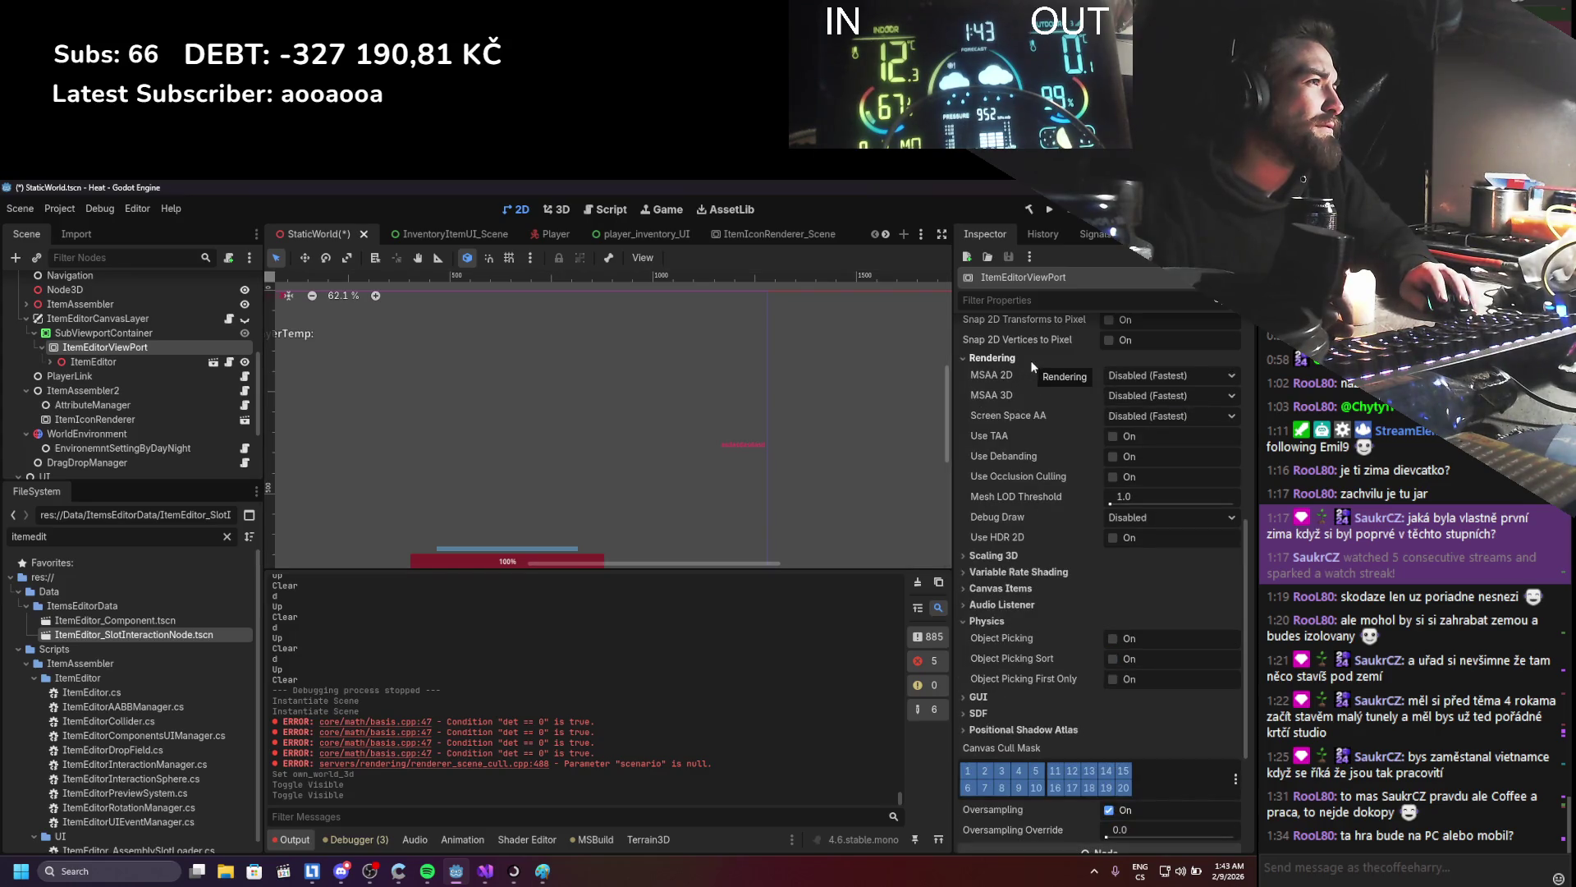
click(1032, 362)
scroll(1077, 691, up, 1)
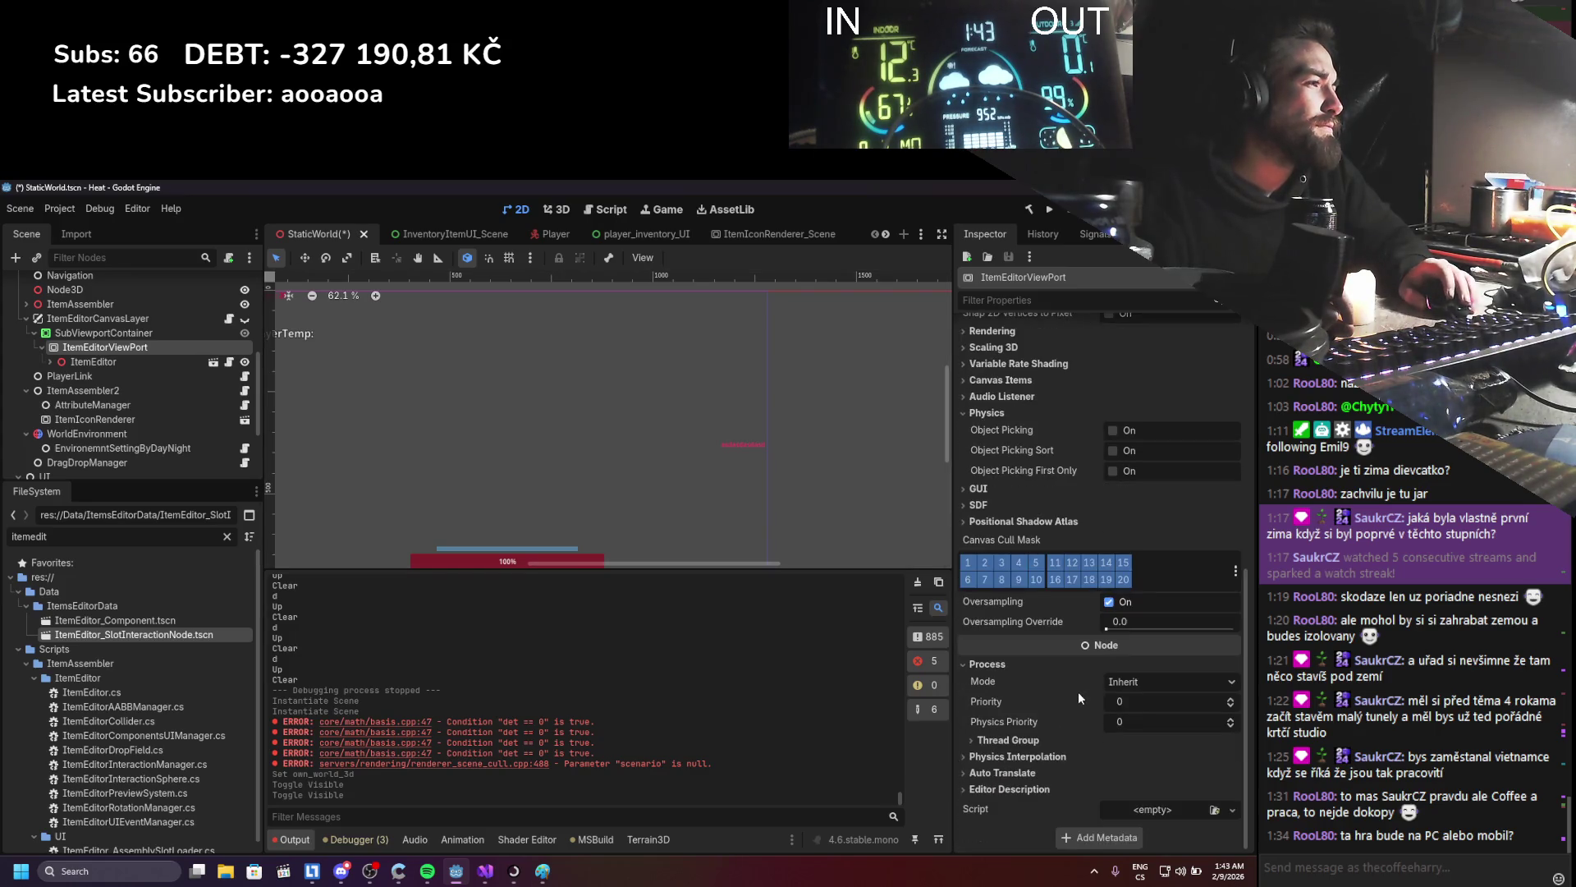
scroll(1047, 724, up, 3)
scroll(1046, 715, up, 3)
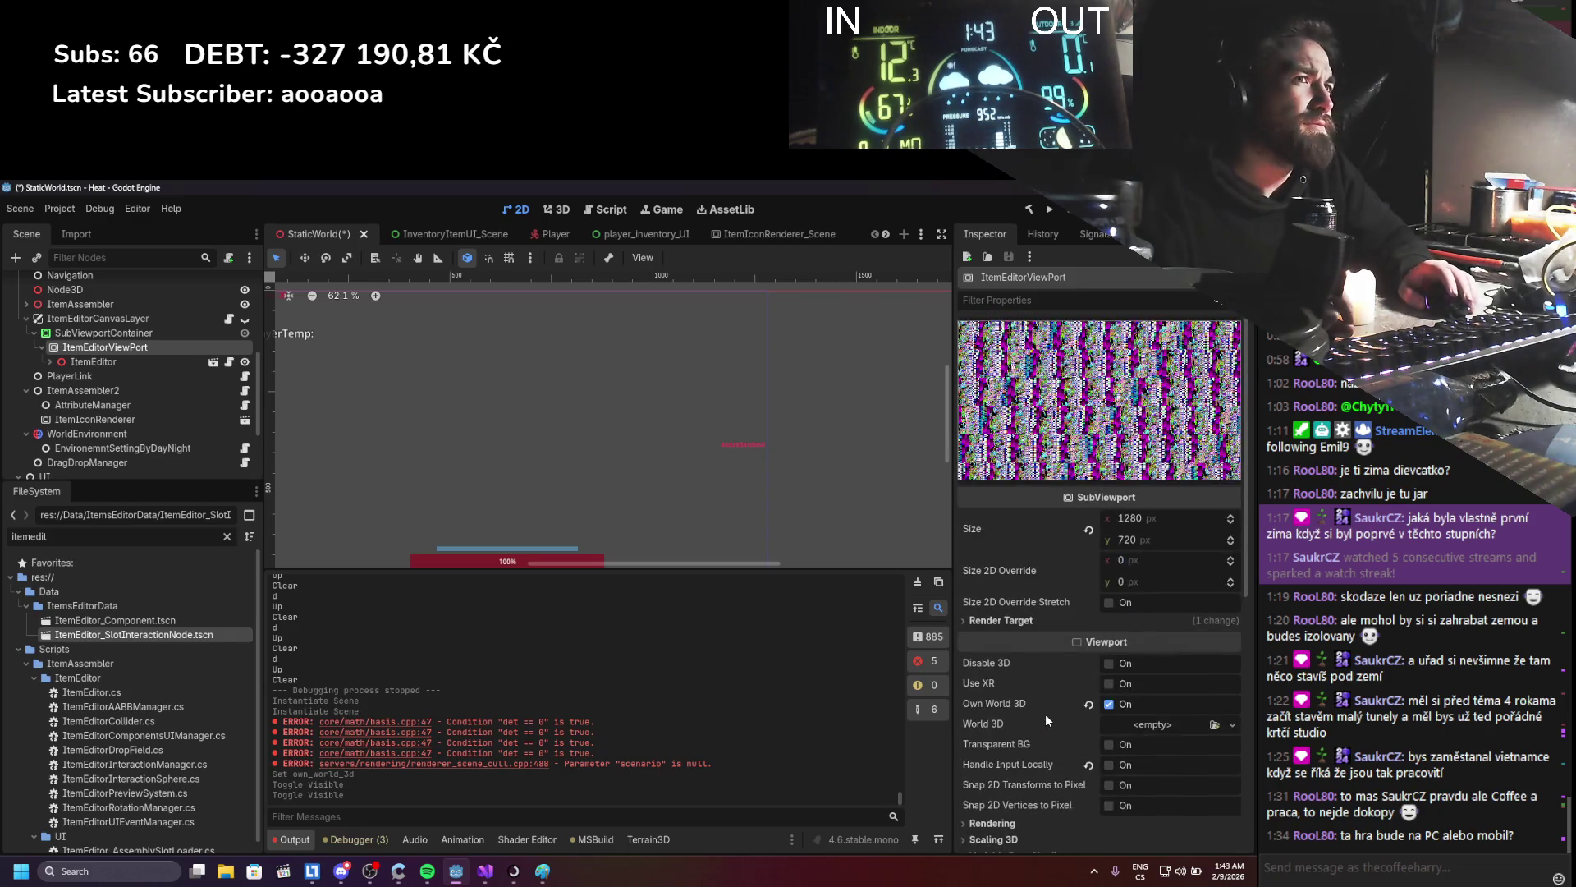
- Set Render Target Update Mode to Always, revert it to Disabled, save StaticWorld, and reopen ItemsEditor
click(1037, 620)
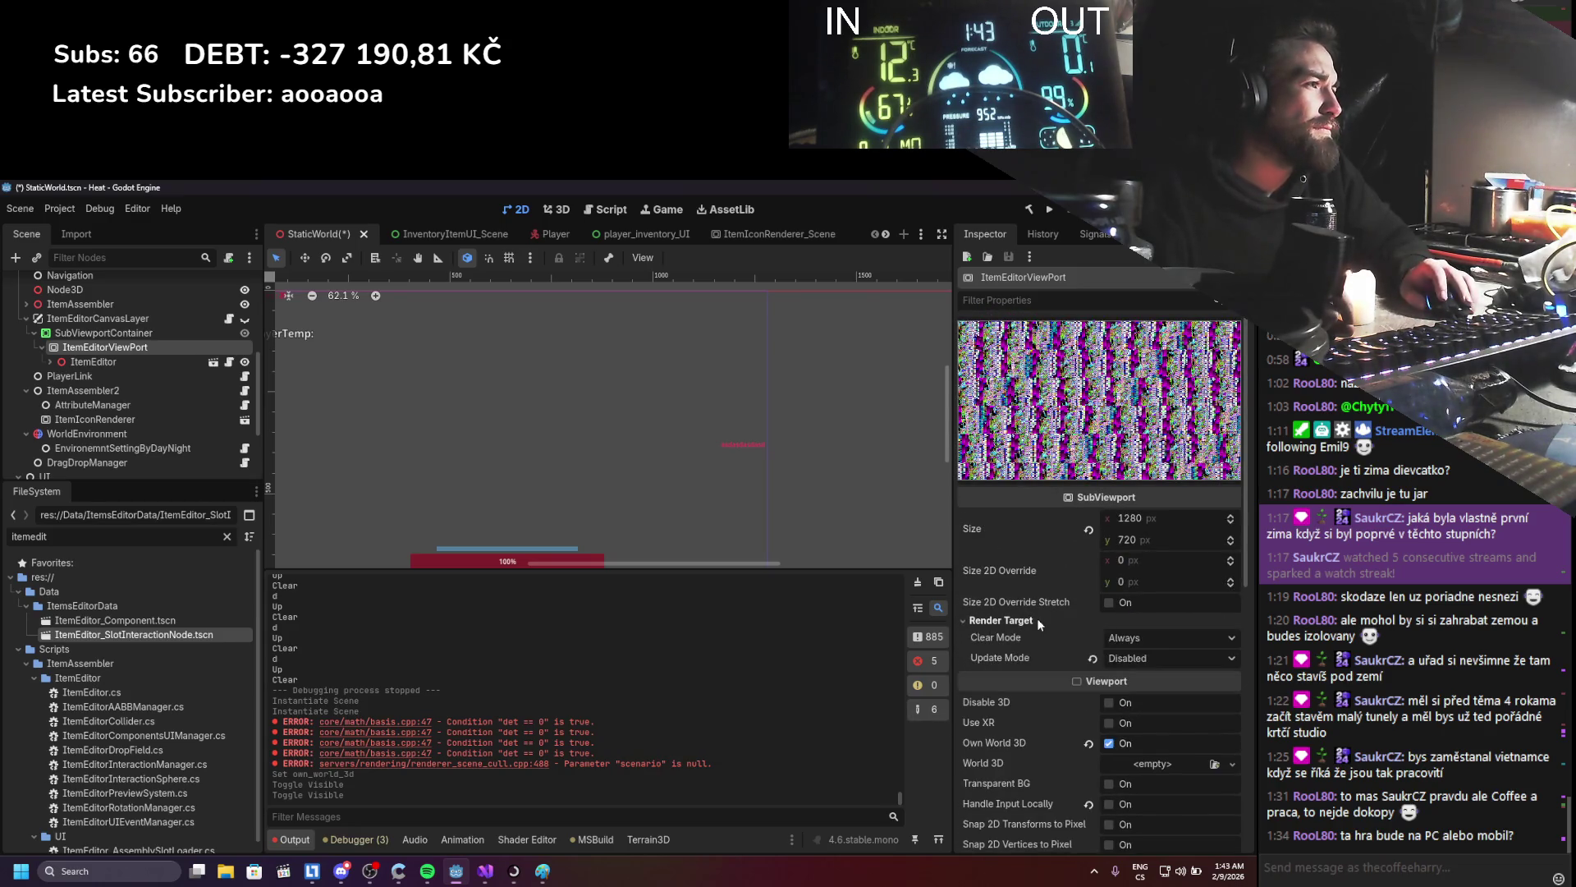
click(1133, 658)
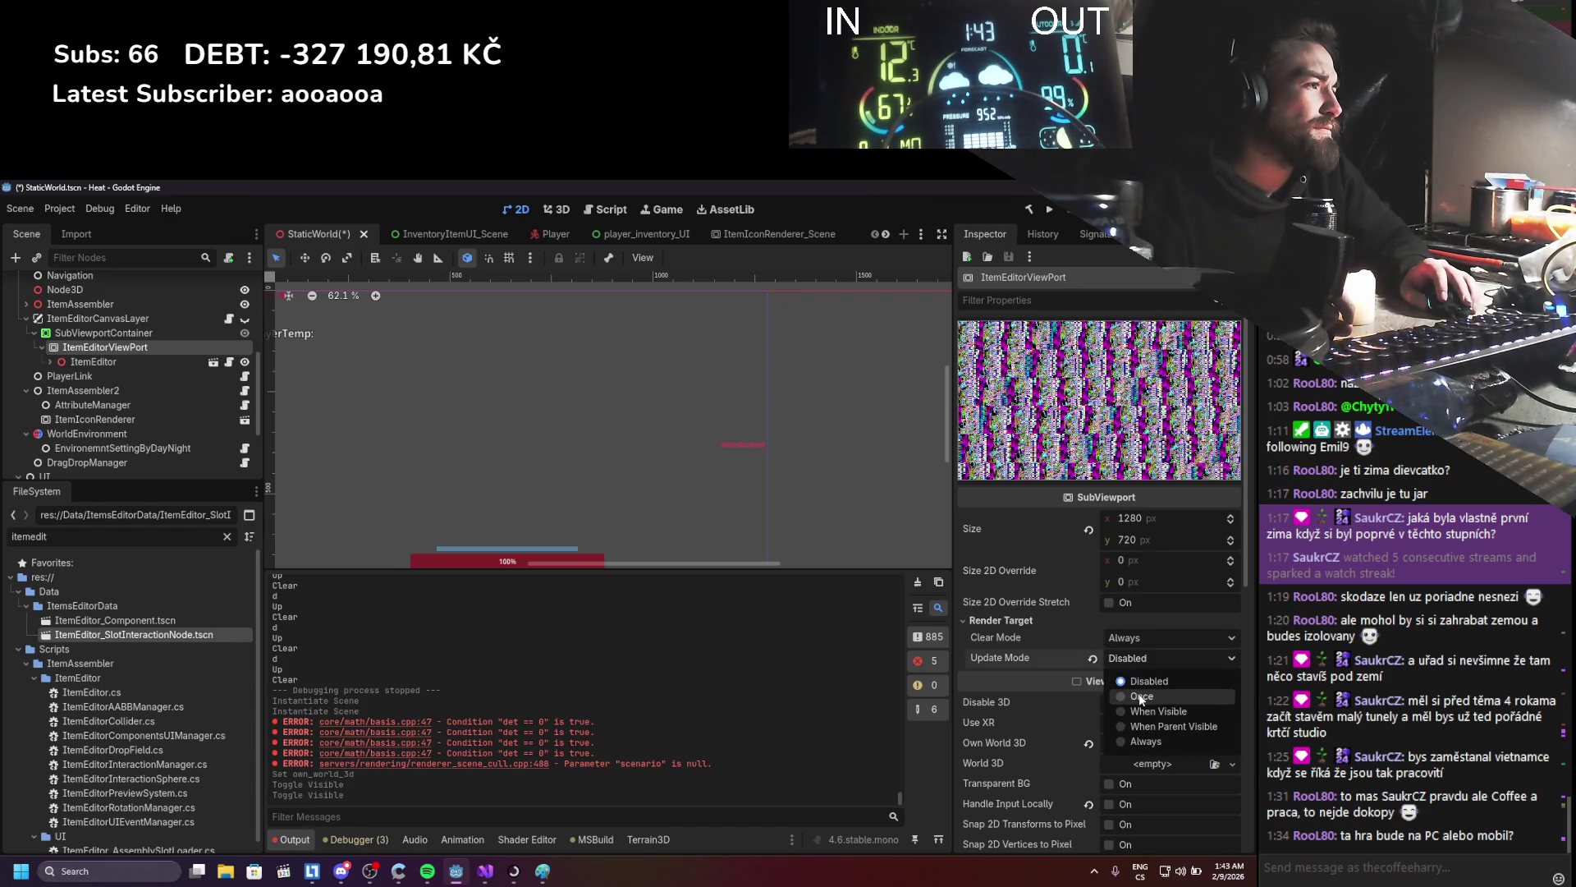
click(1145, 741)
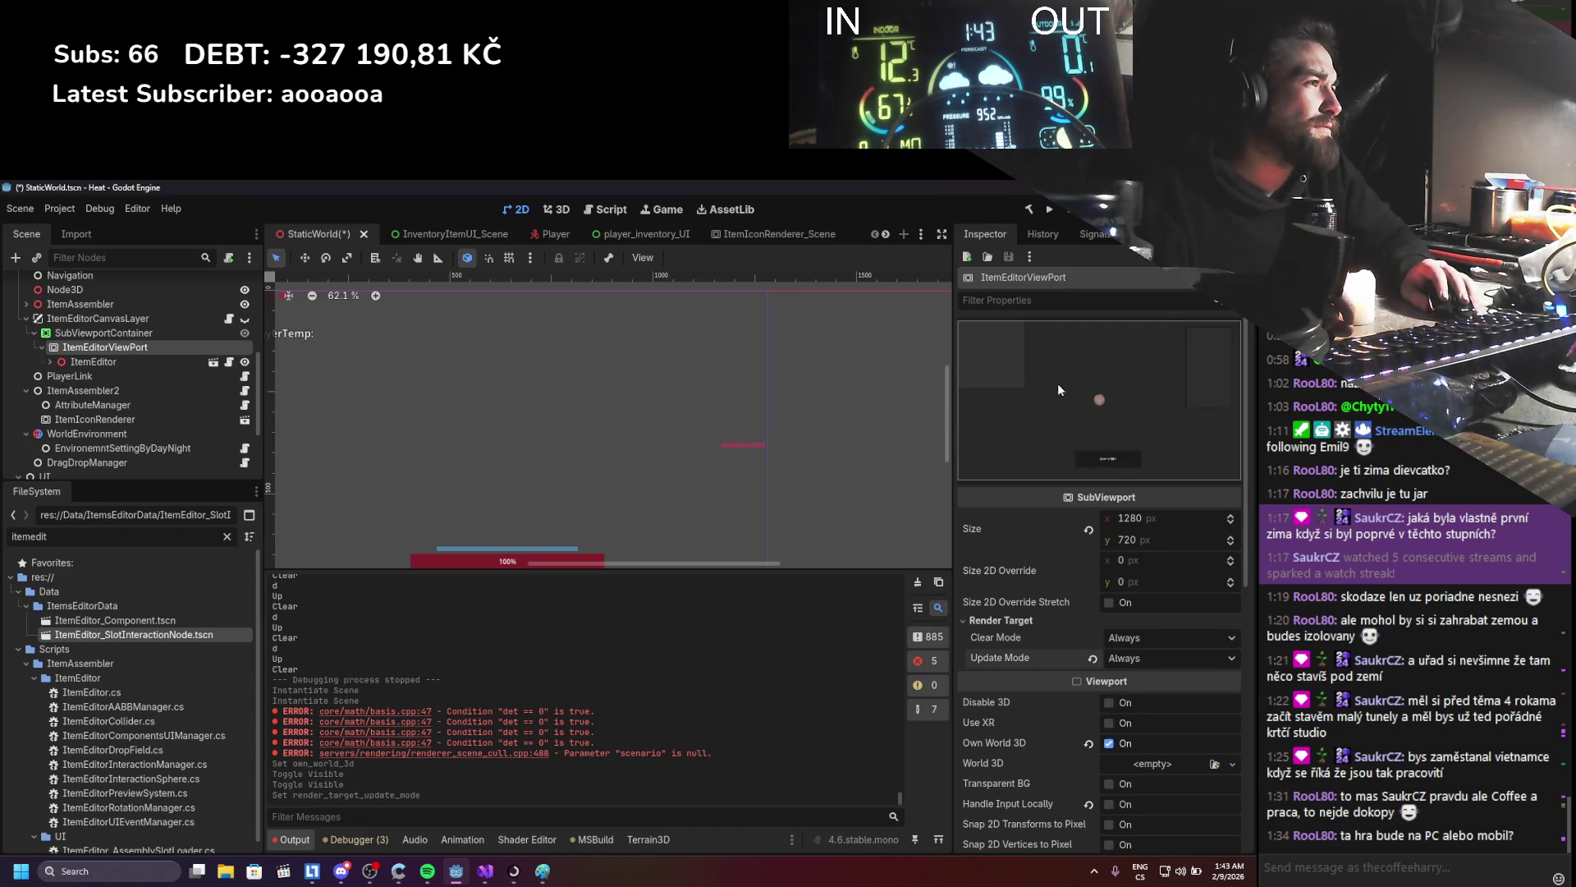
click(1125, 658)
click(1136, 681)
key(ctrl+s)
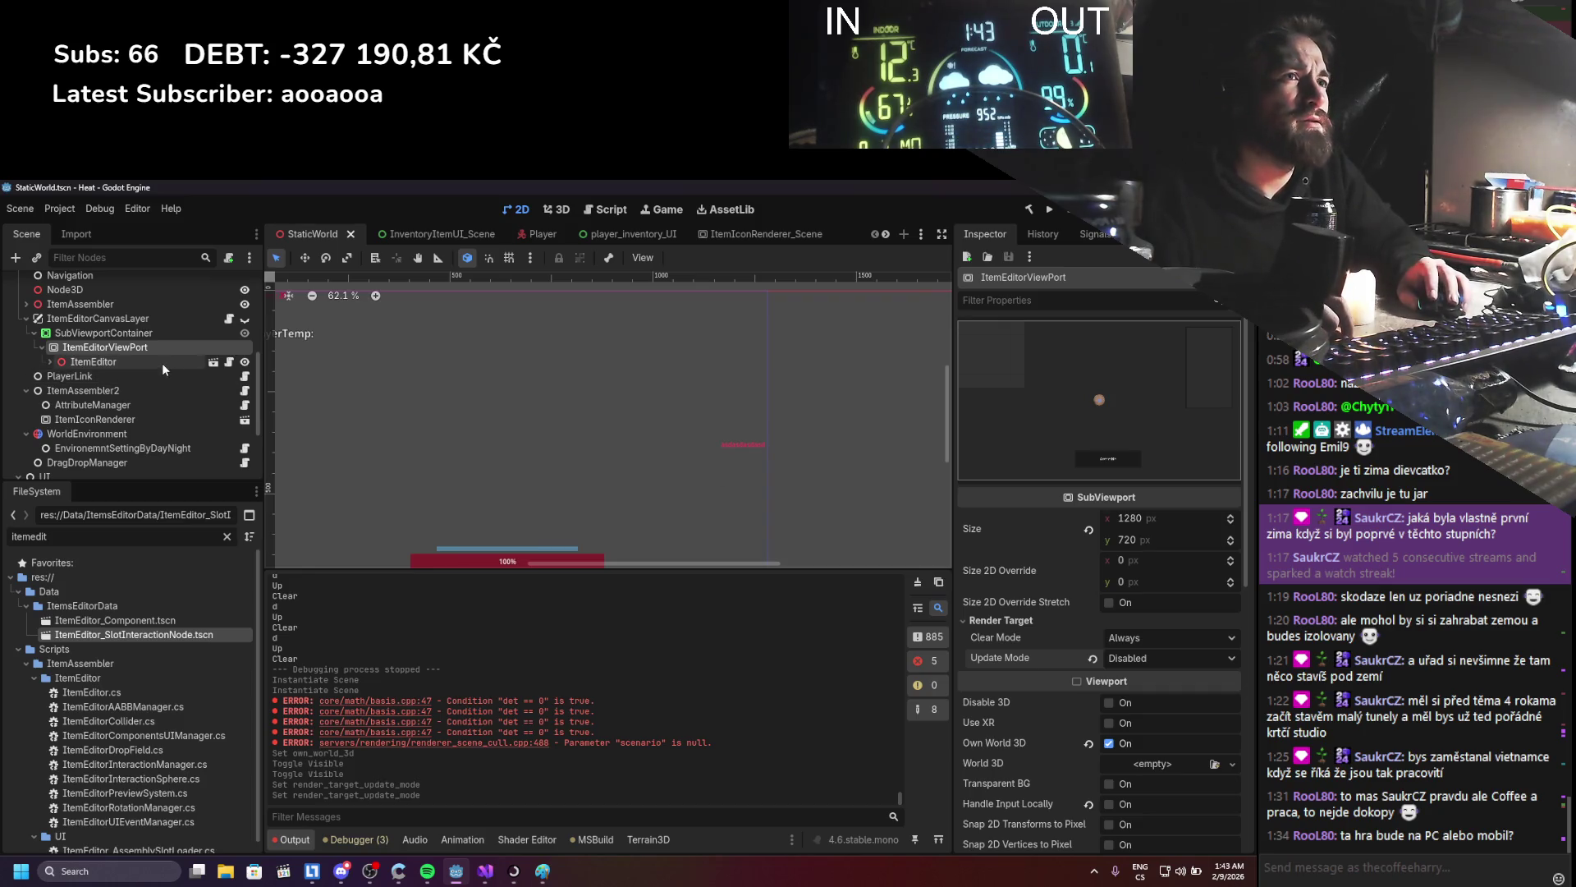
click(214, 361)
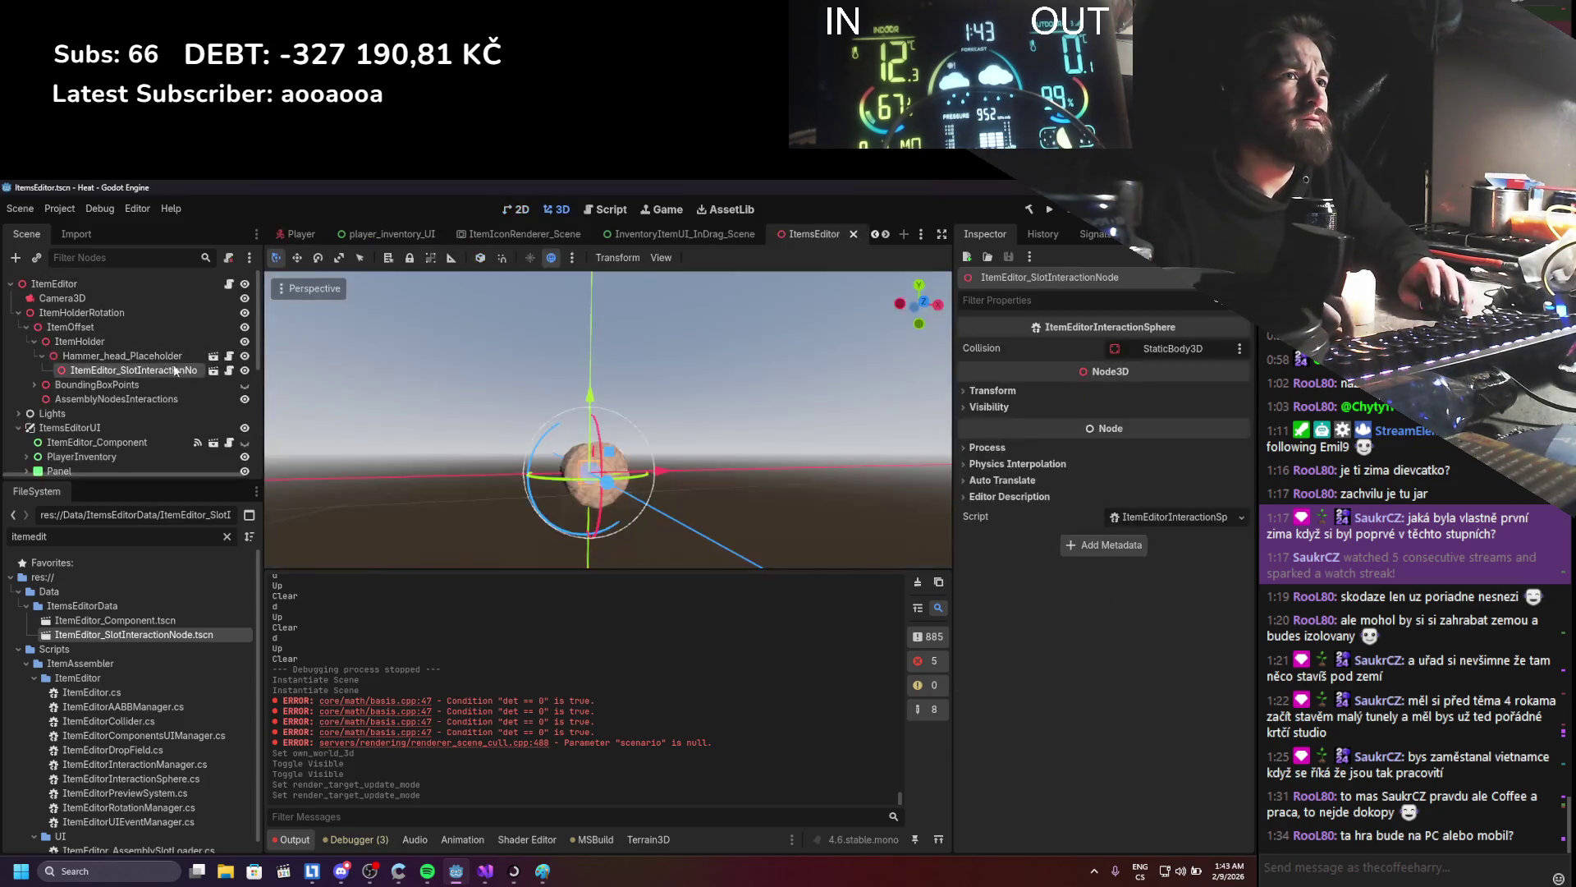
- Delete Hammer_head_Placeholder and its slot interaction node, then save the ItemsEditor scene
ctrl+click(131, 360)
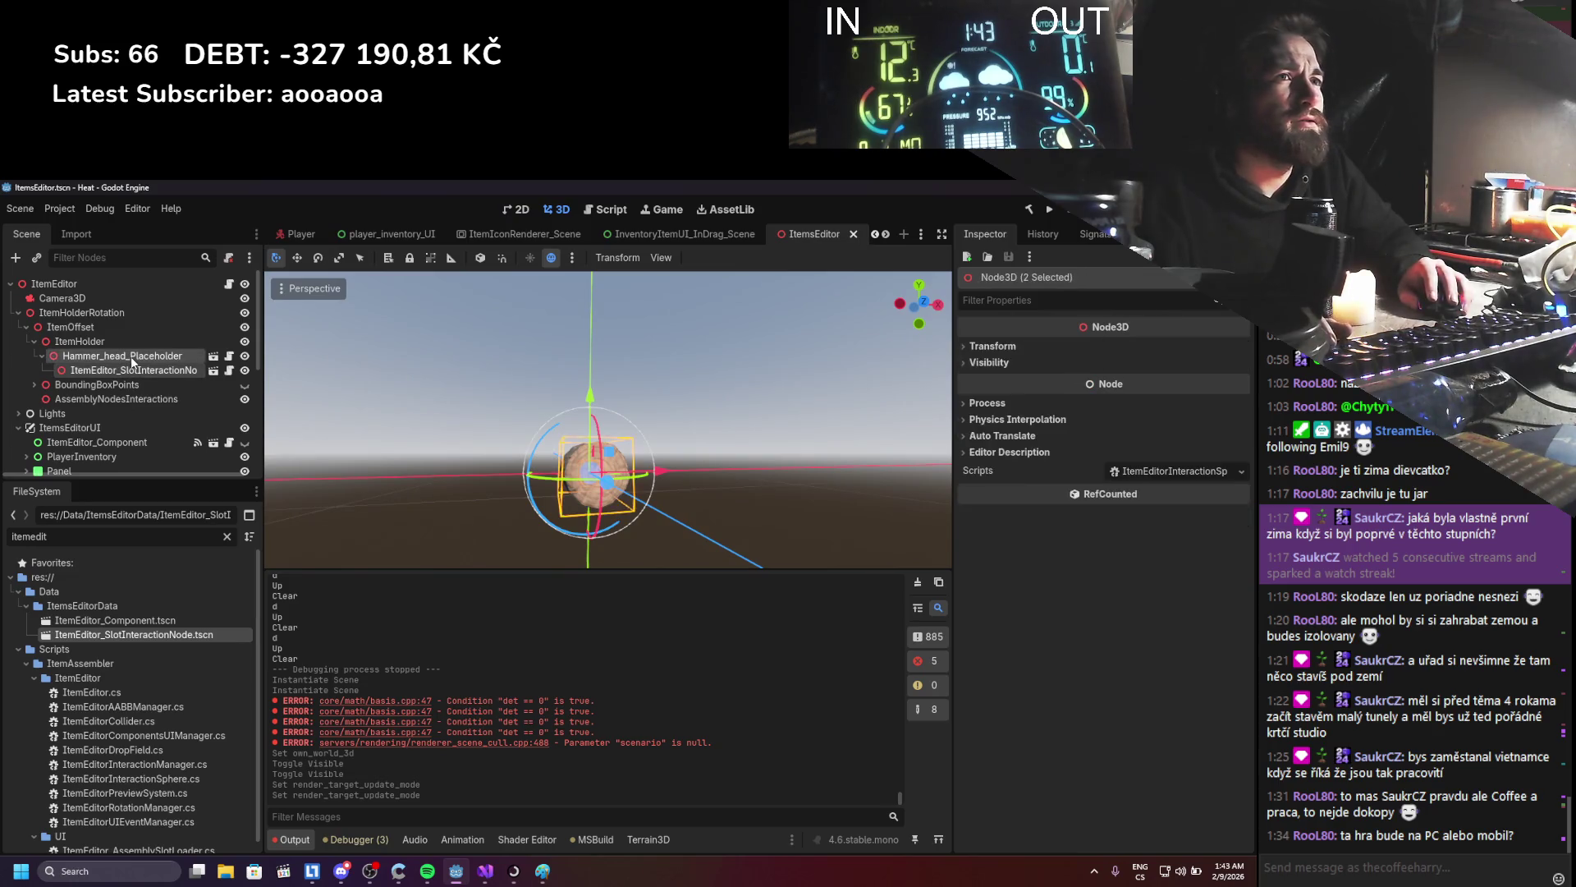
key(Delete)
key(Return)
key(ctrl+s)
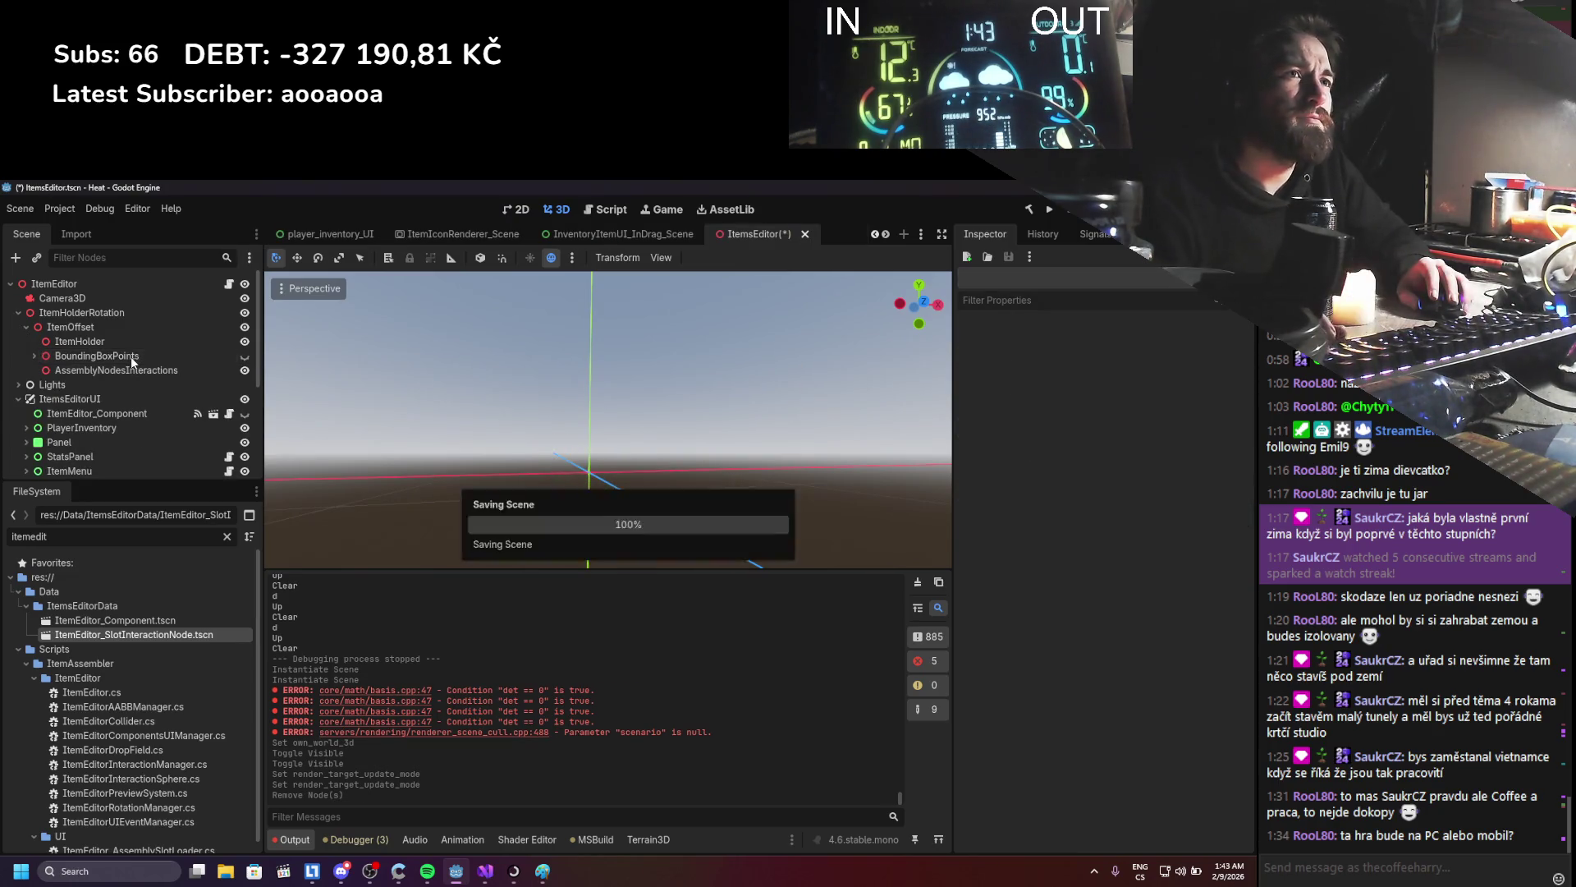
- Assign ItemEditor_SlotInteractionNode.tscn as ItemEditor's Interaction Assembly Node and run the game
click(133, 371)
scroll(132, 376, down, 5)
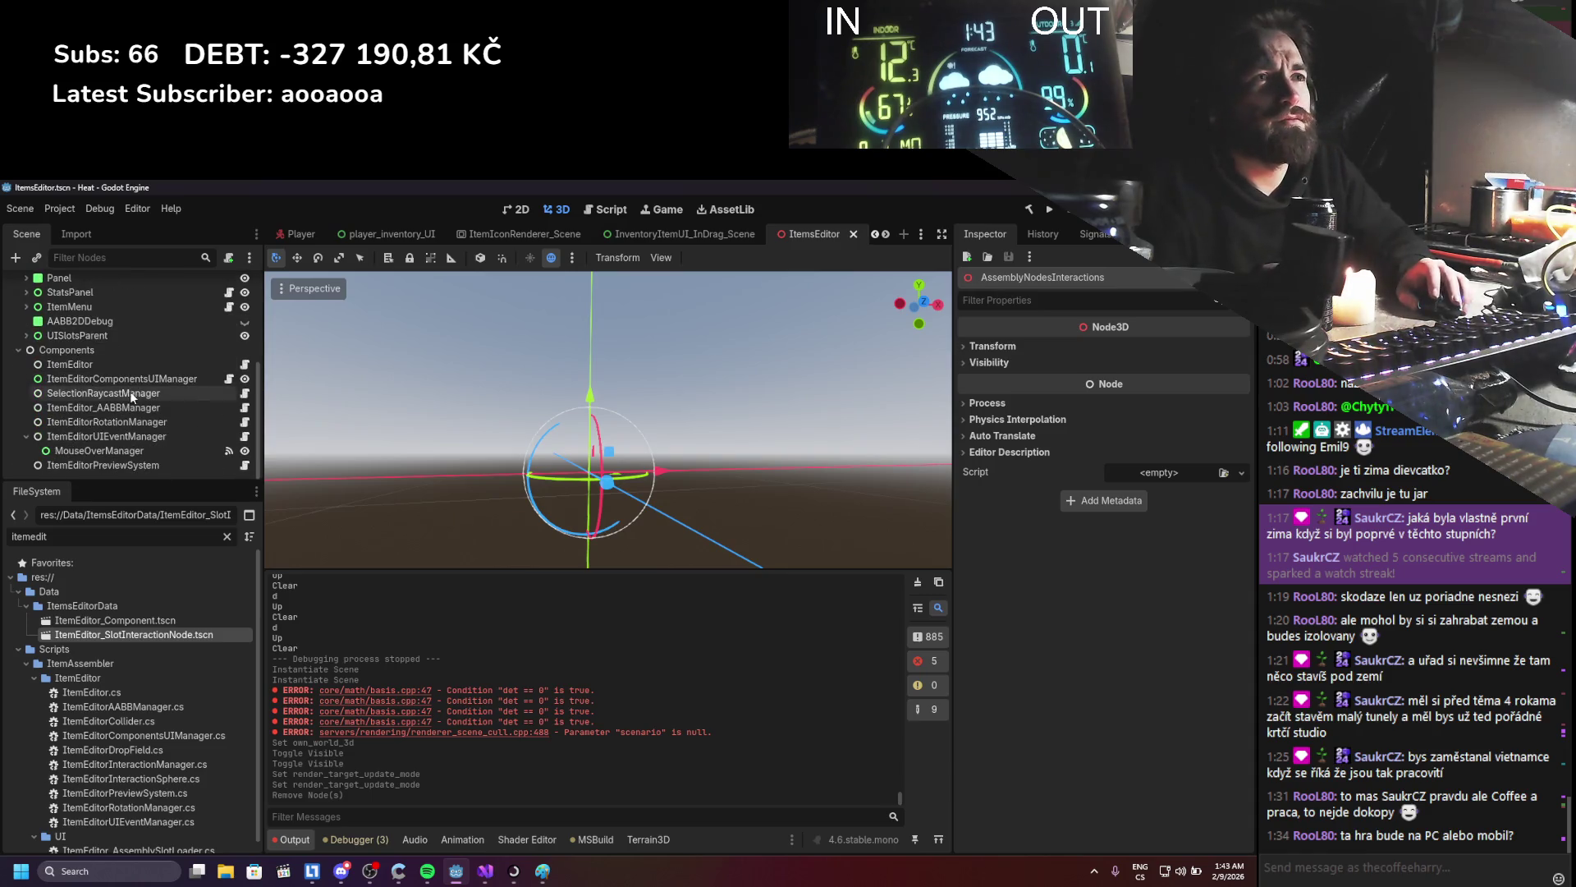
click(127, 462)
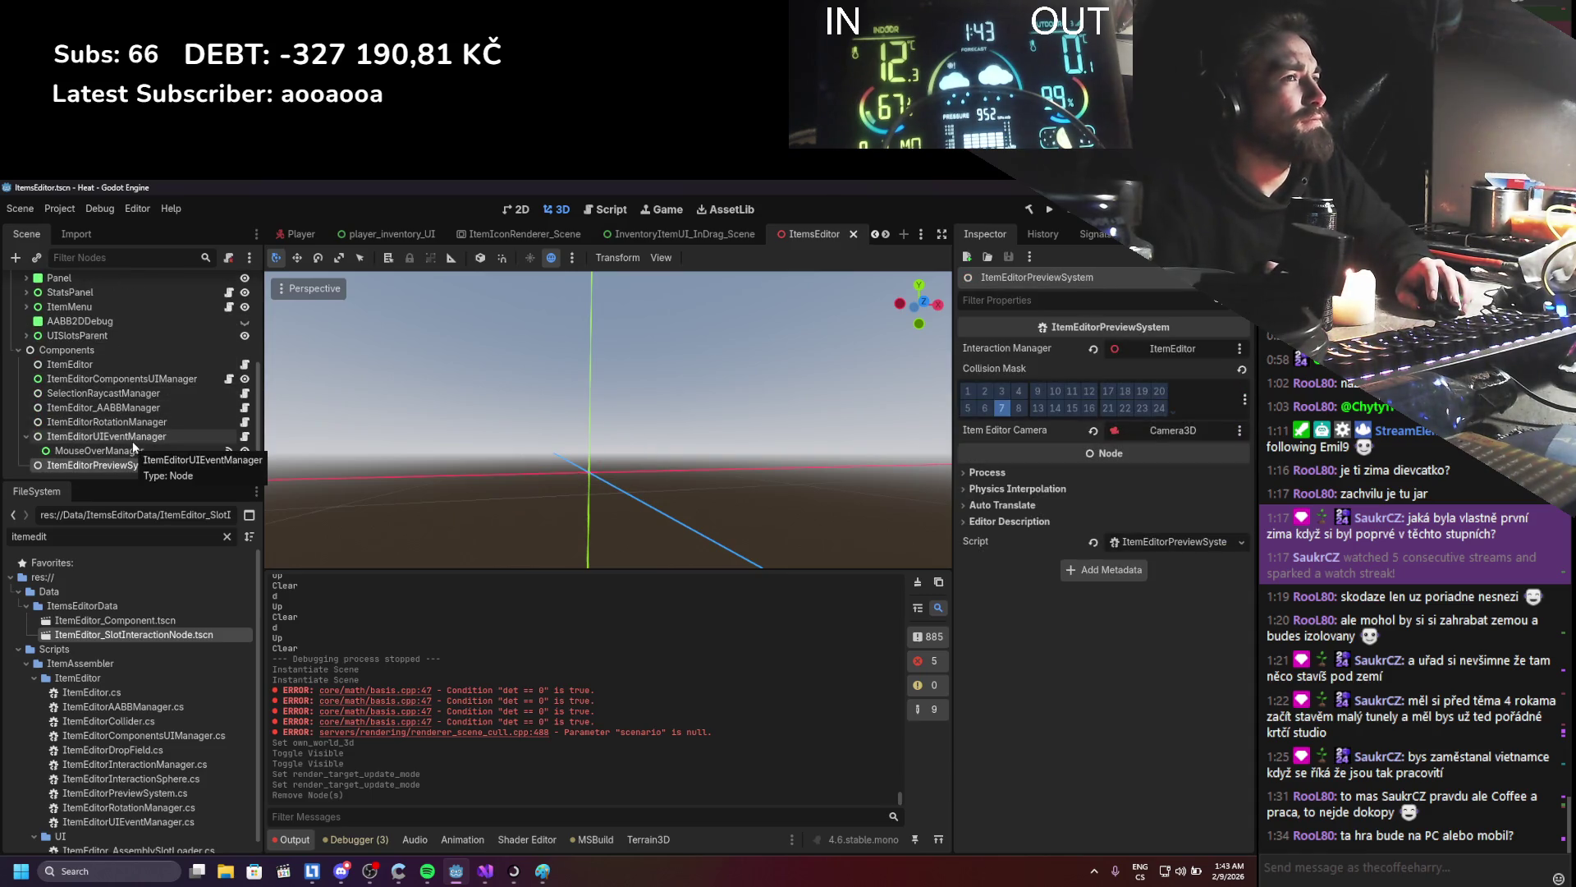
click(122, 365)
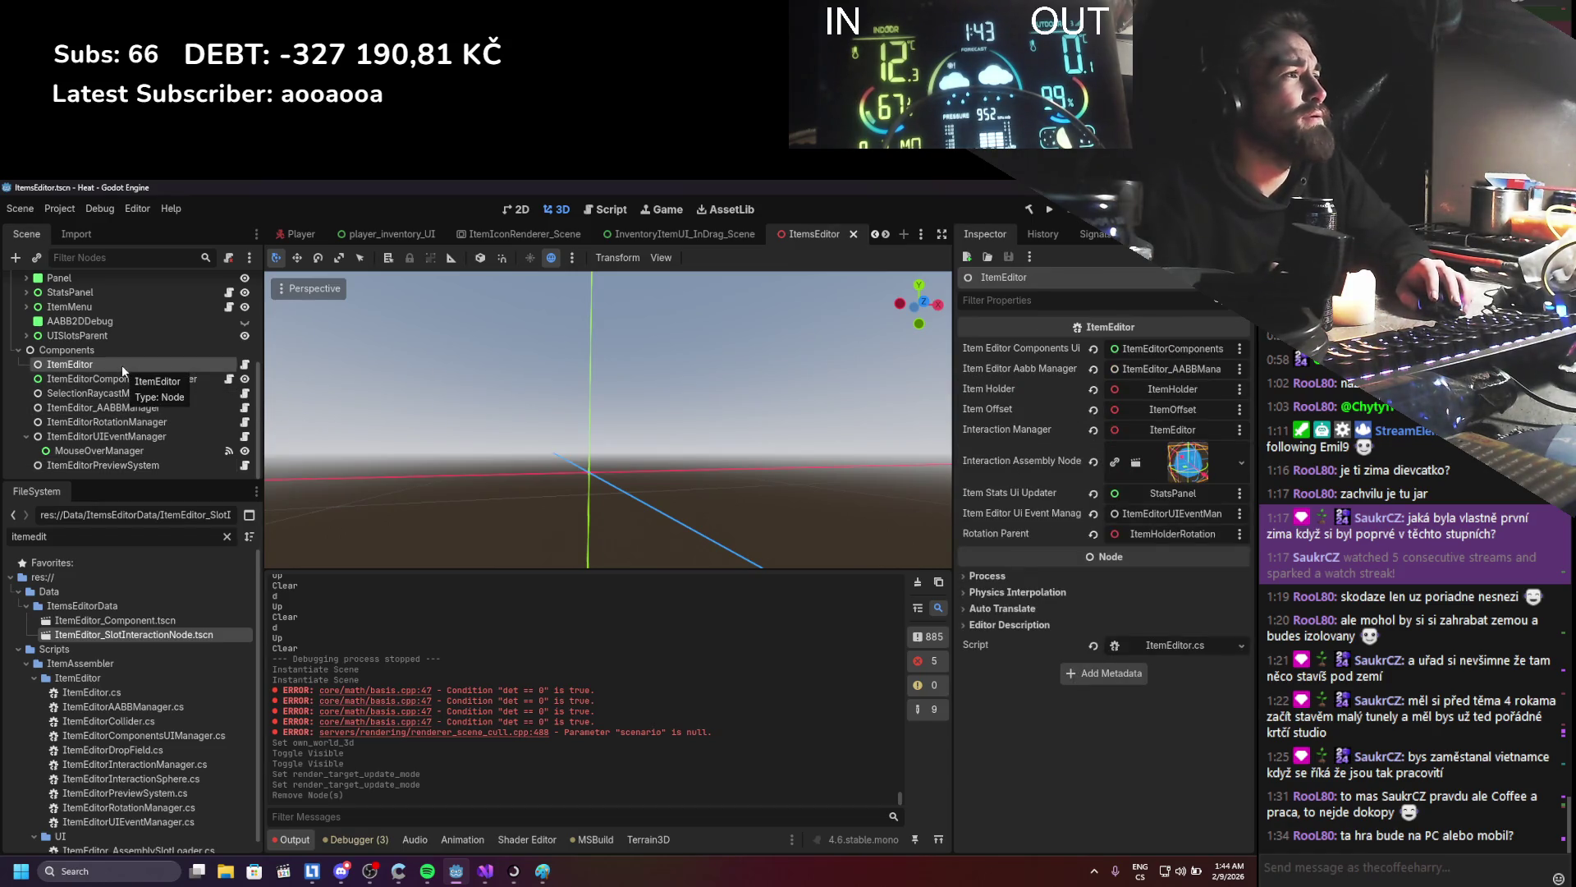
mouse_move(115, 637)
mouse_down()
mouse_move(168, 652)
mouse_move(1116, 504)
mouse_move(1188, 462)
mouse_up()
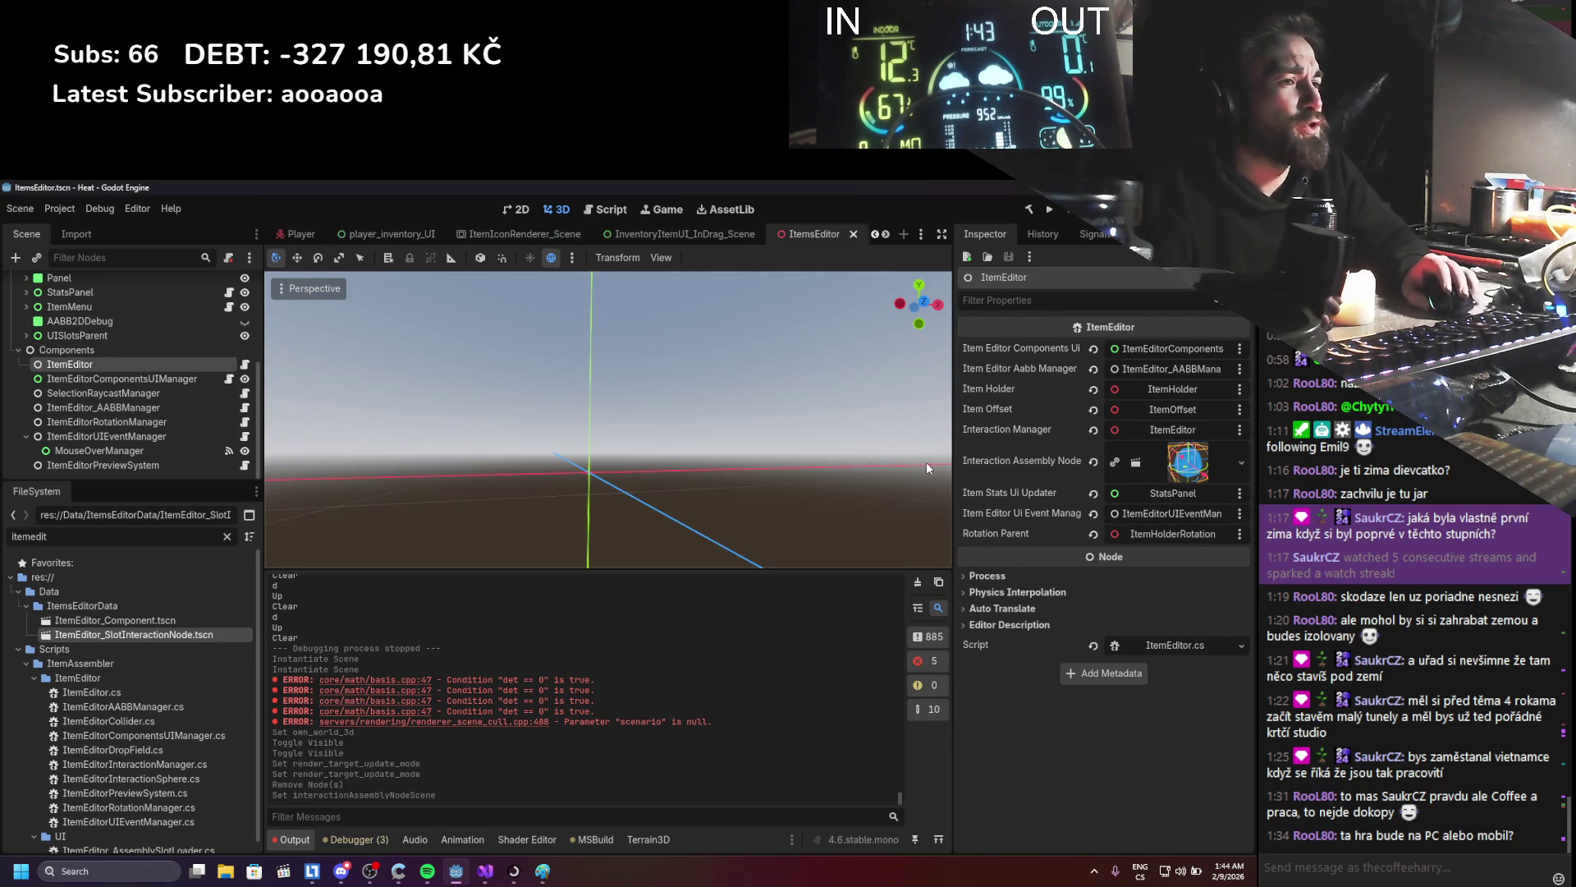
click(1050, 209)
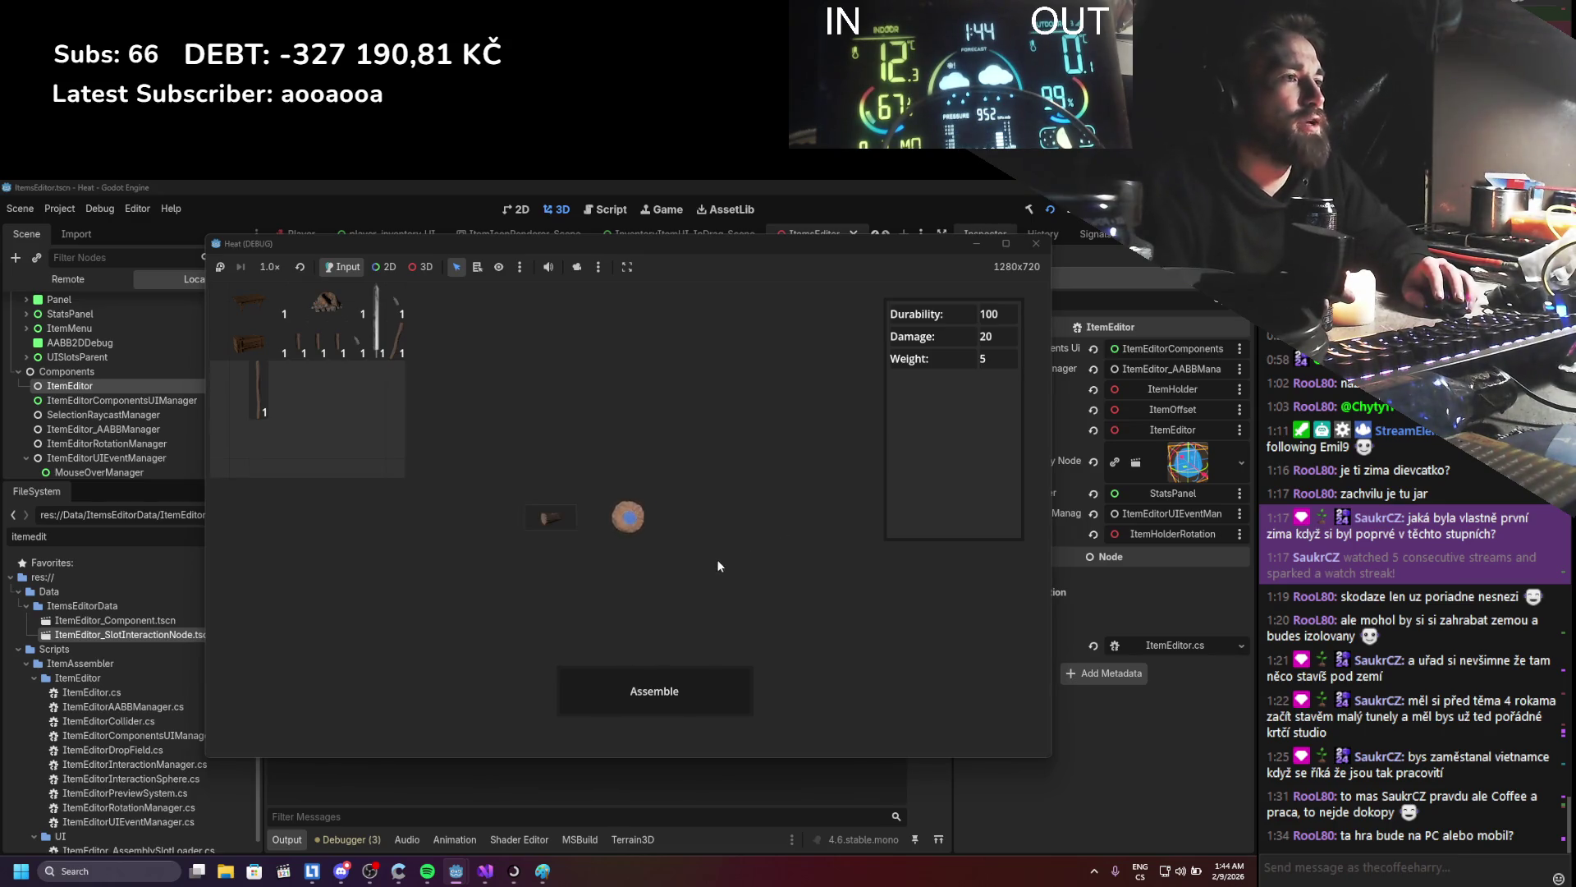
- Close the game and undo to restore the hammer-head placeholder and slot nodes
click(1036, 243)
scroll(238, 372, up, 5)
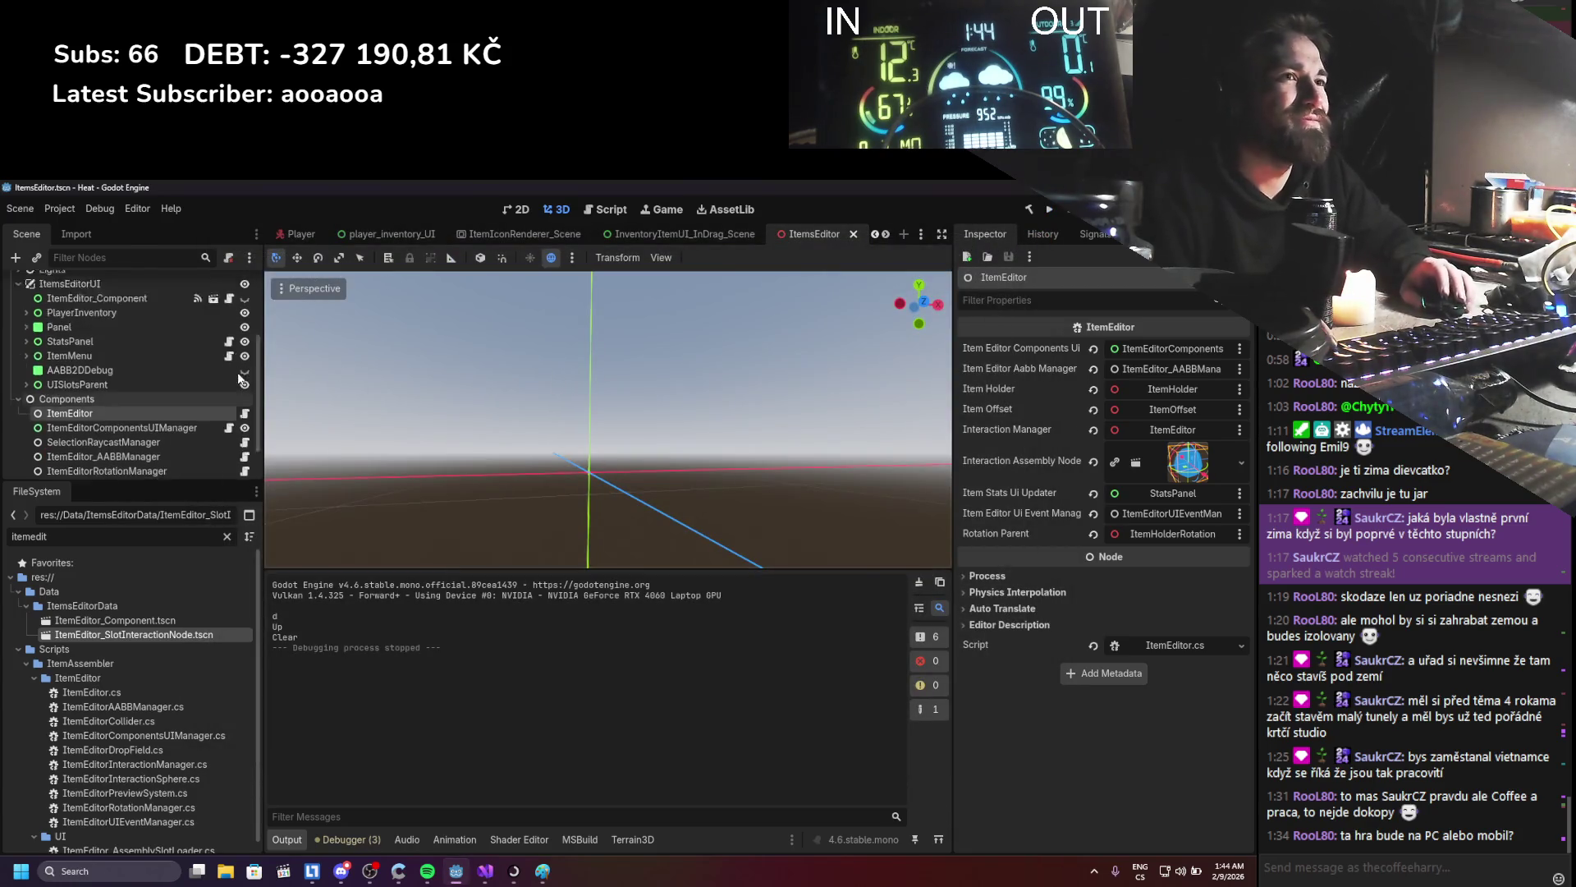
key(ctrl+z)
key(ctrl+z)
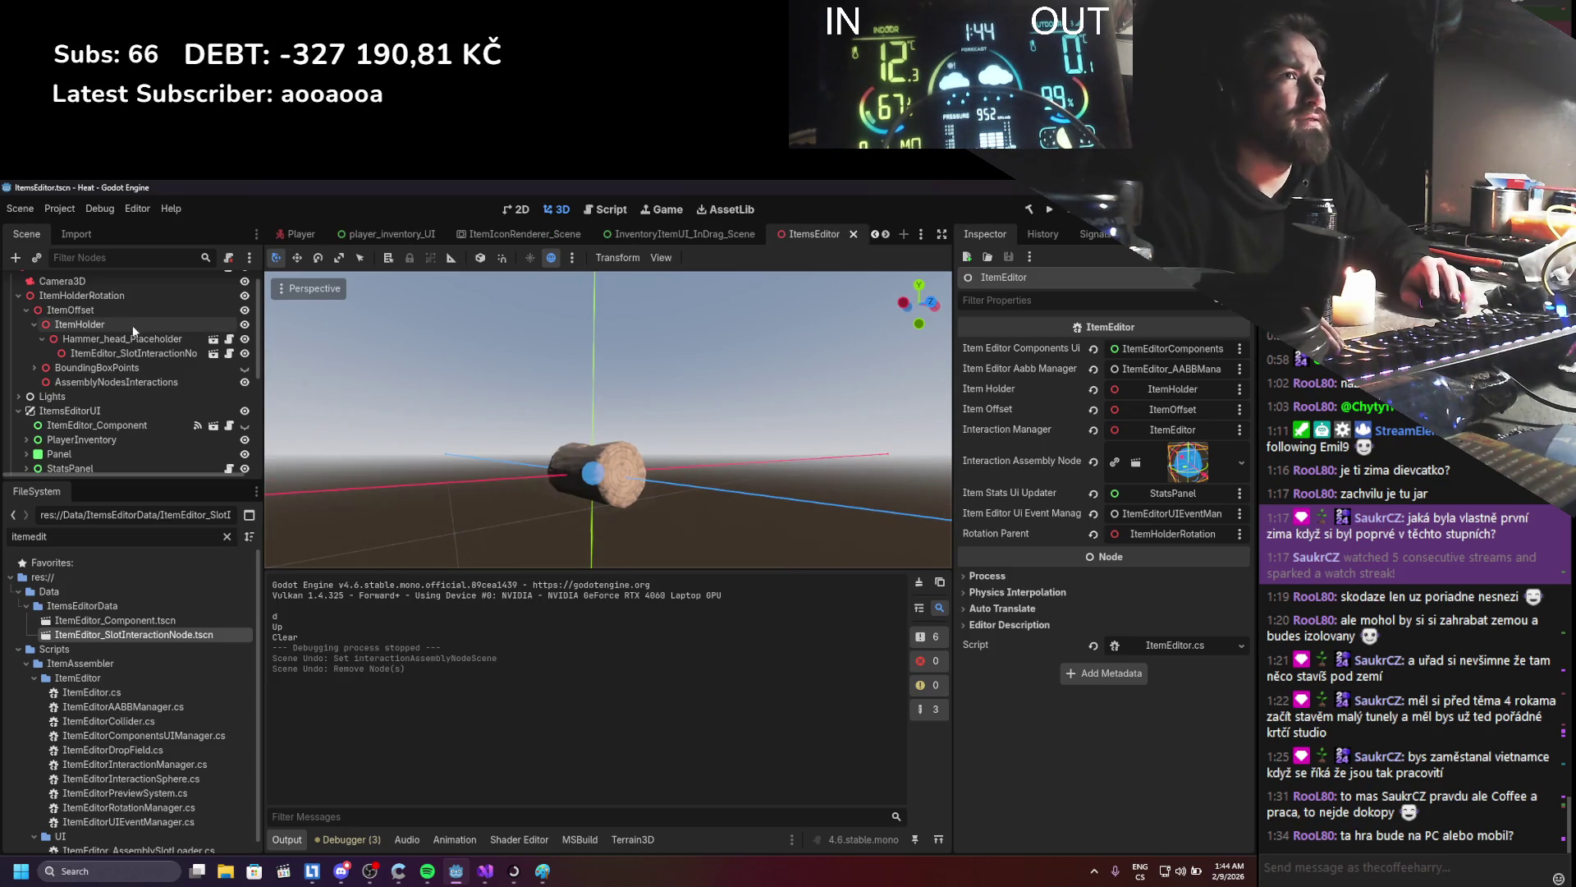
scroll(116, 300, up, 1)
- Rotate ItemHolder 70.8° around Y, select Camera3D, and save the scene
click(115, 312)
click(110, 340)
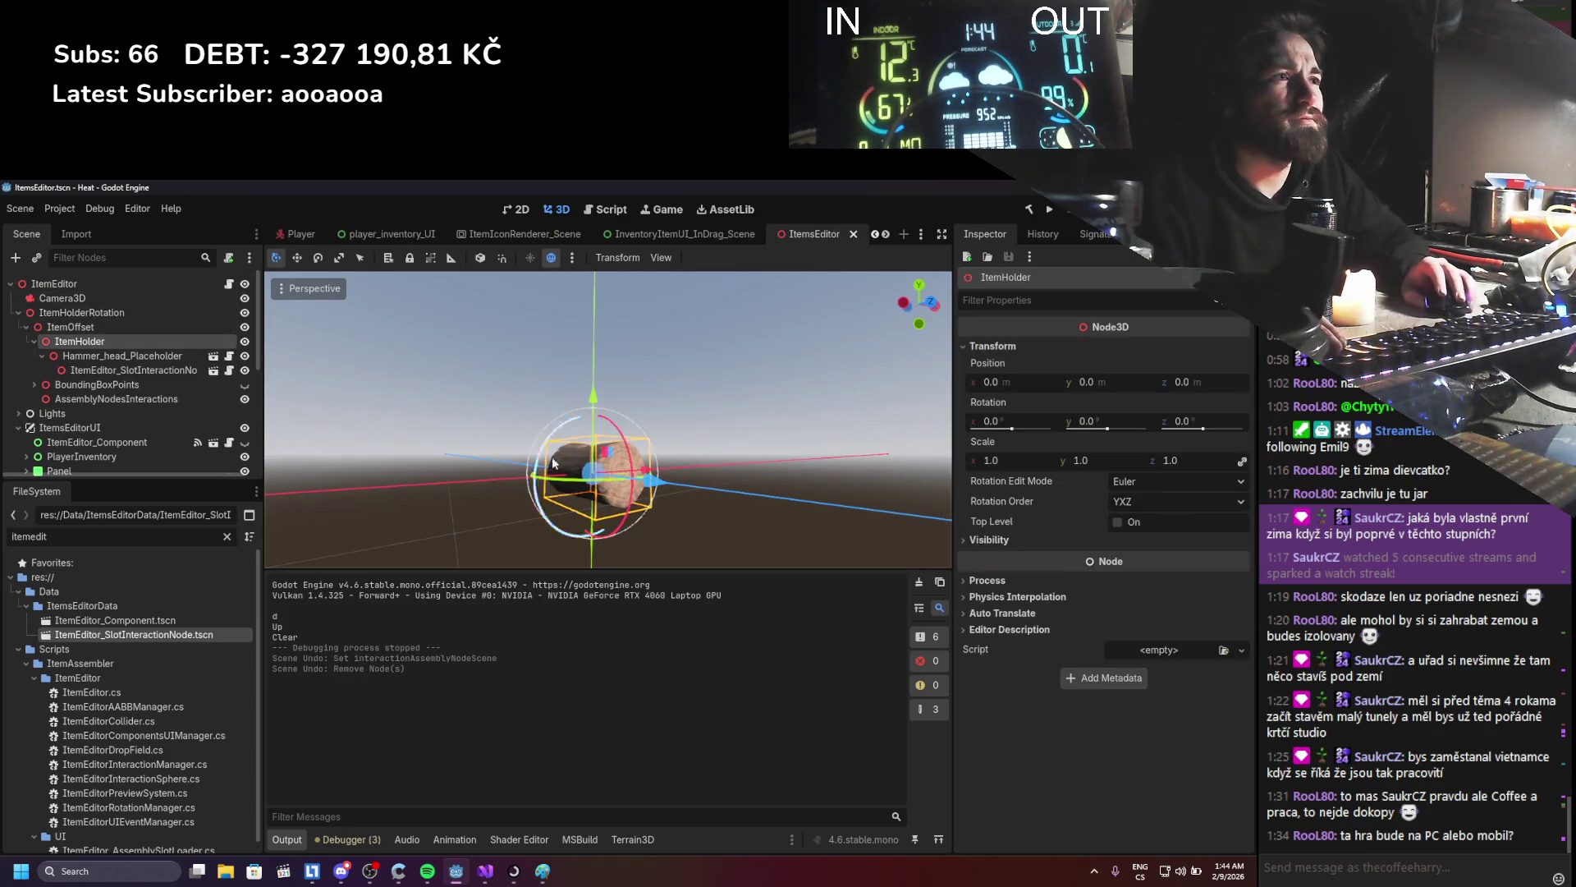
drag(582, 486, 641, 484)
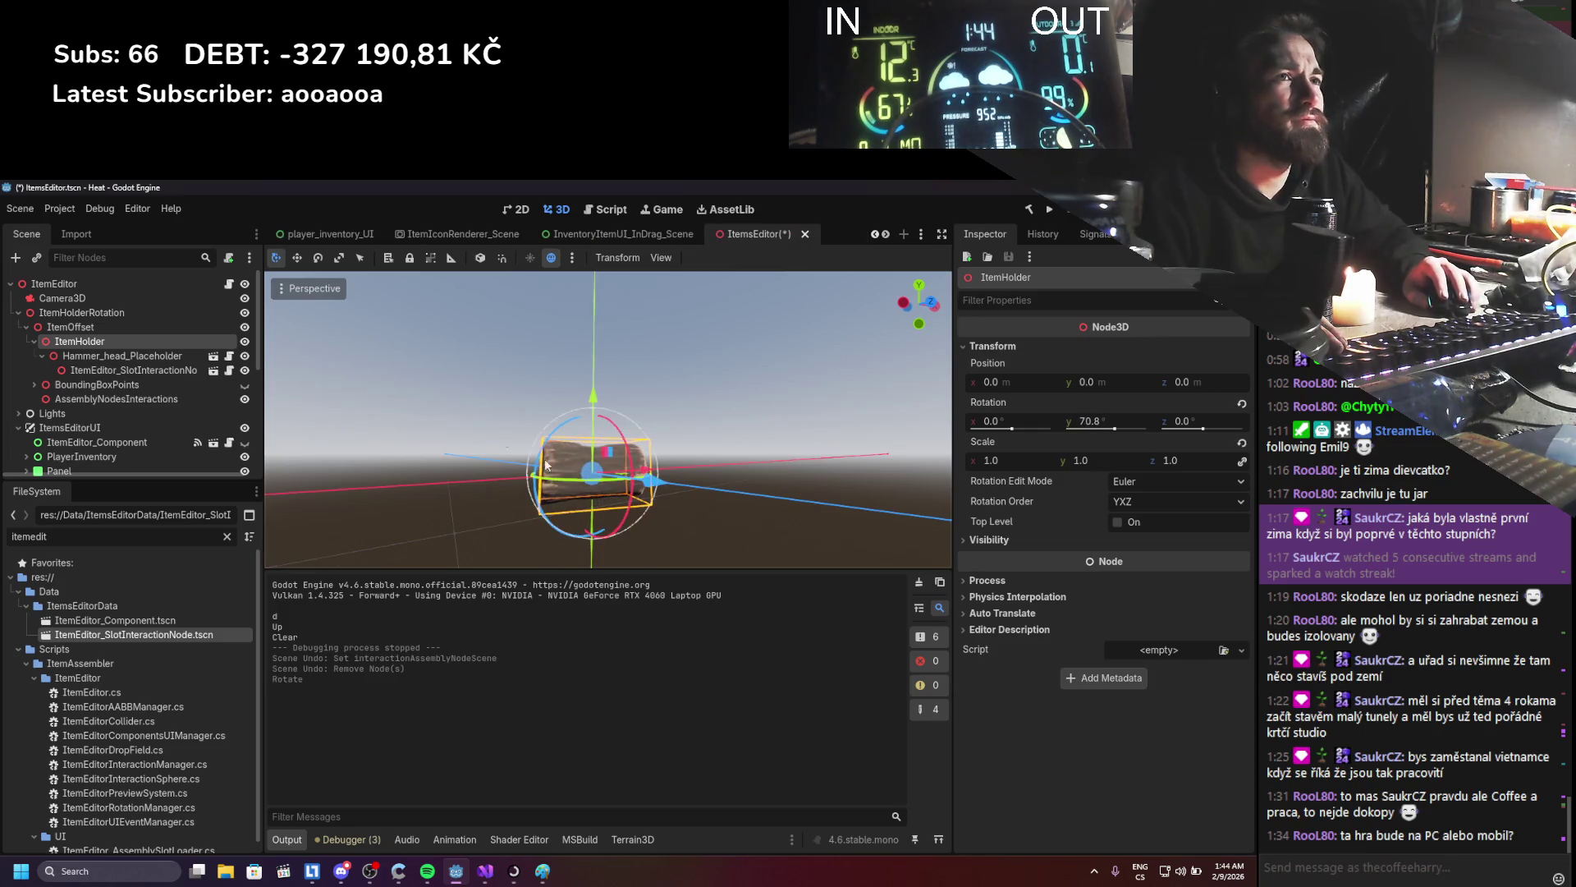
click(164, 298)
key(ctrl+s)
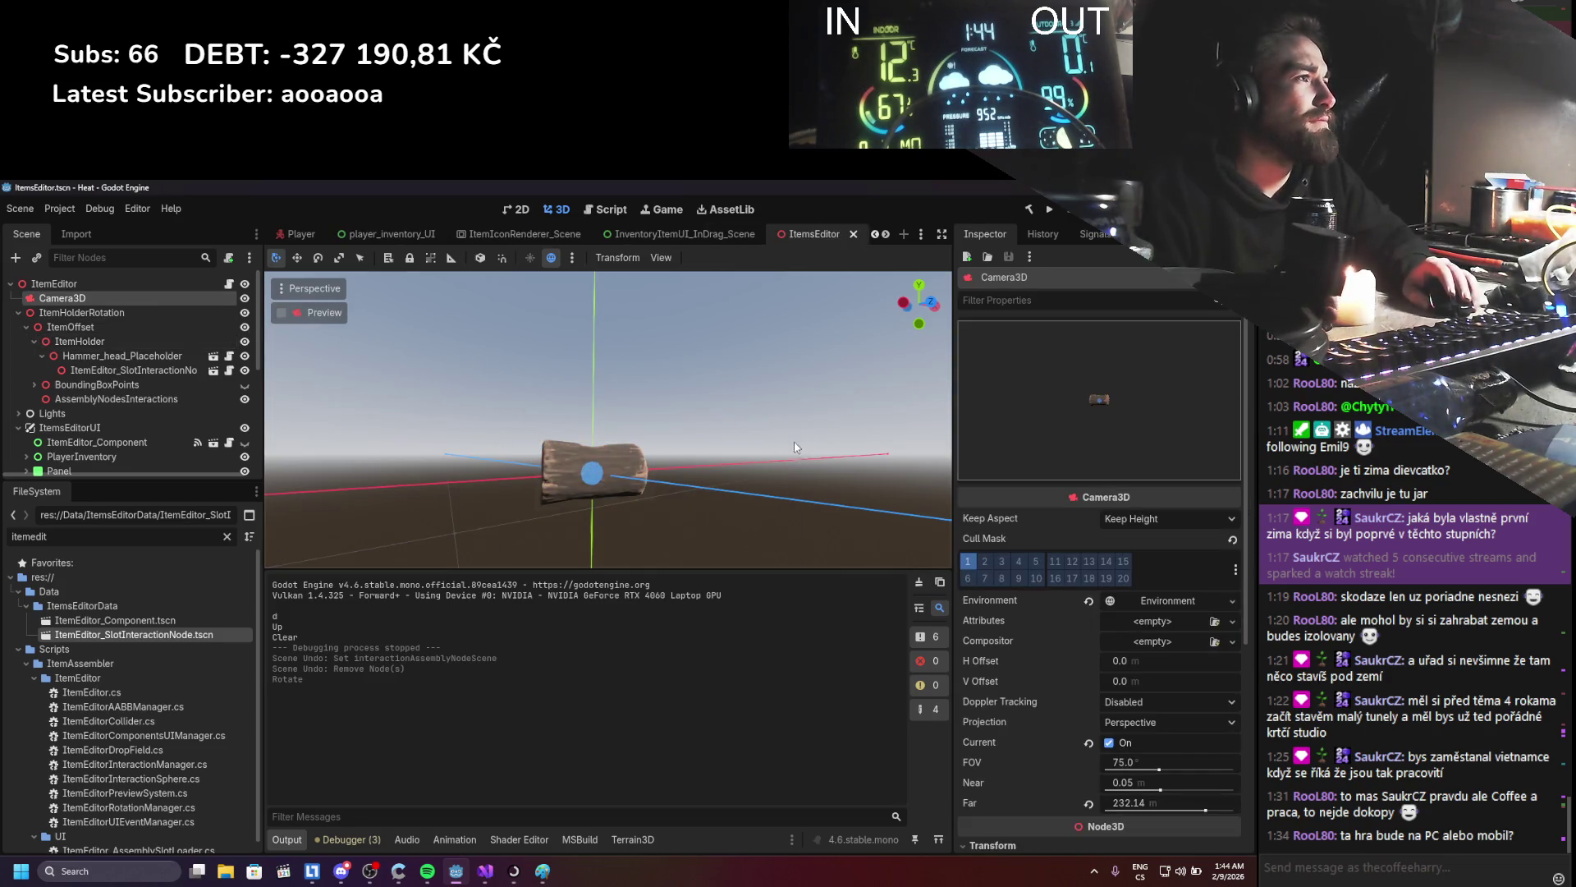
scroll(317, 232, up, 2)
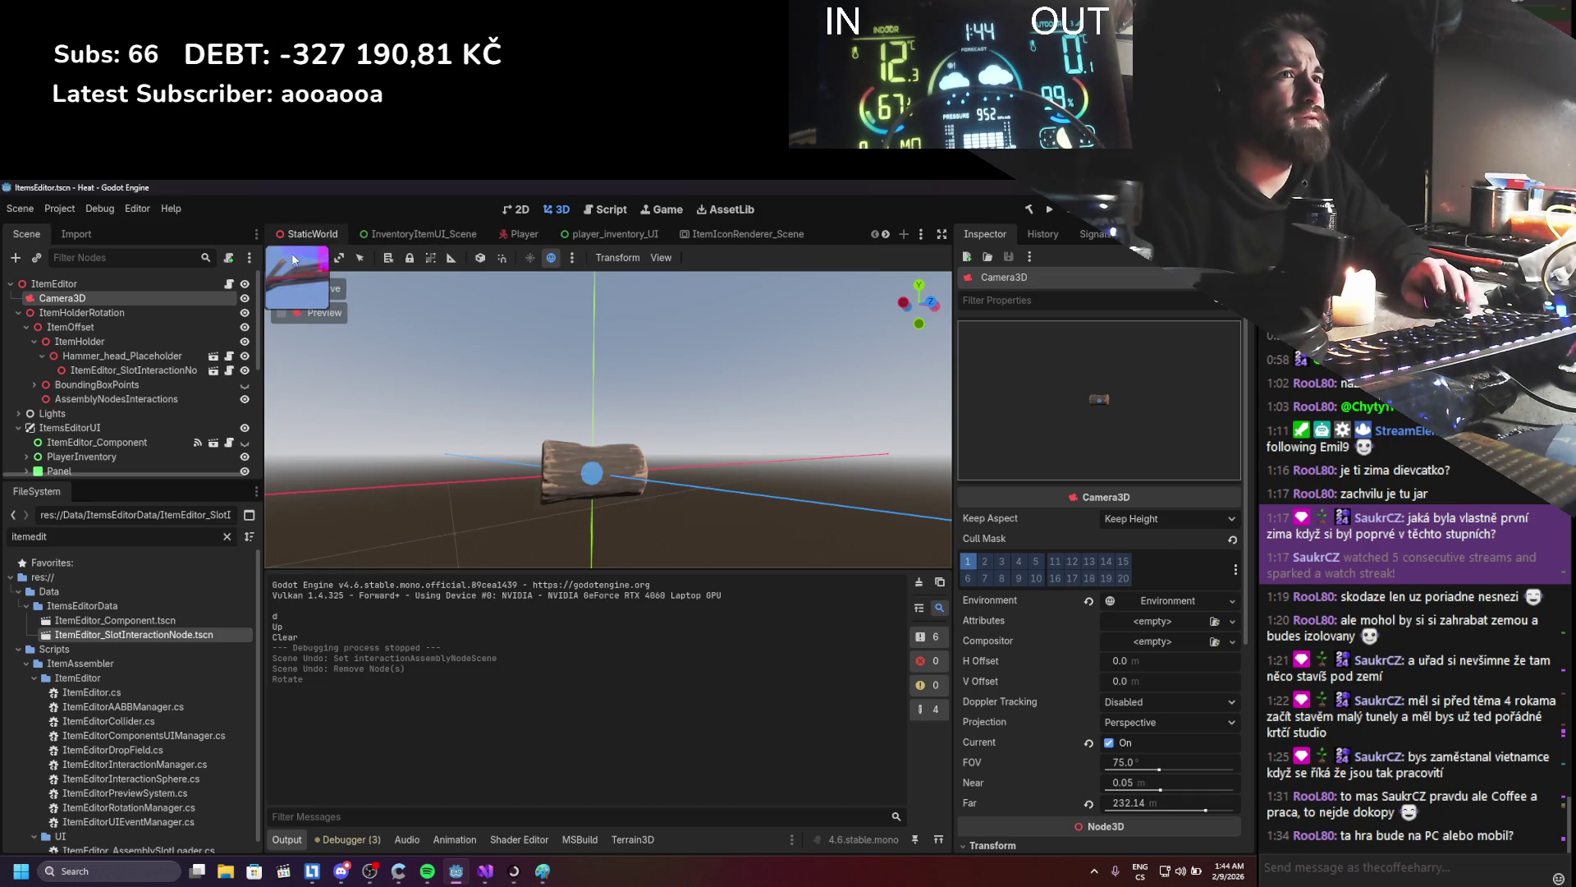
- Back in StaticWorld, set ItemEditorViewPort's Update Mode to Always
click(296, 244)
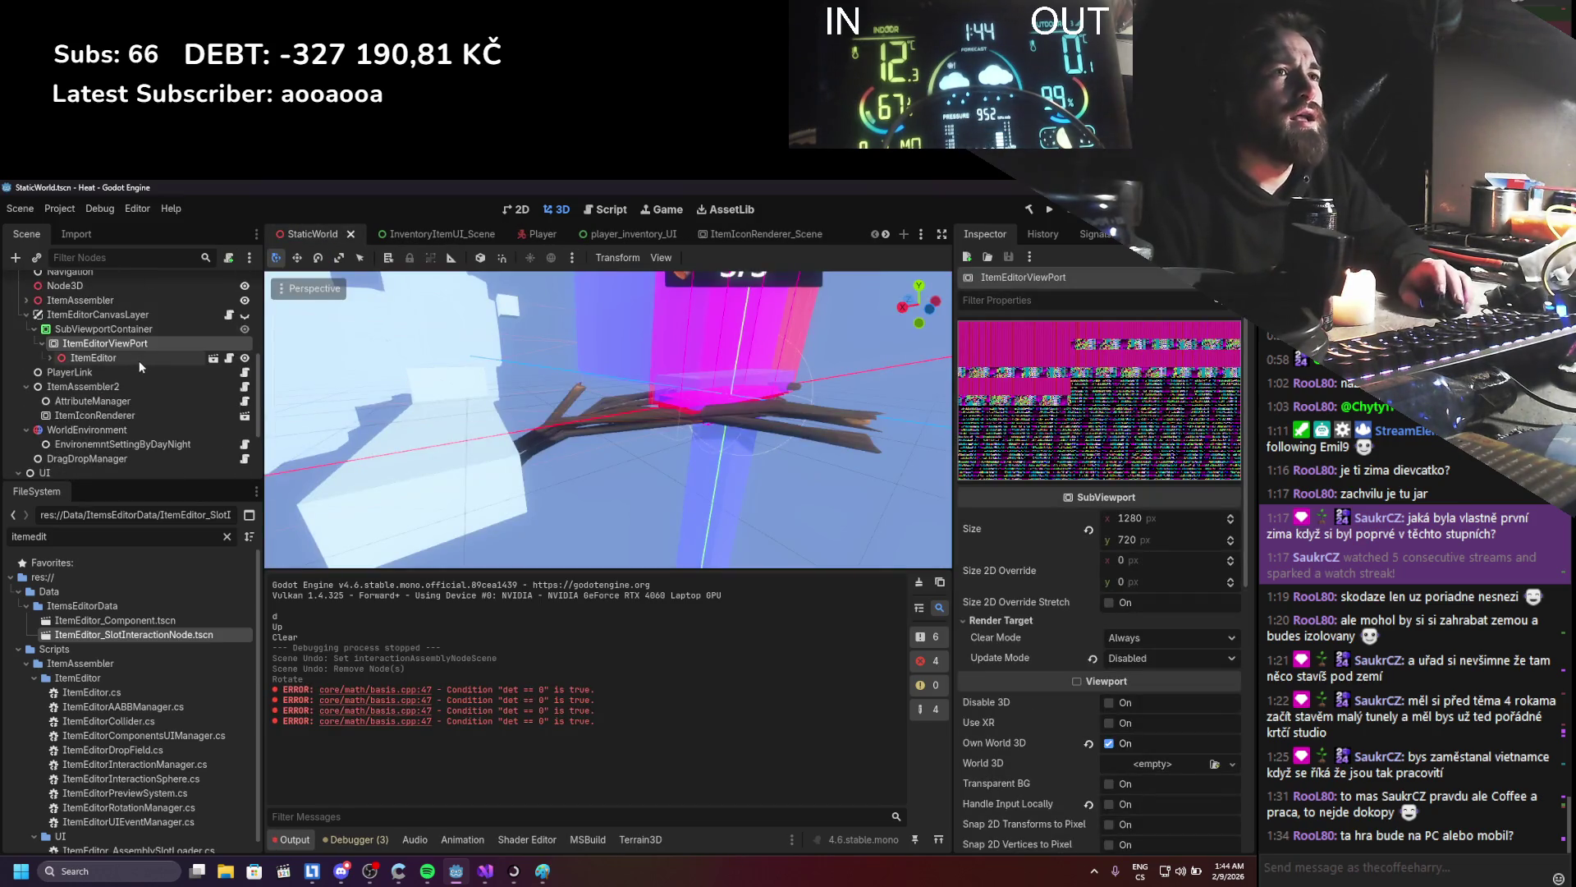
click(1149, 658)
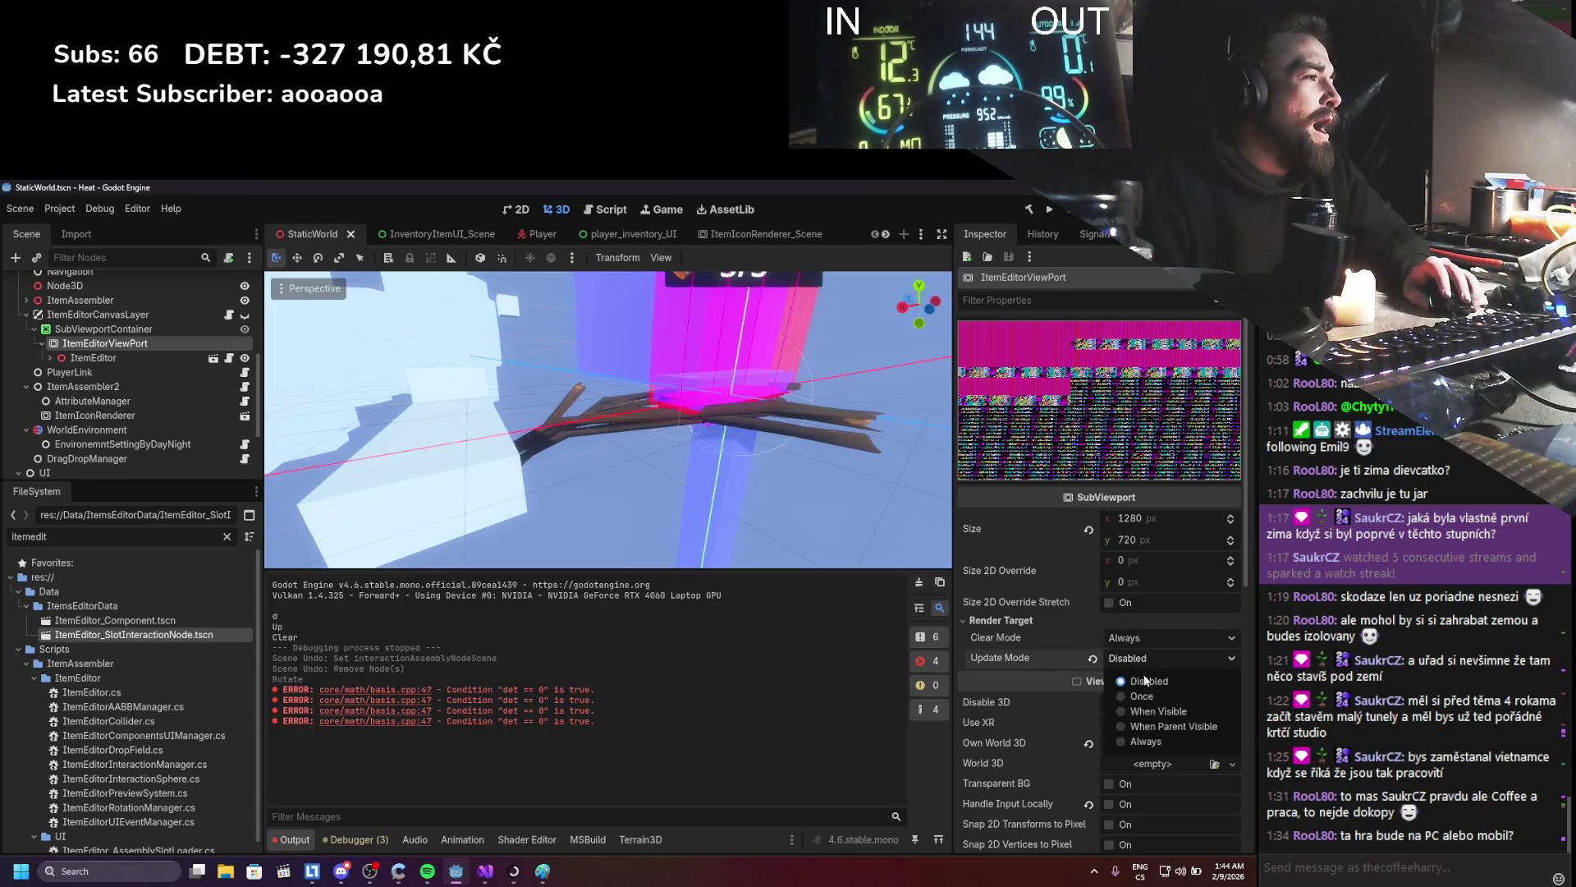
click(1143, 741)
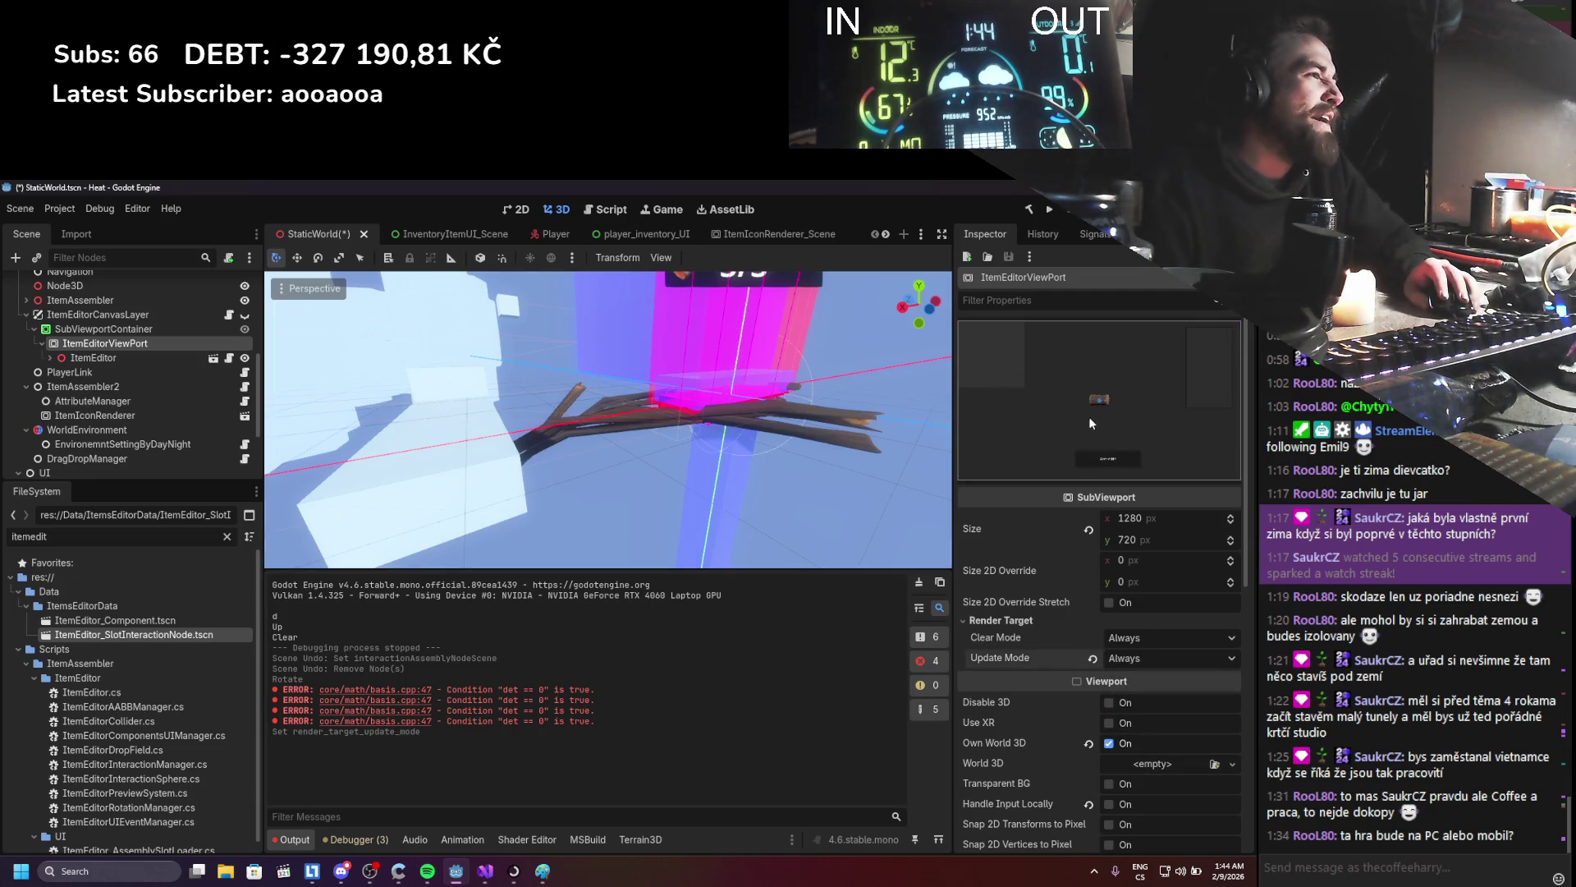
scroll(1041, 627, down, 5)
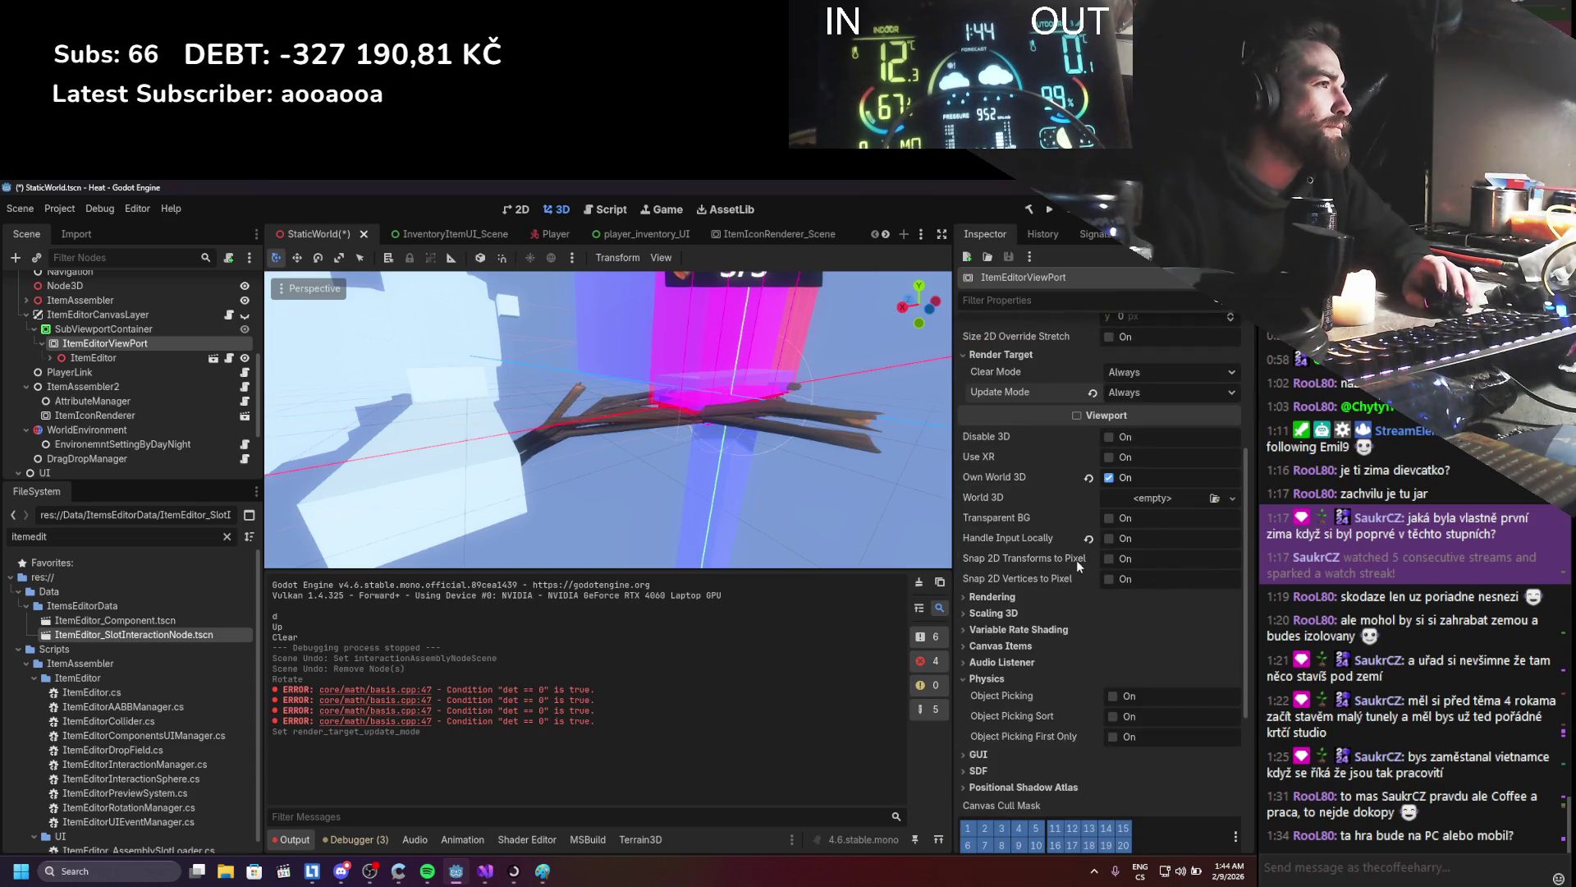
scroll(1073, 582, up, 1)
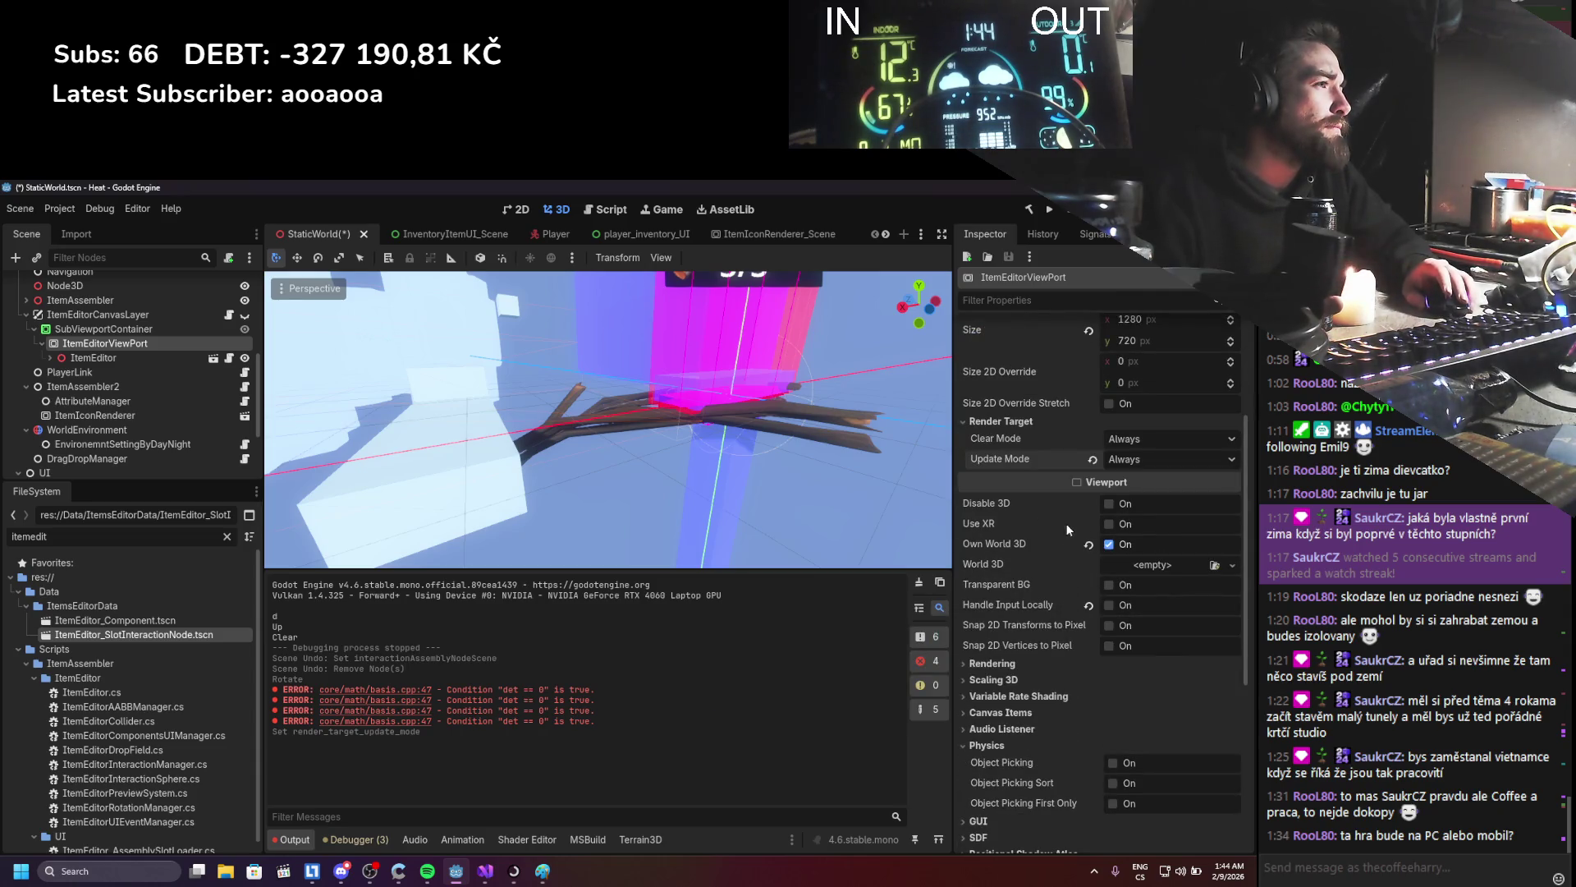
scroll(1069, 581, up, 3)
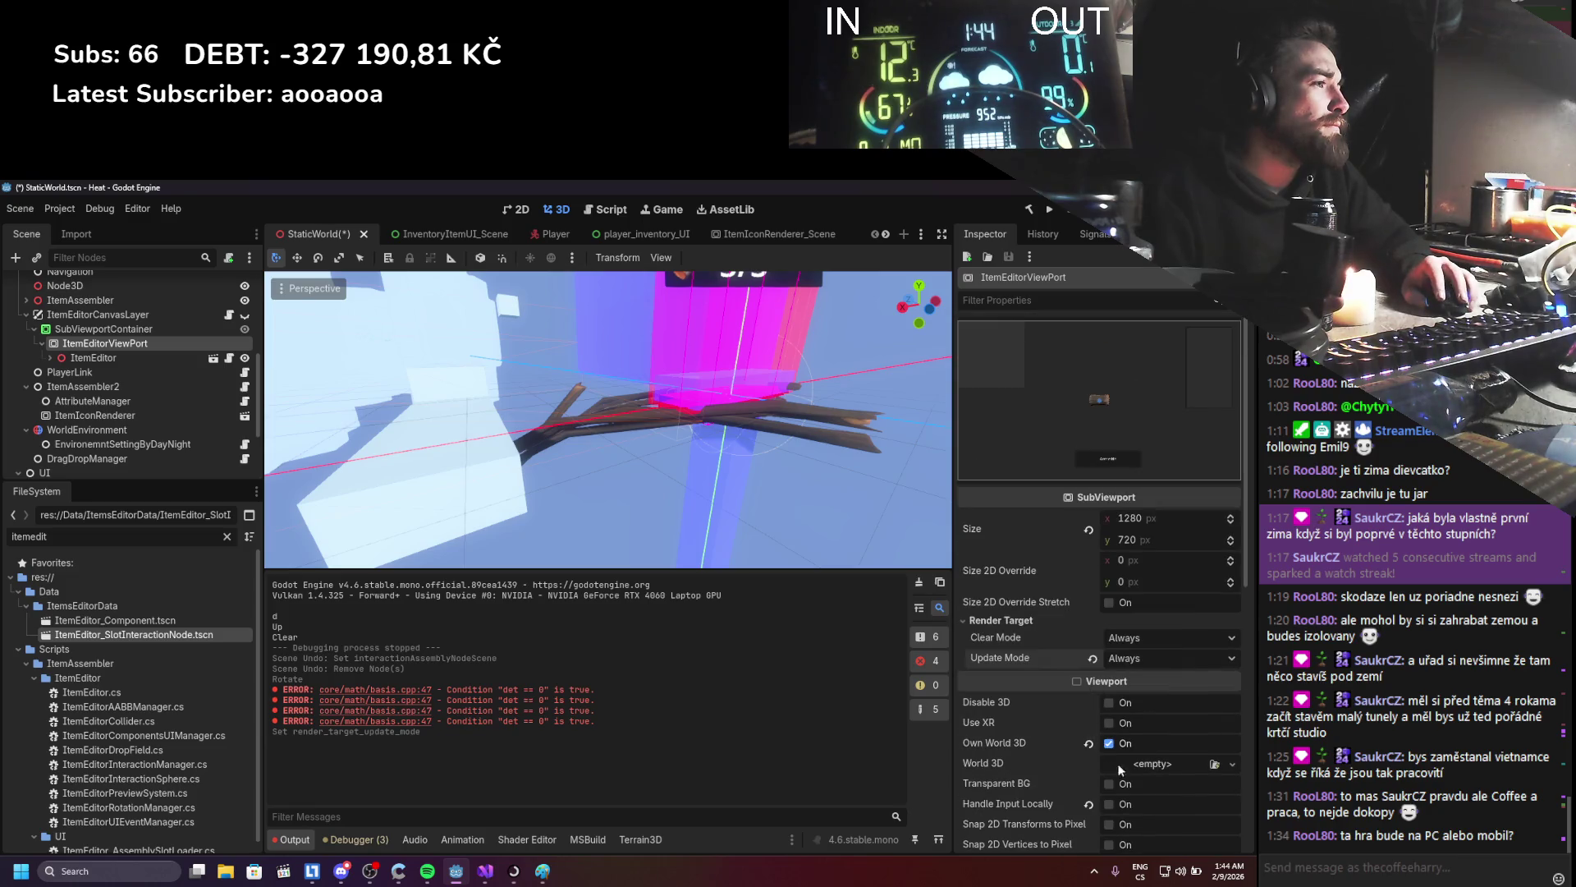
- Toggle Transparent BG on and off, enable Size 2D Override Stretch, and save the scene
click(1110, 784)
click(1110, 784)
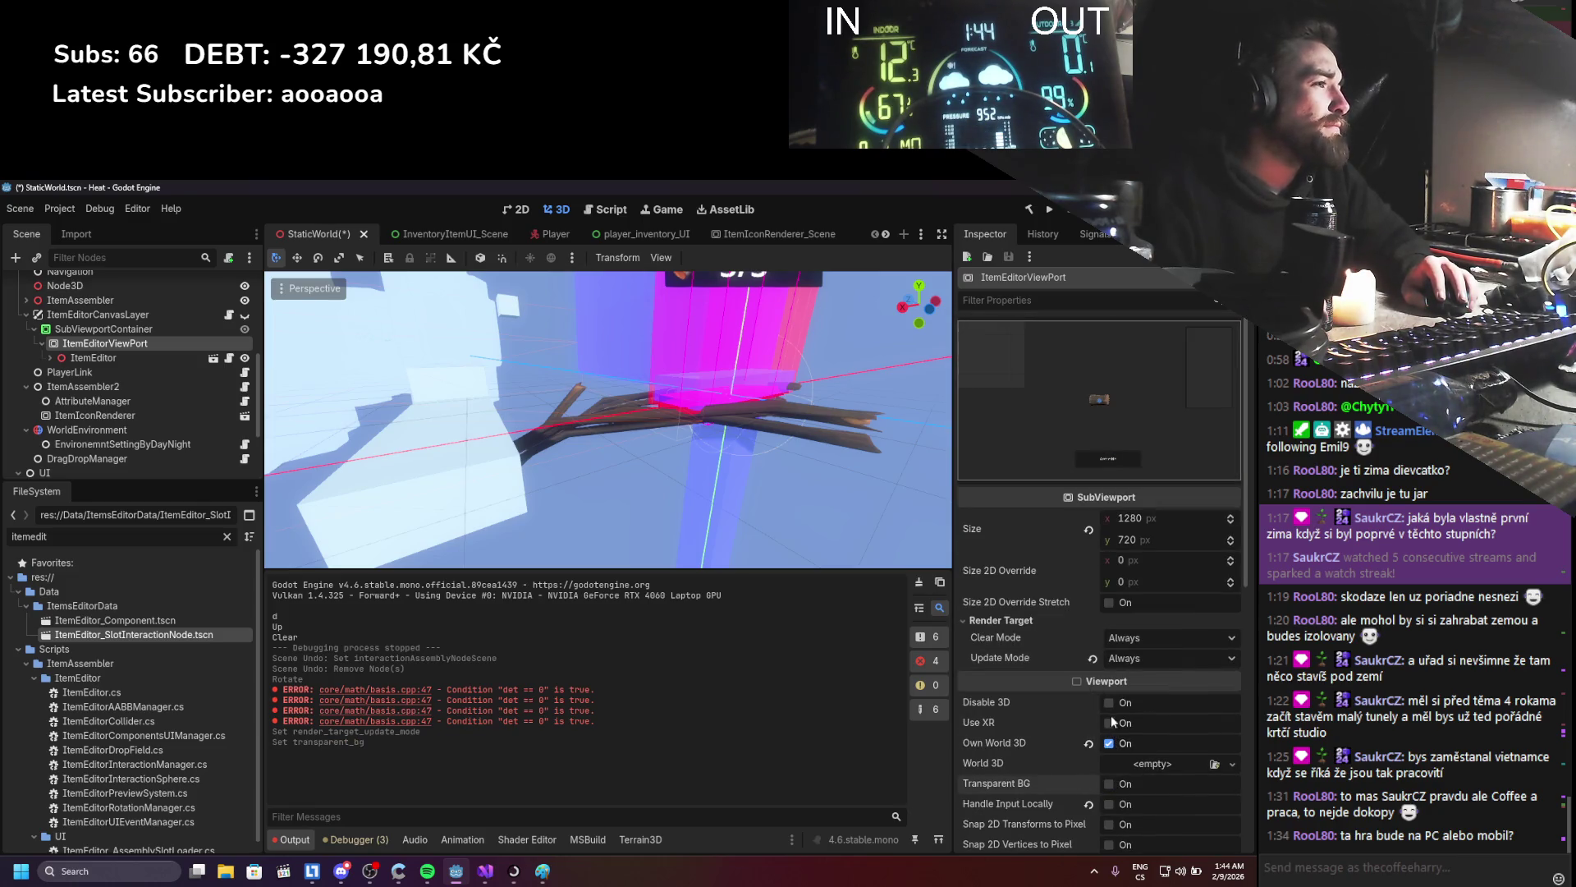
scroll(1108, 718, down, 5)
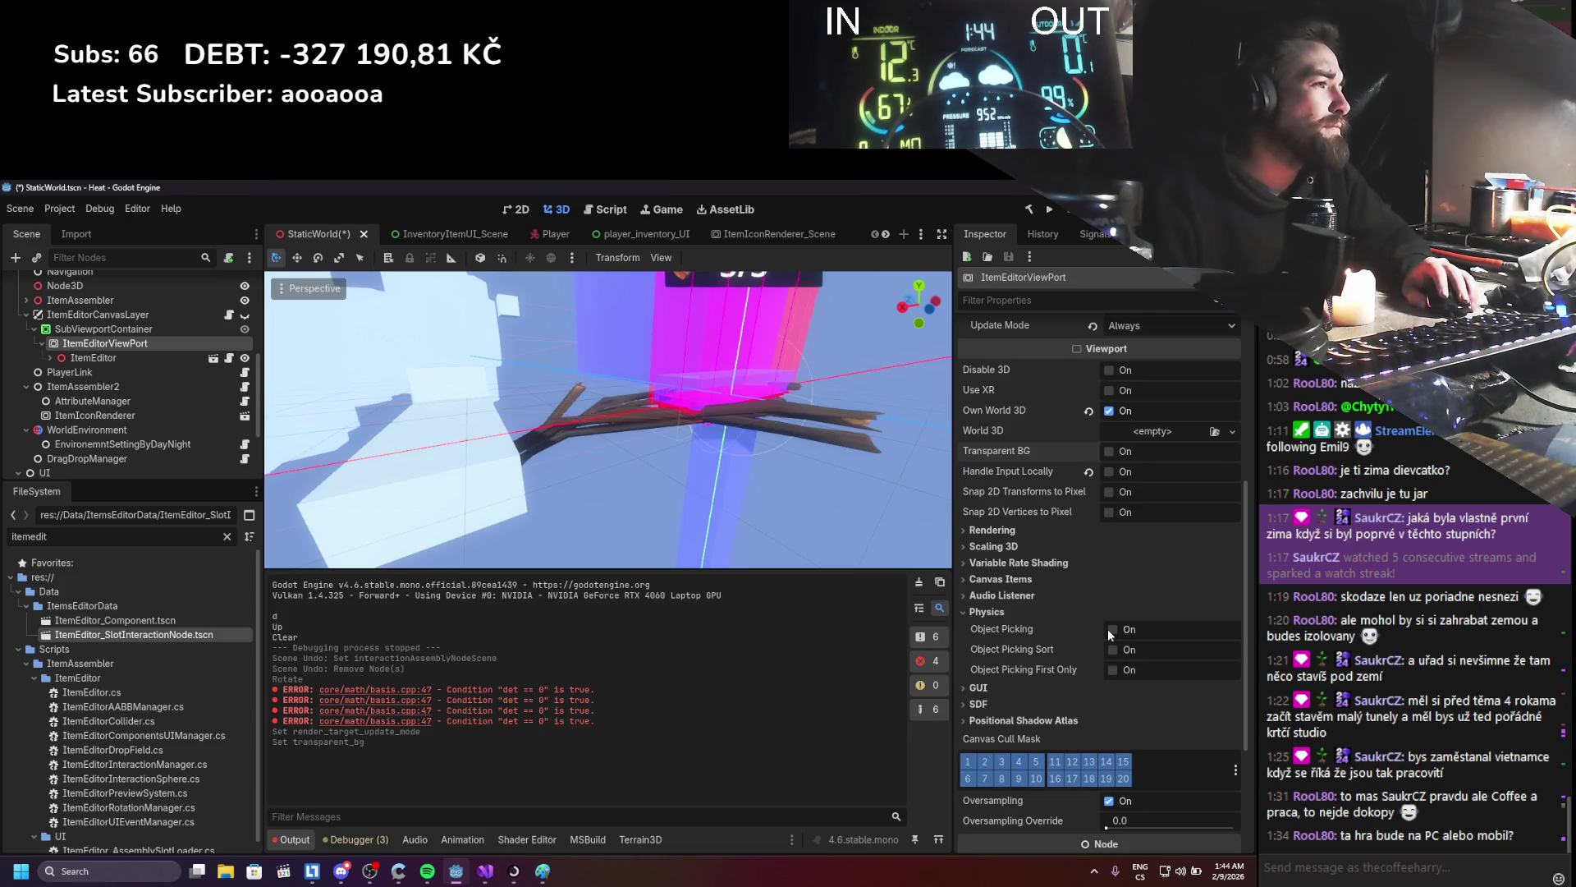
scroll(1100, 641, down, 2)
scroll(1091, 655, down, 1)
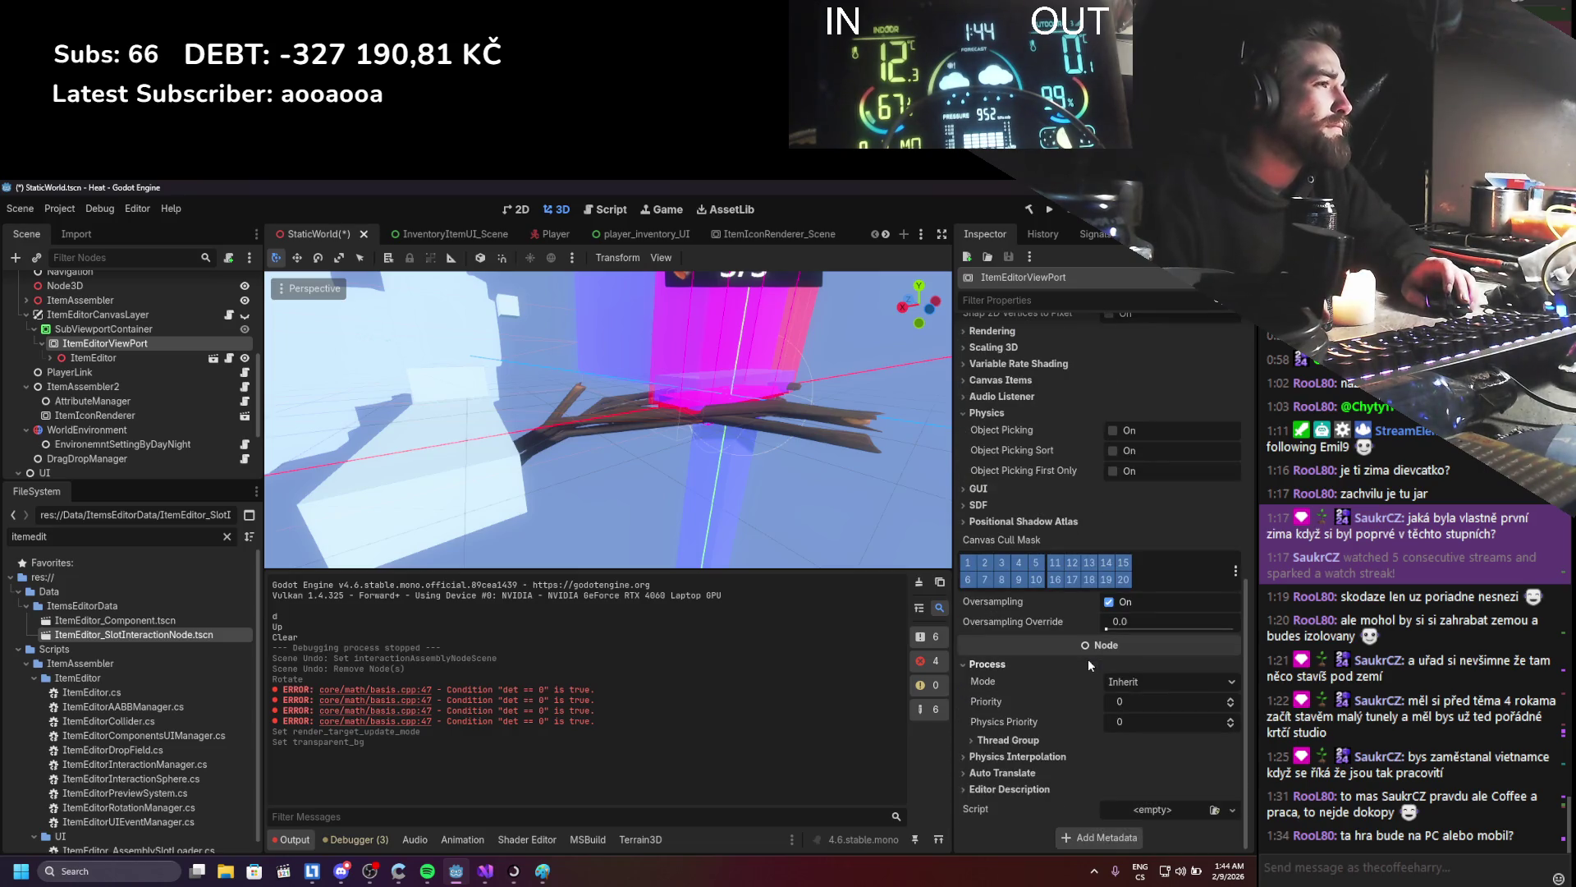
scroll(1086, 653, up, 8)
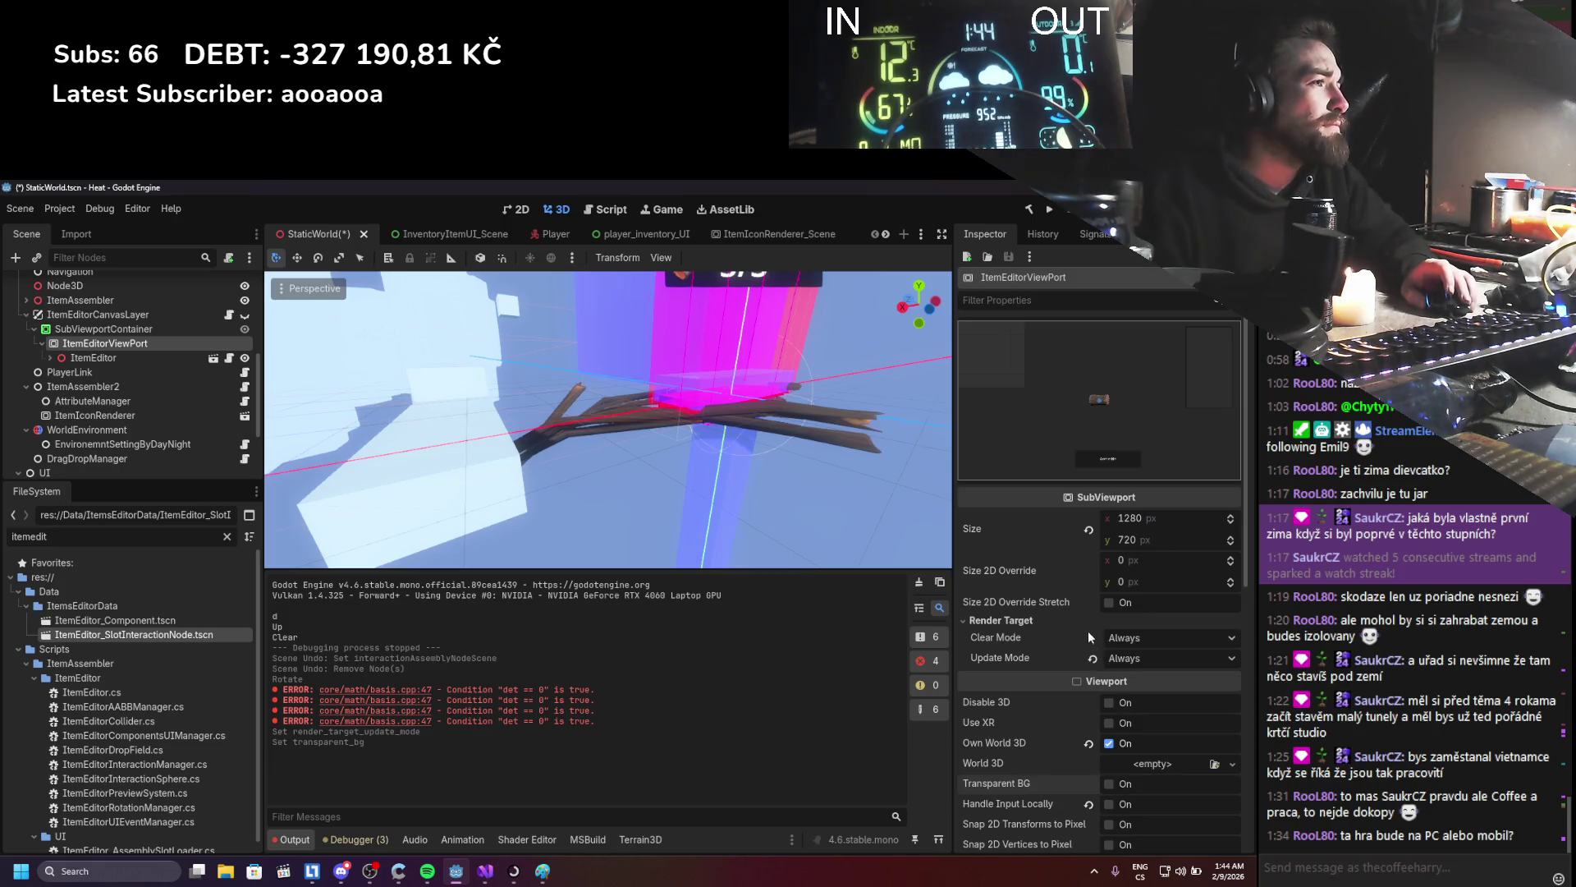
click(1110, 604)
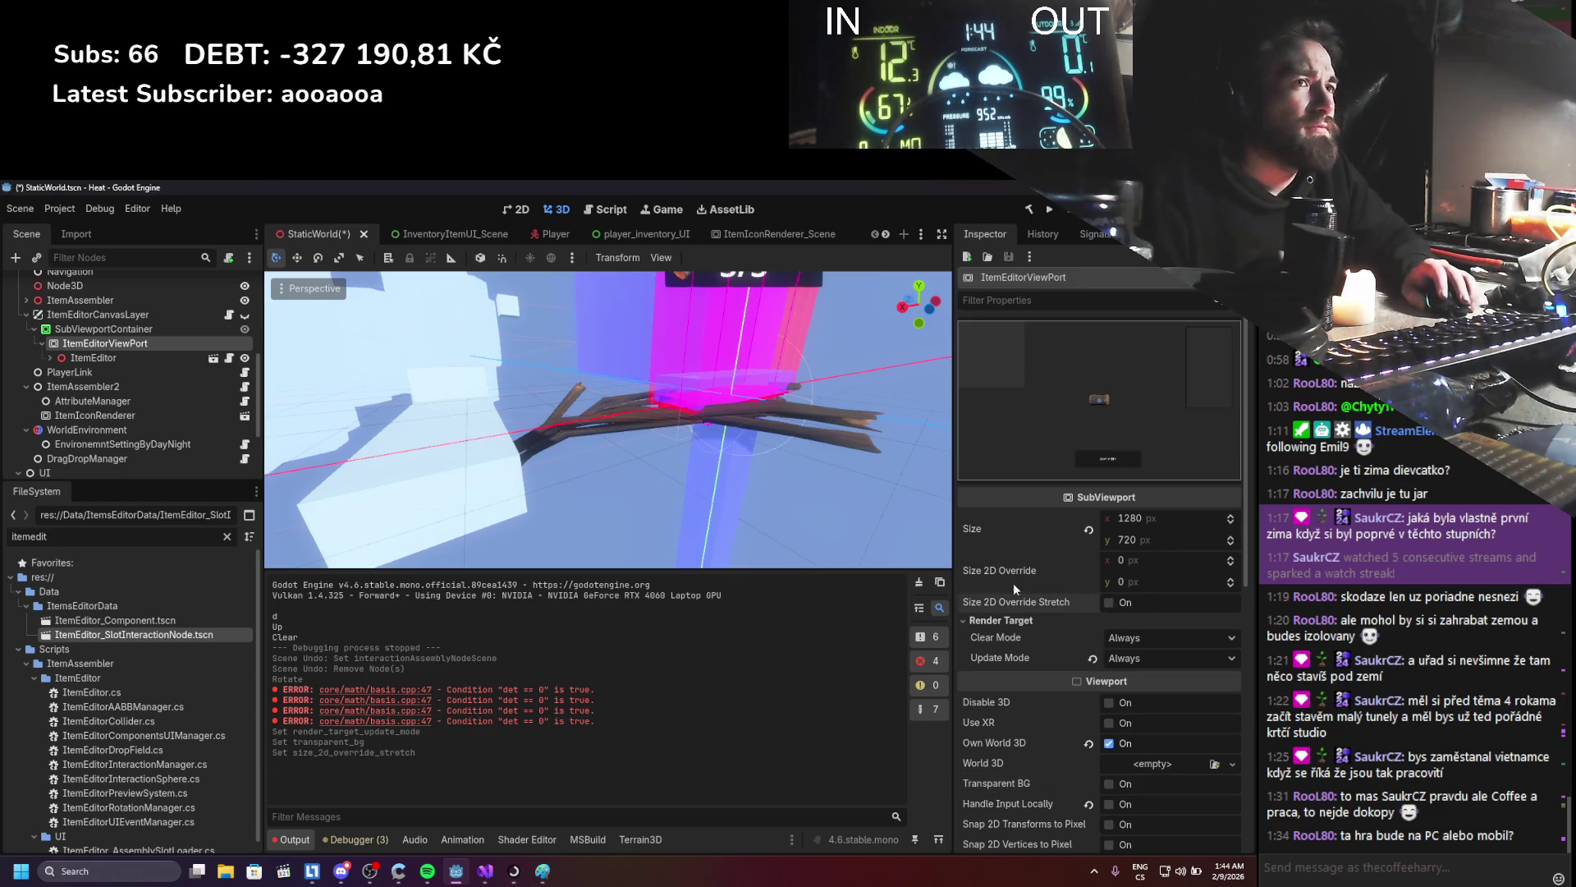
key(ctrl+s)
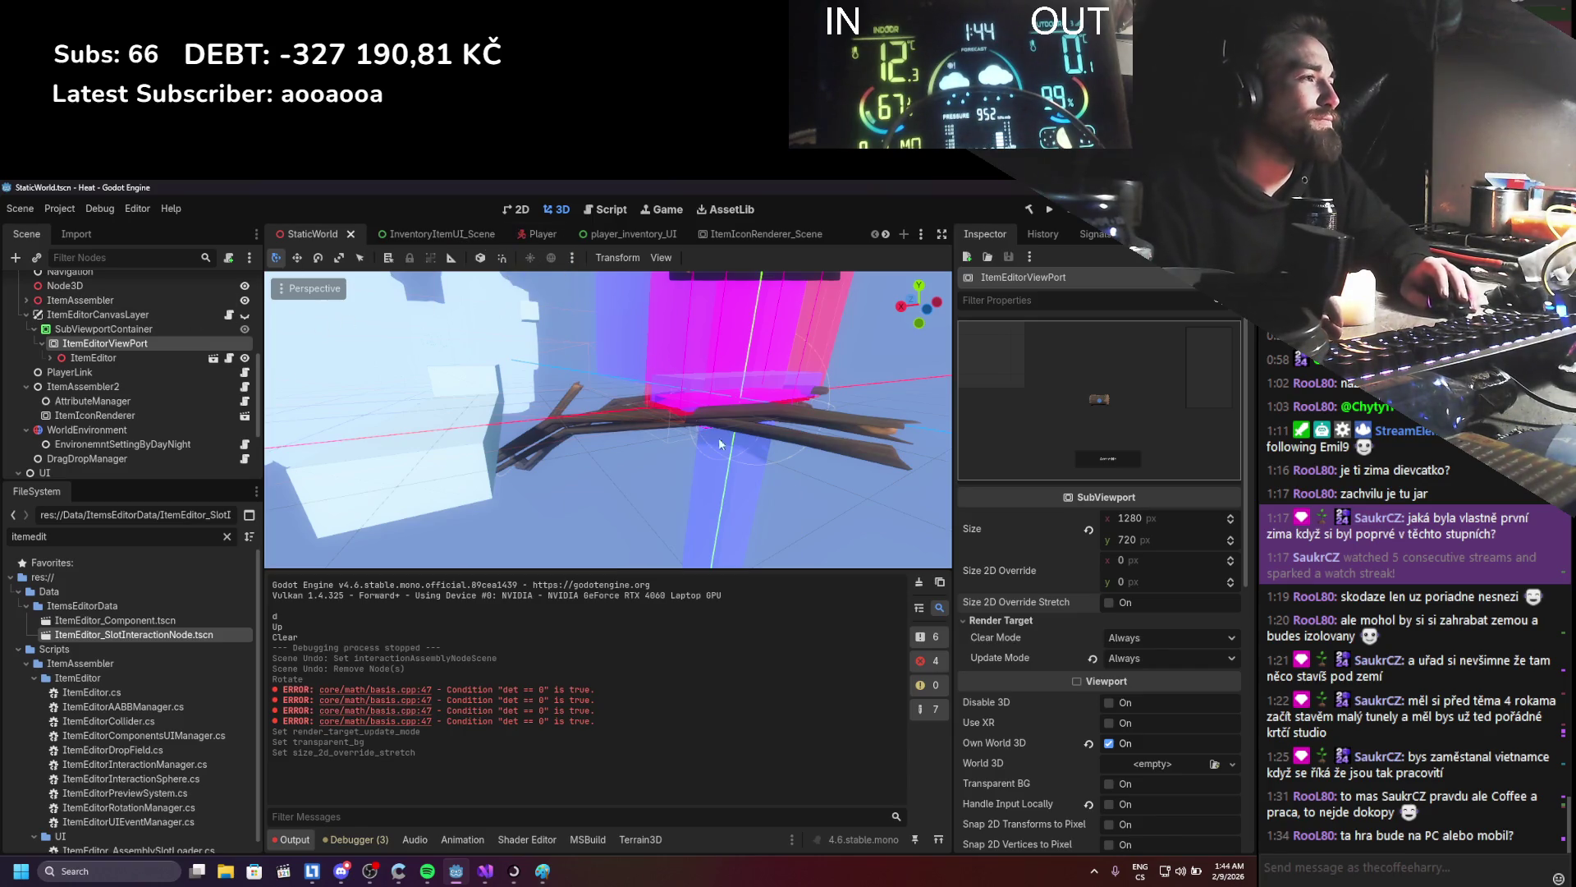
scroll(1047, 632, down, 5)
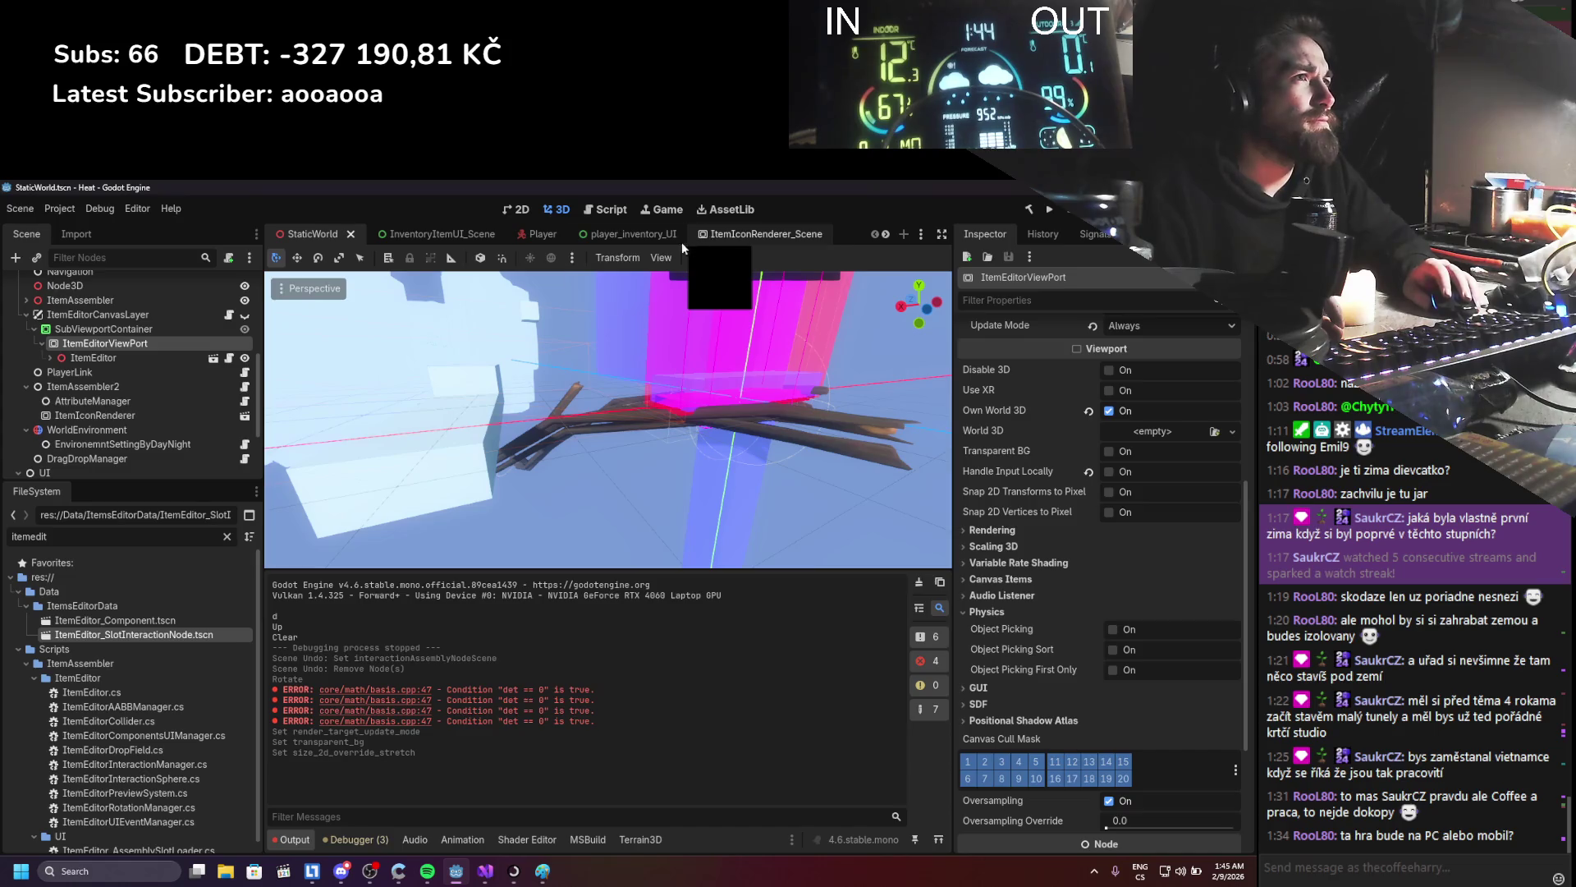
click(143, 871)
- Launch Firefox and search for 'godot stencil works in editor'
text(firefox)
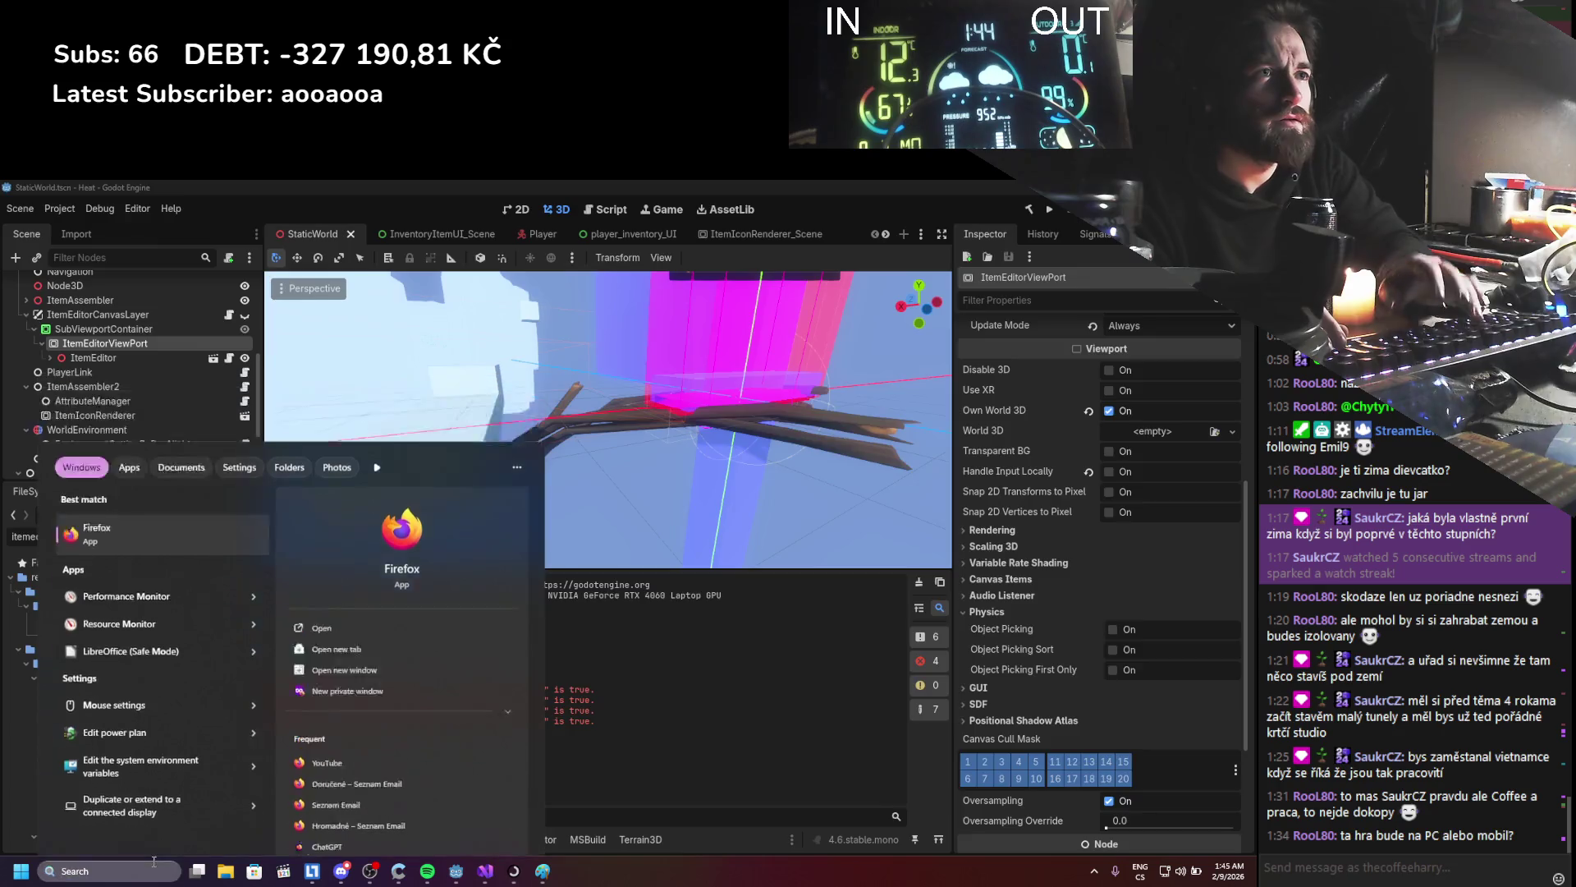
key(Return)
text(godot)
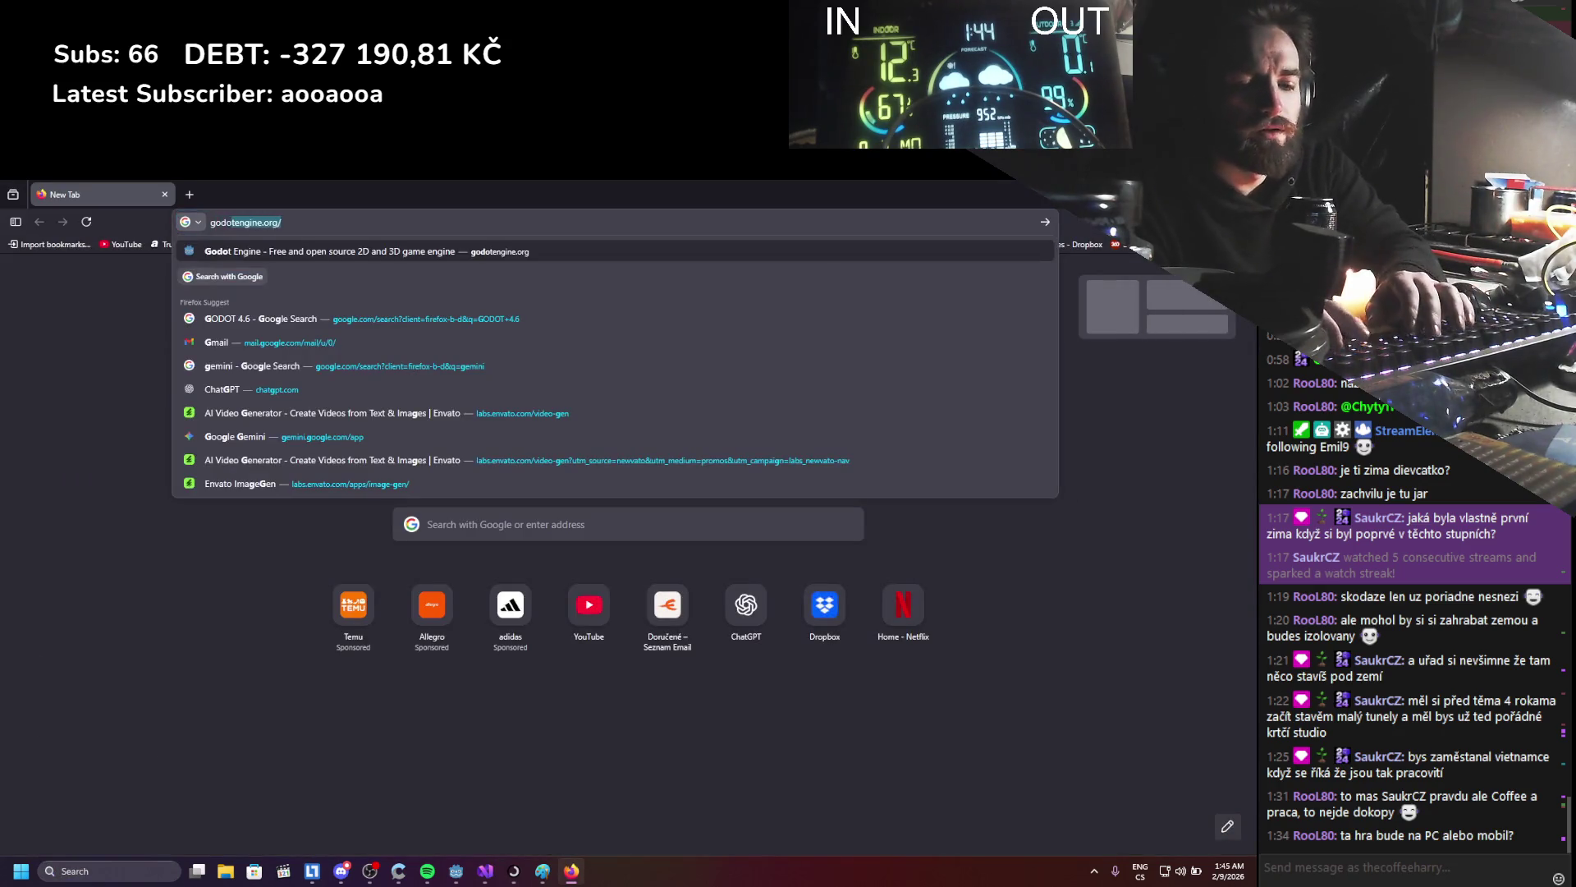
text( stencil )
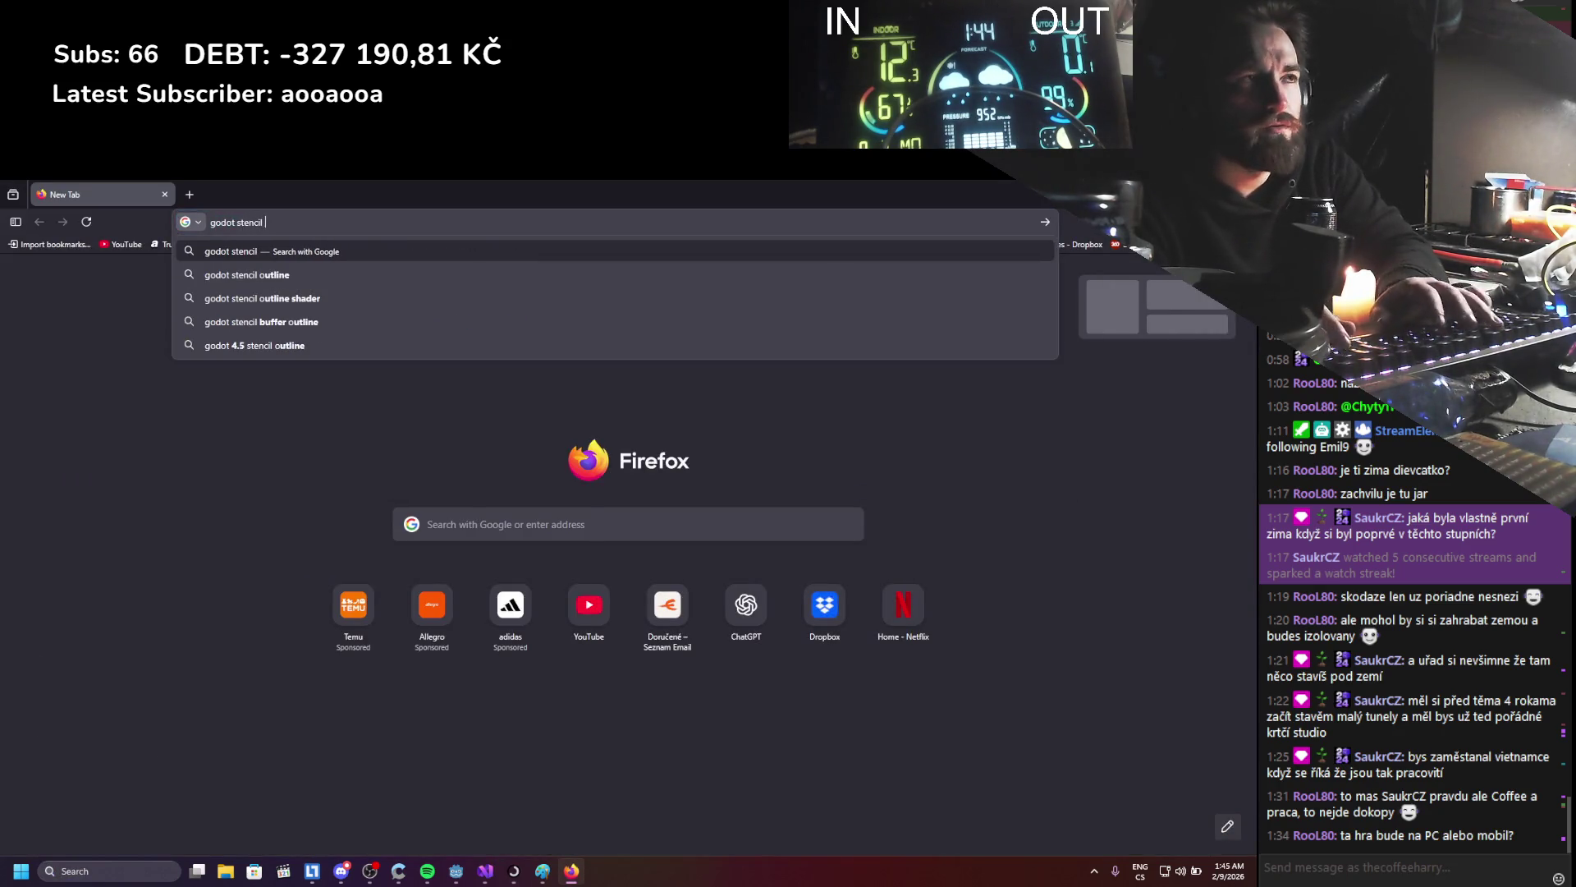
text(works in editor)
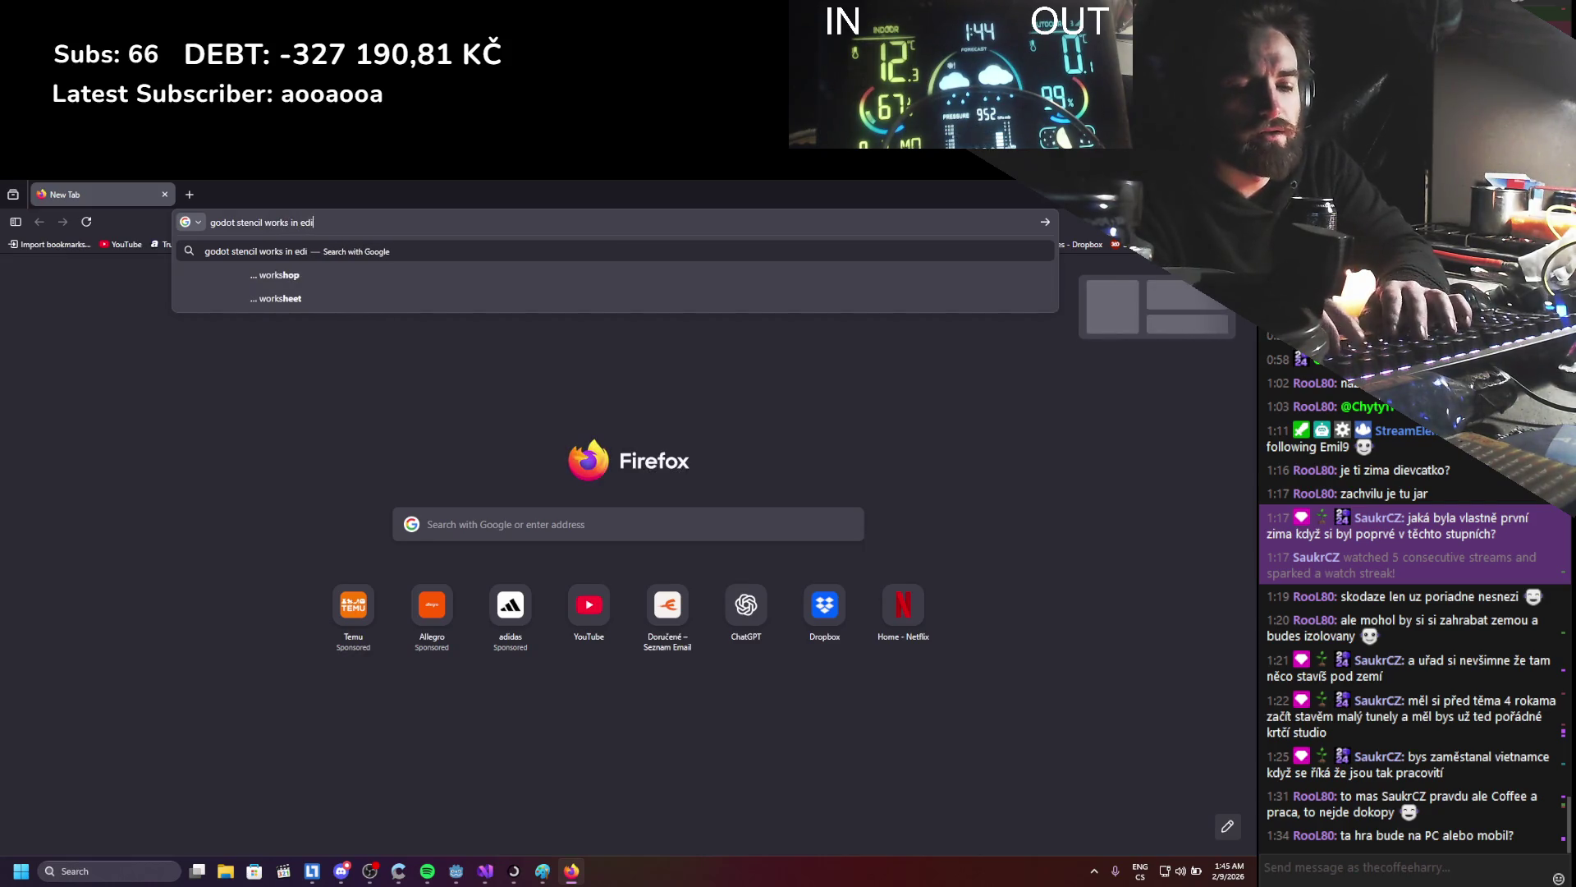
key(Return)
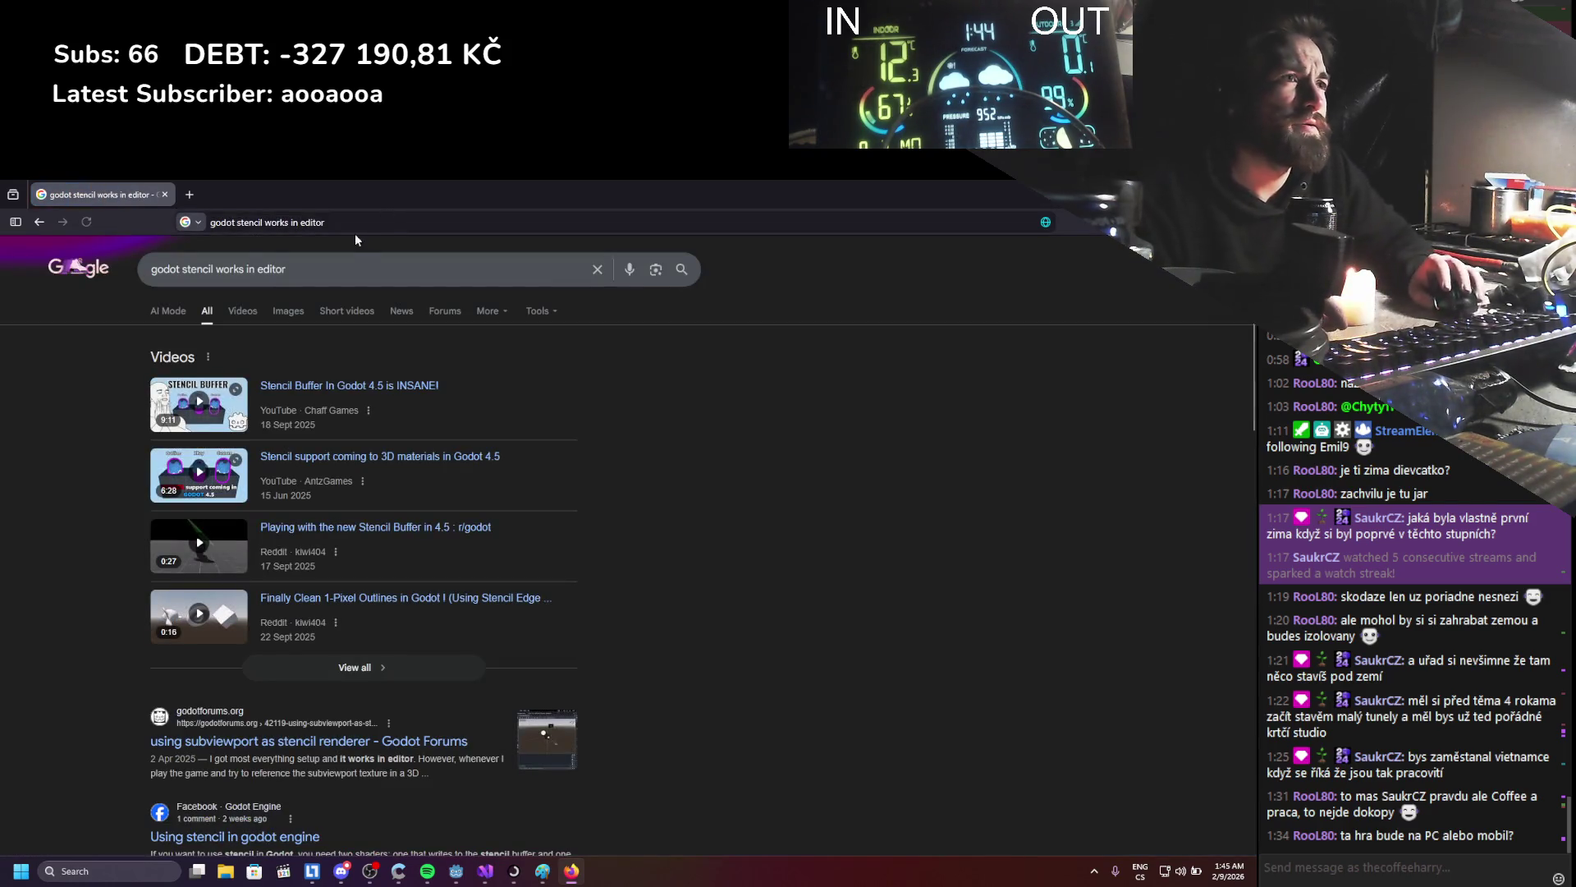
scroll(140, 470, down, 1)
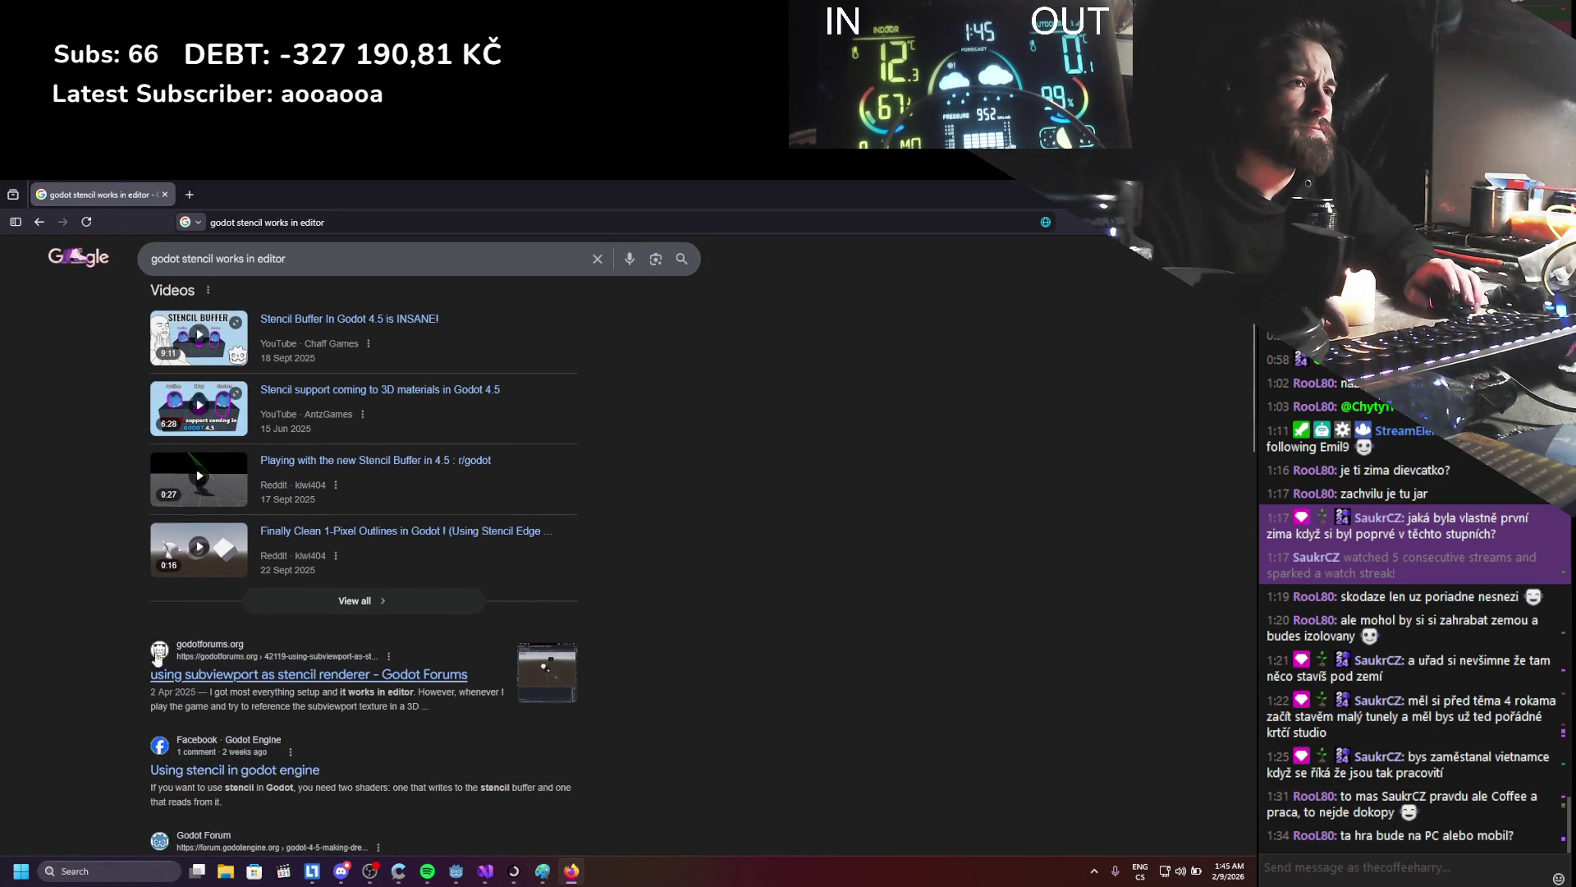
- Open the godotforums.org thread 'using subviewport as stencil renderer' and read through it and its best answer
click(180, 678)
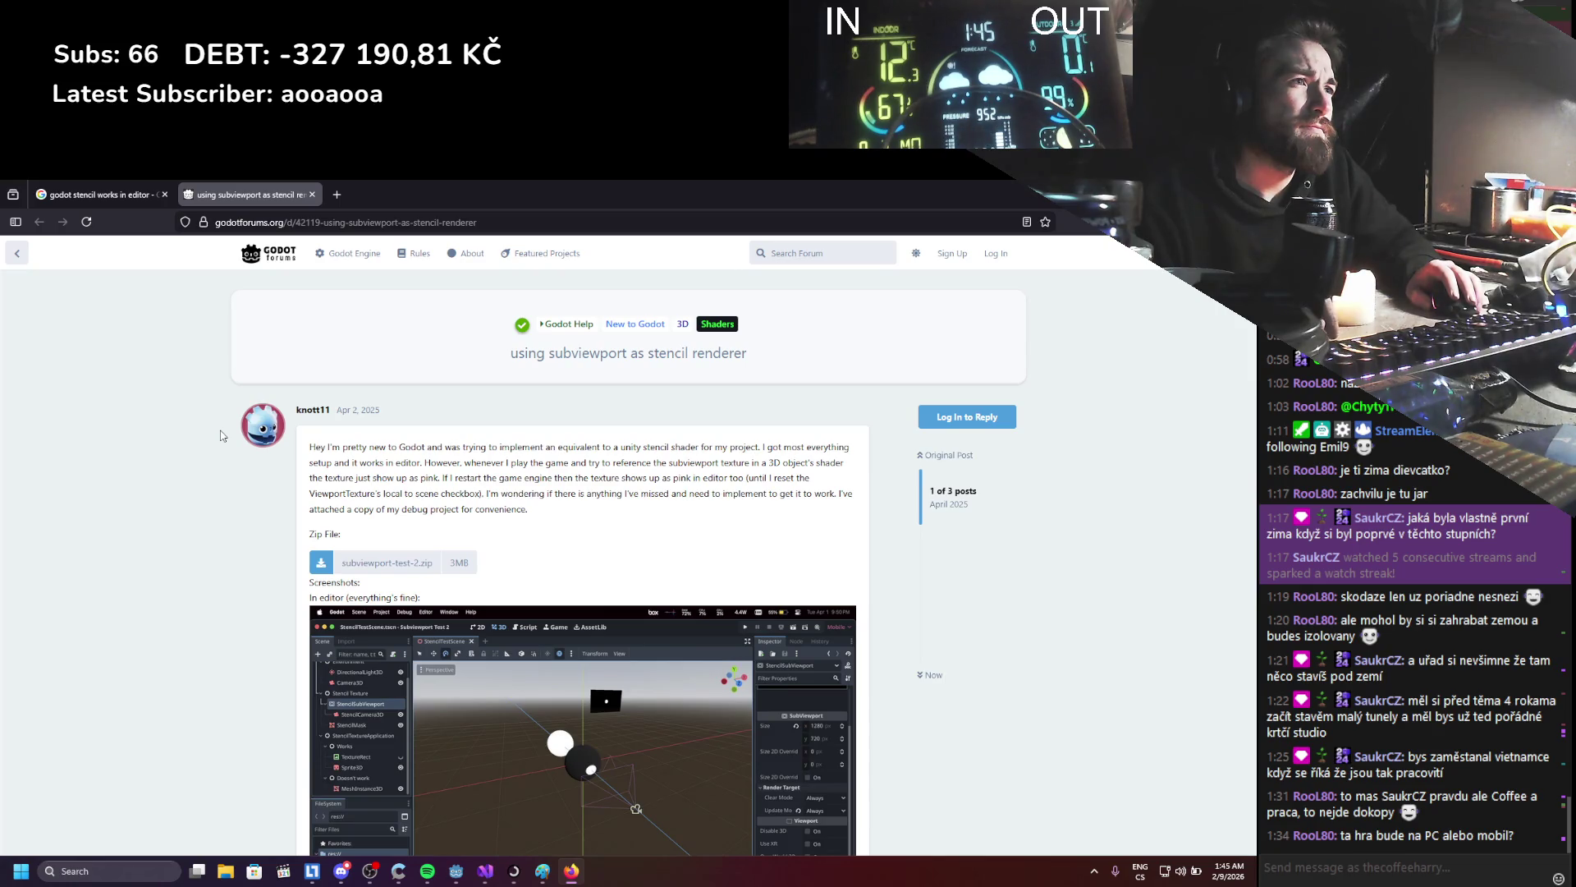
scroll(220, 436, down, 5)
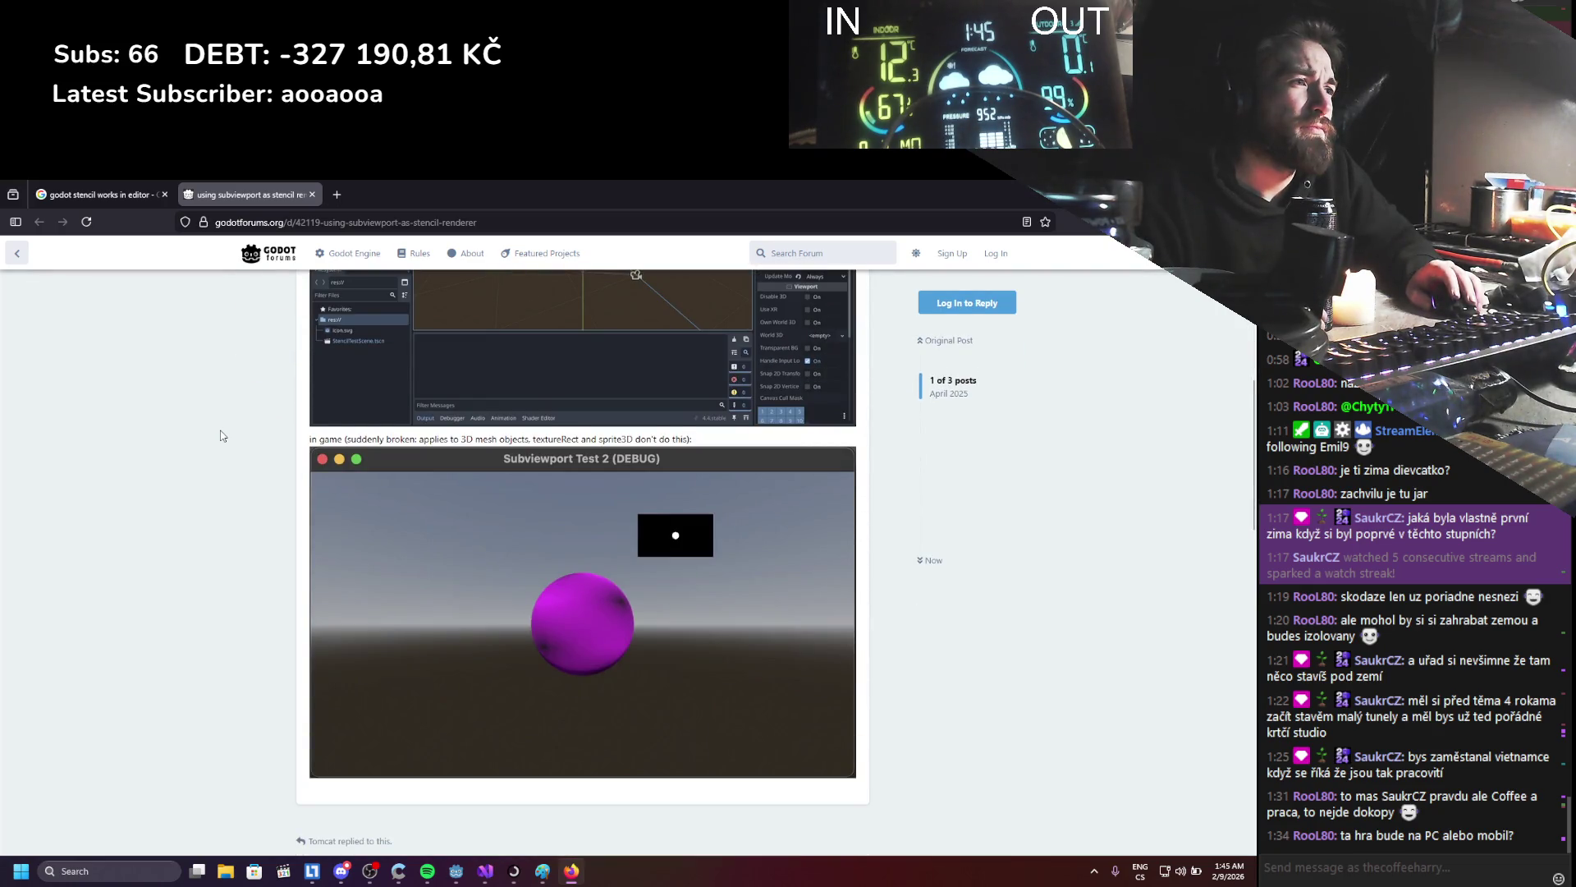
scroll(220, 435, down, 5)
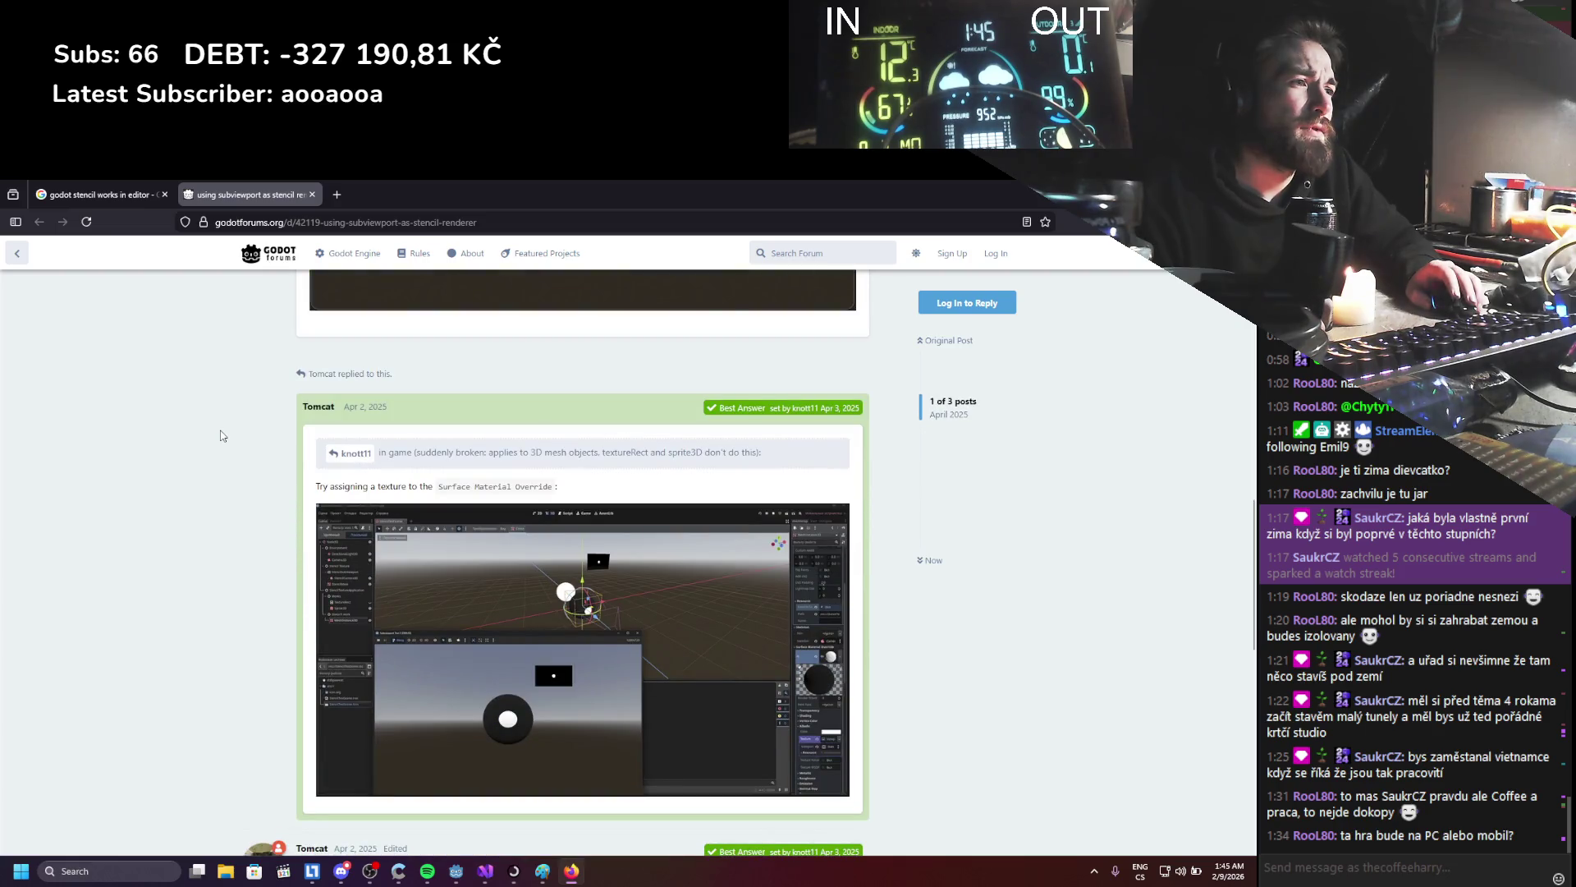
scroll(220, 435, down, 3)
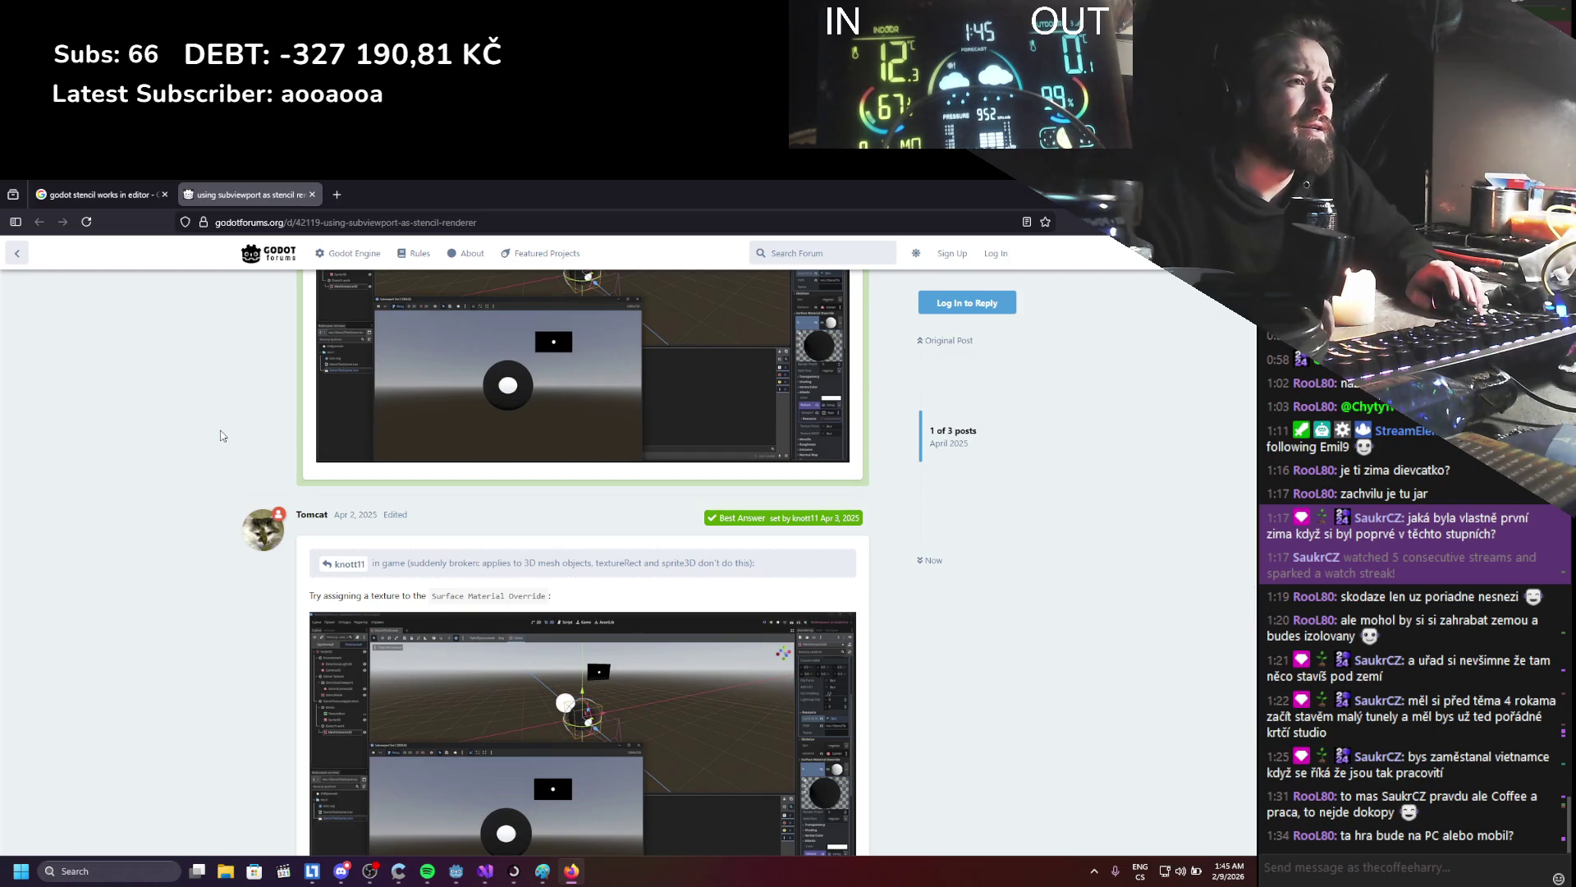
scroll(220, 435, down, 5)
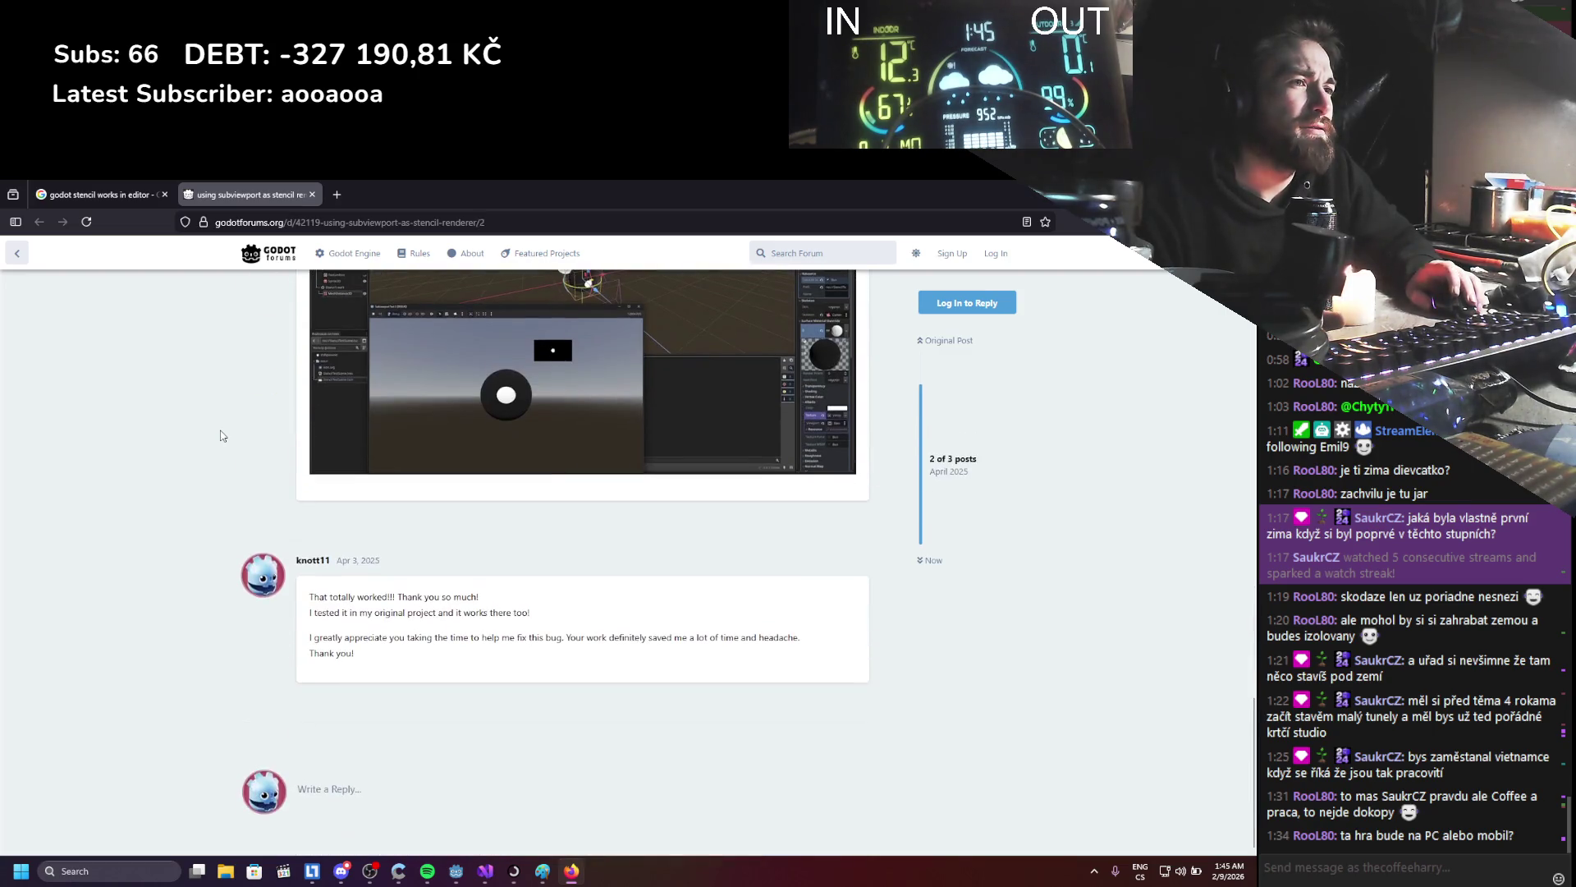
scroll(220, 435, up, 5)
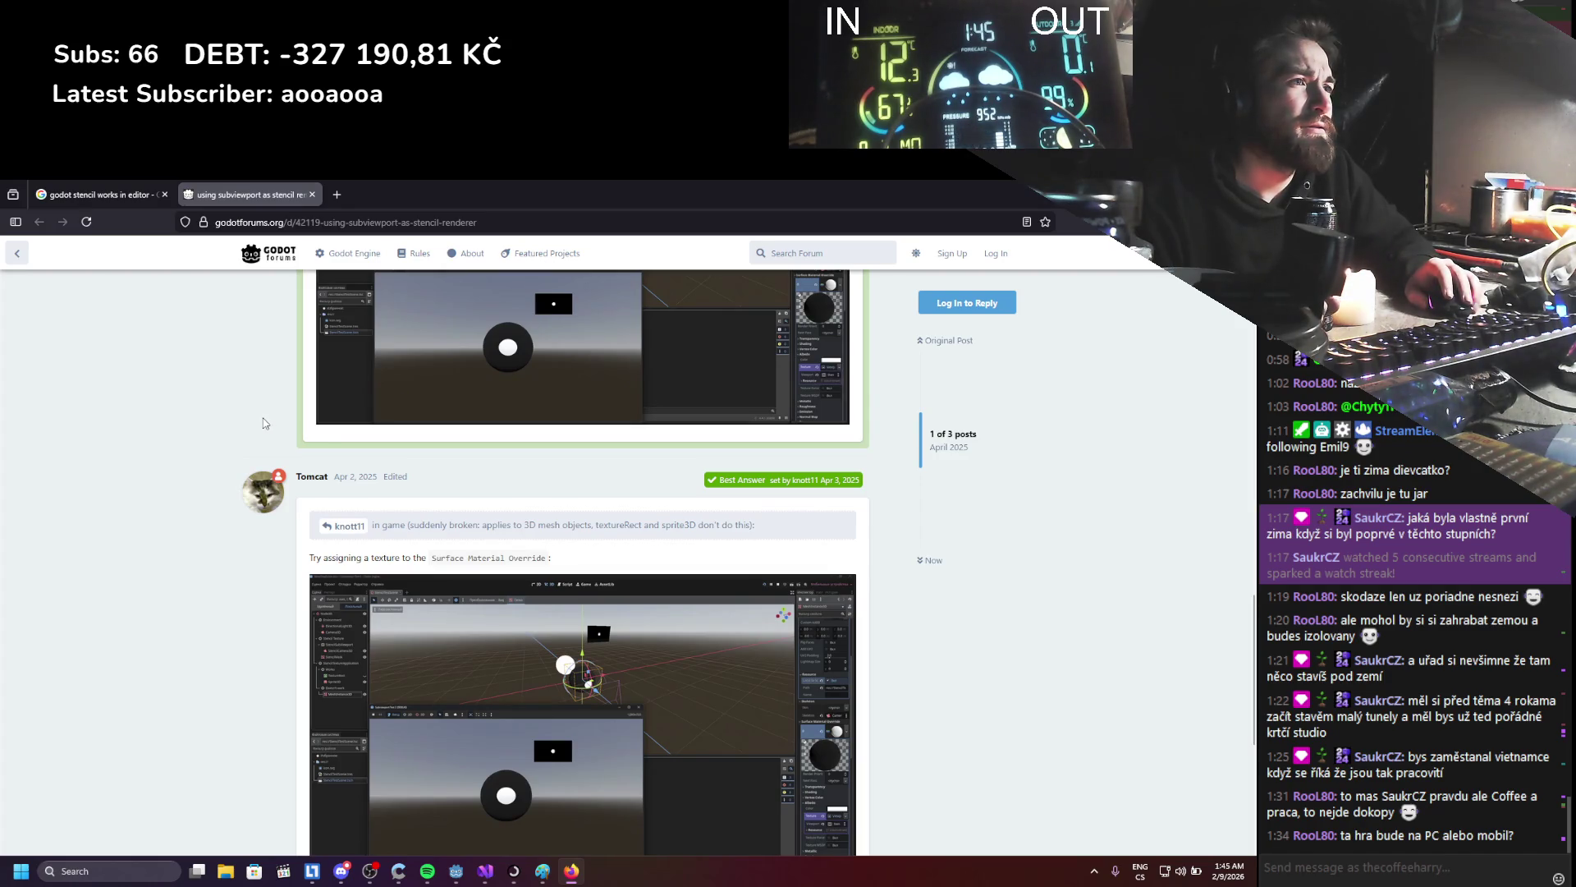
scroll(264, 418, up, 5)
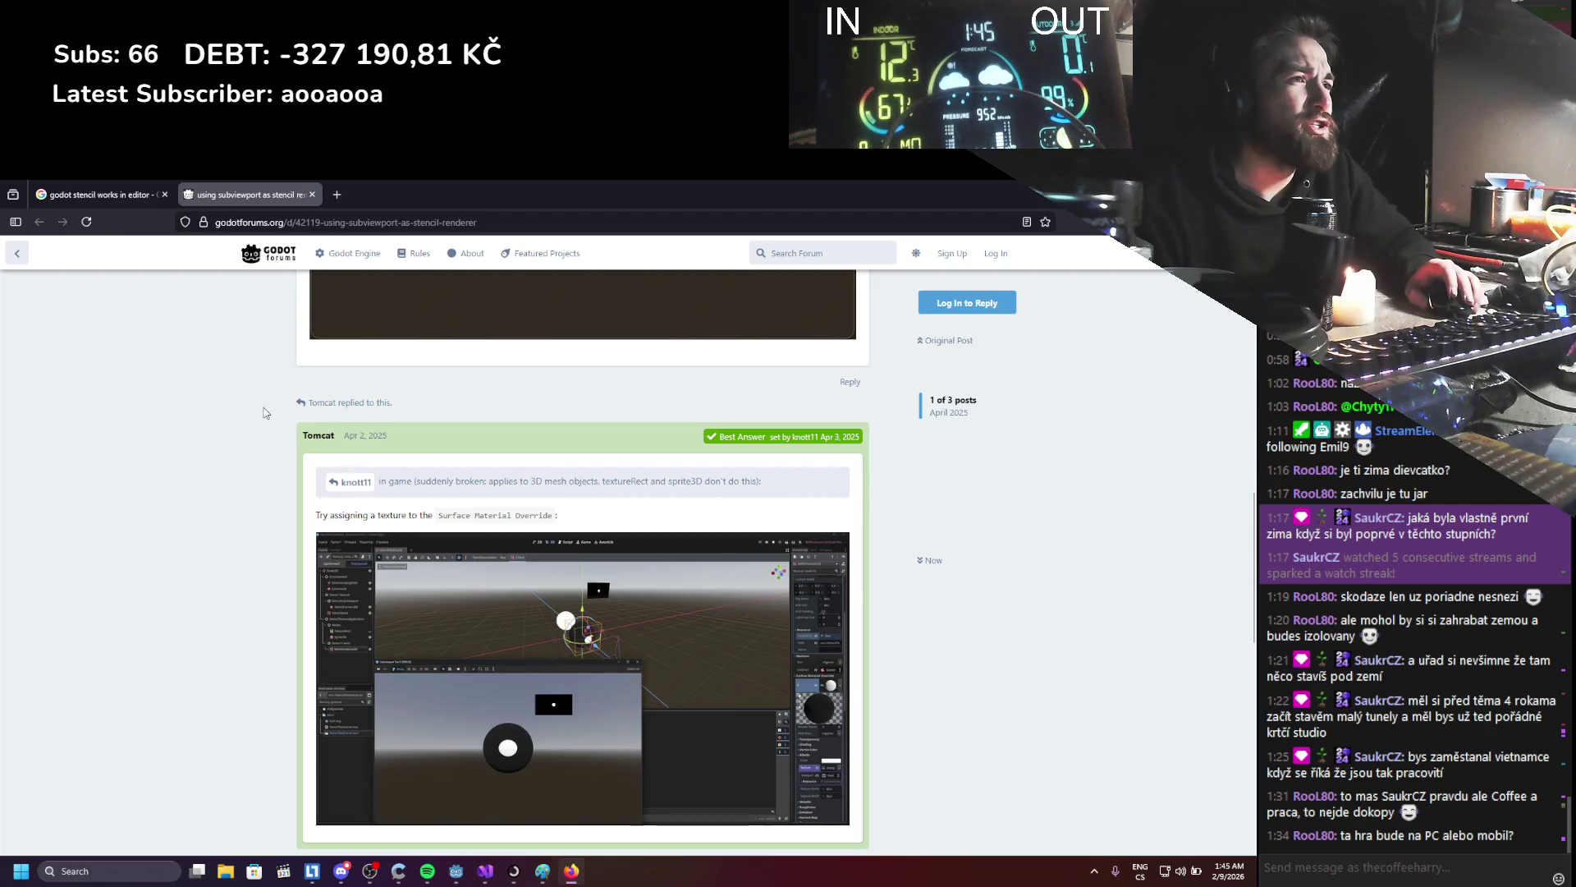
scroll(266, 413, up, 3)
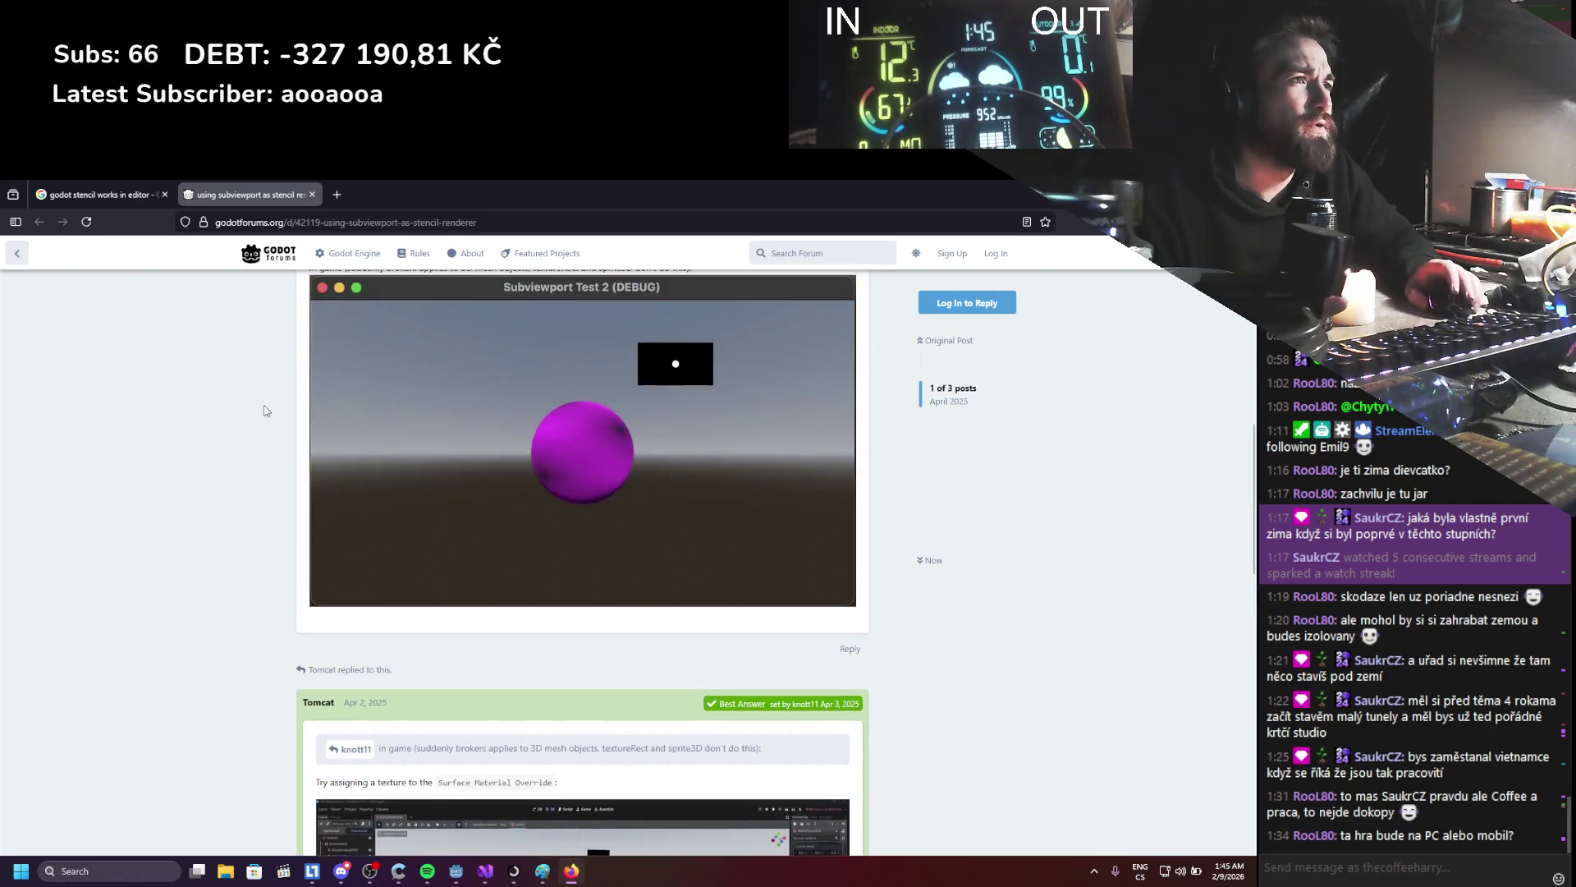
scroll(266, 411, down, 2)
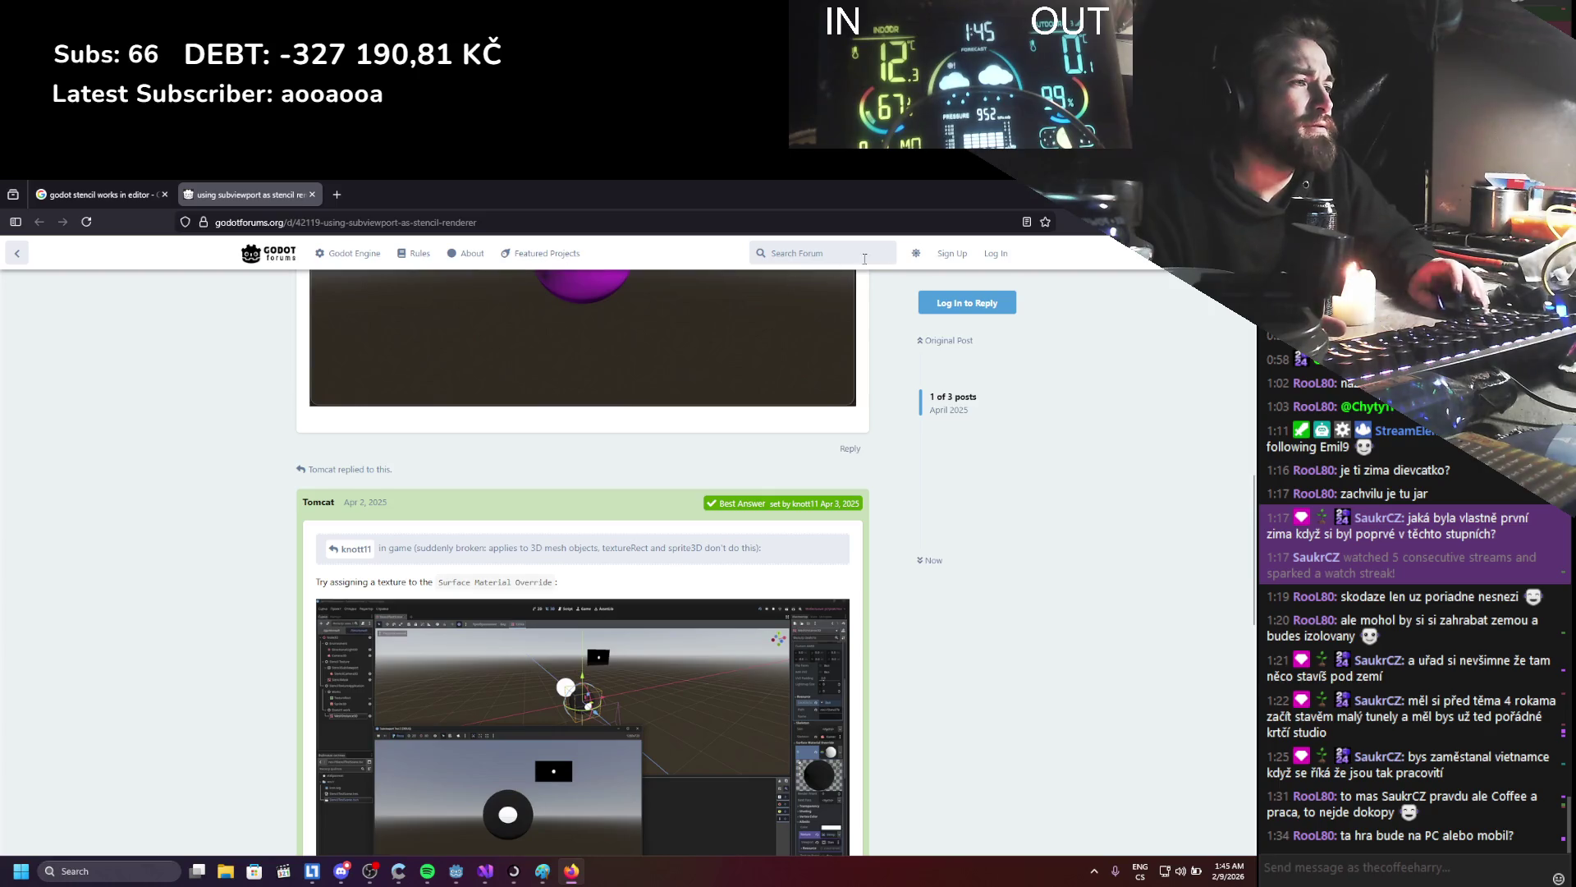
scroll(792, 386, down, 2)
scroll(792, 394, down, 1)
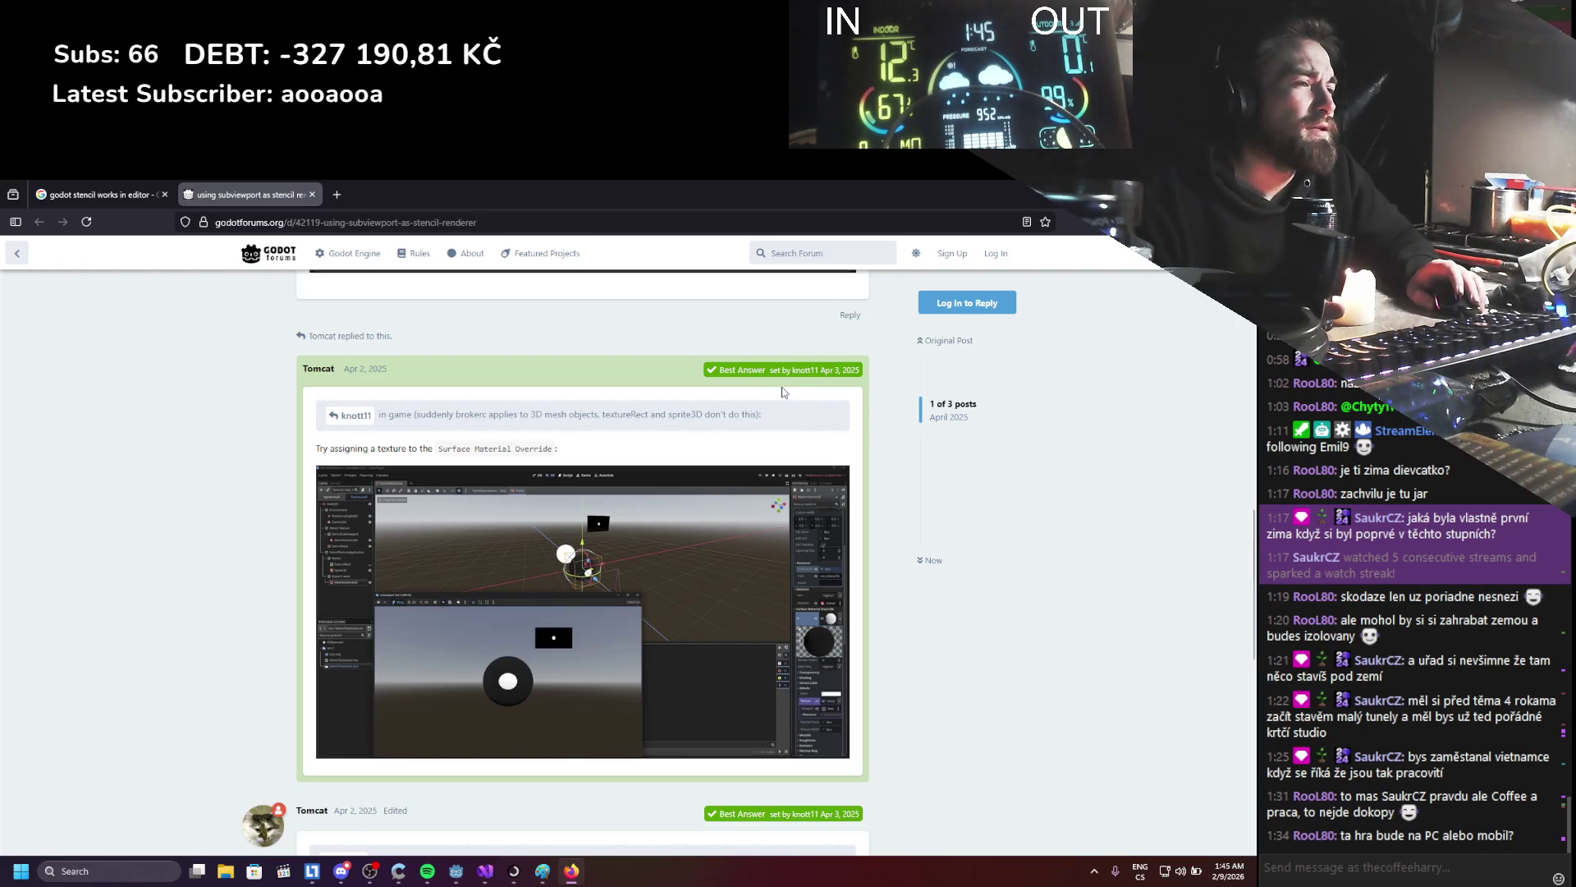
scroll(622, 465, up, 8)
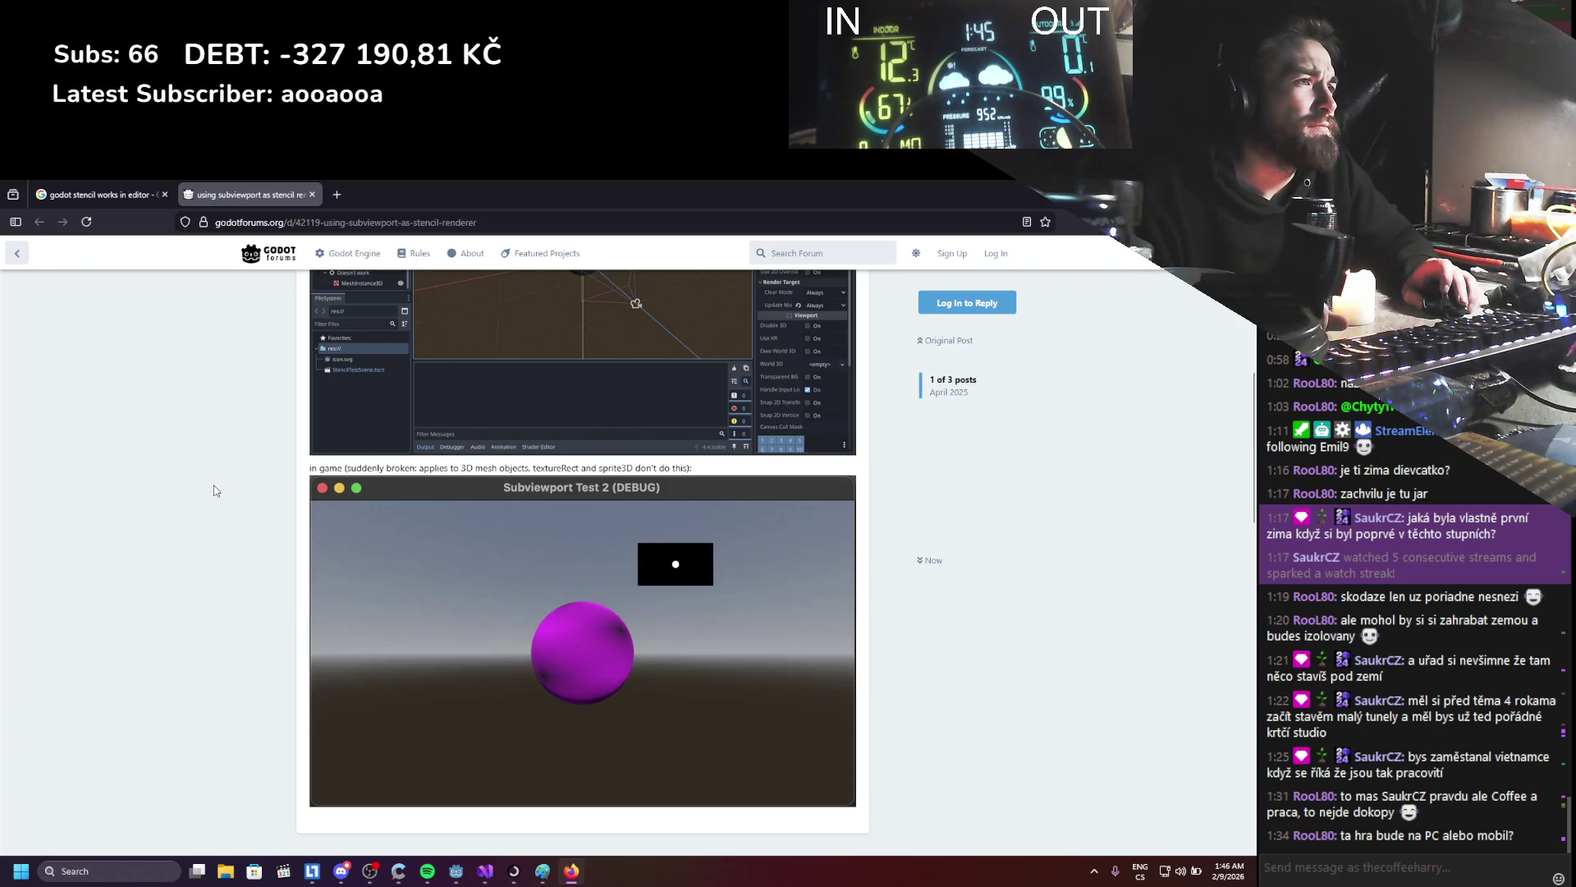
scroll(215, 490, up, 6)
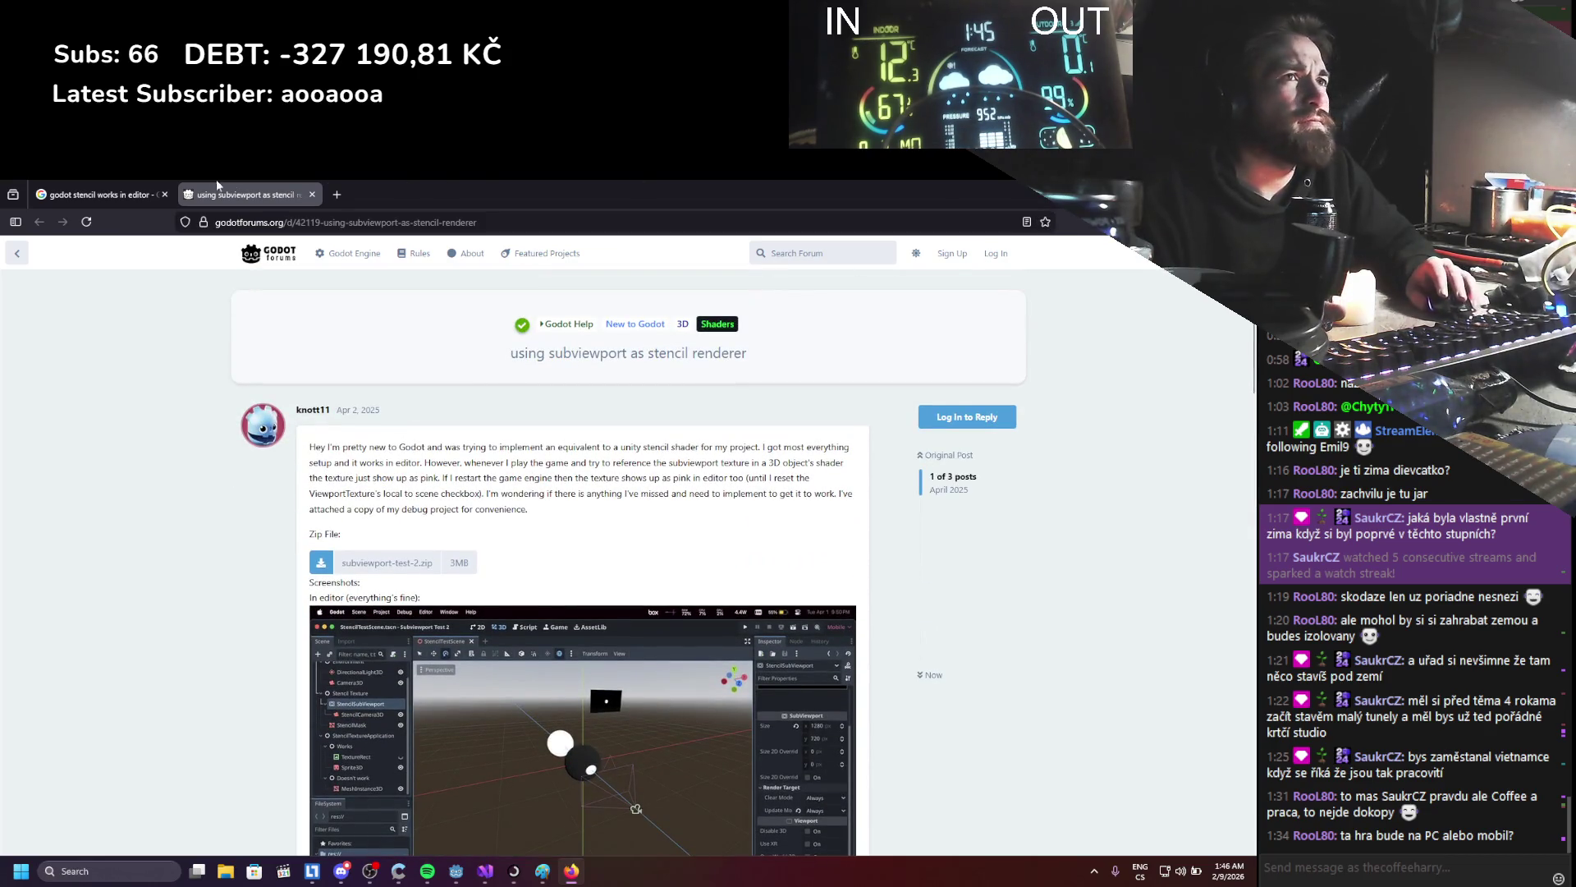
- Go back to the Google results tab, then return to the Godot editor
click(98, 195)
scroll(77, 540, down, 4)
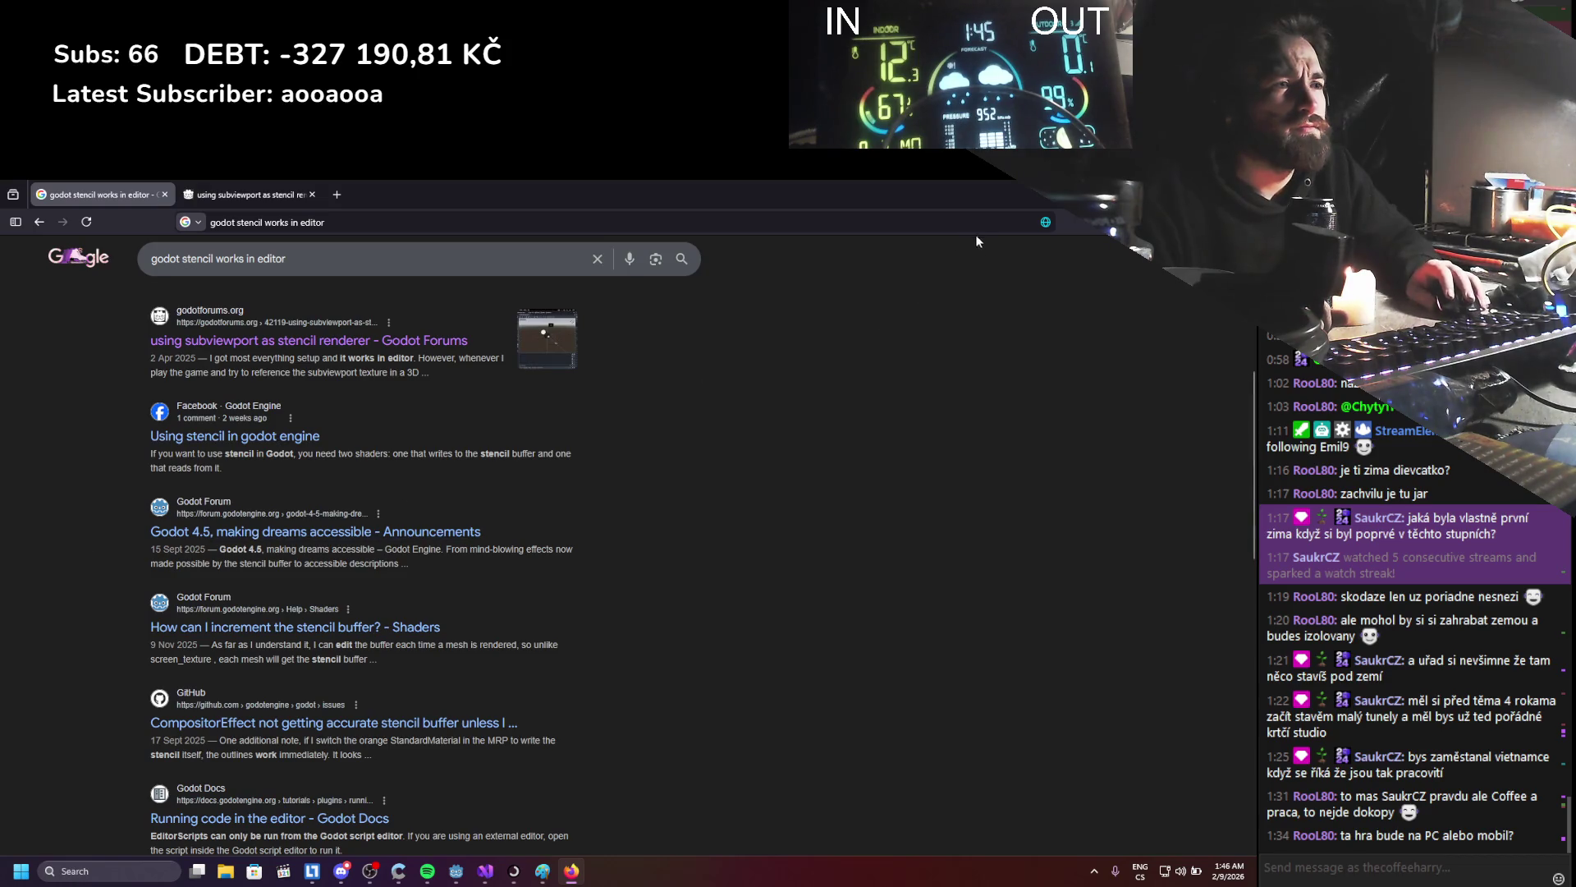
key(alt+Tab)
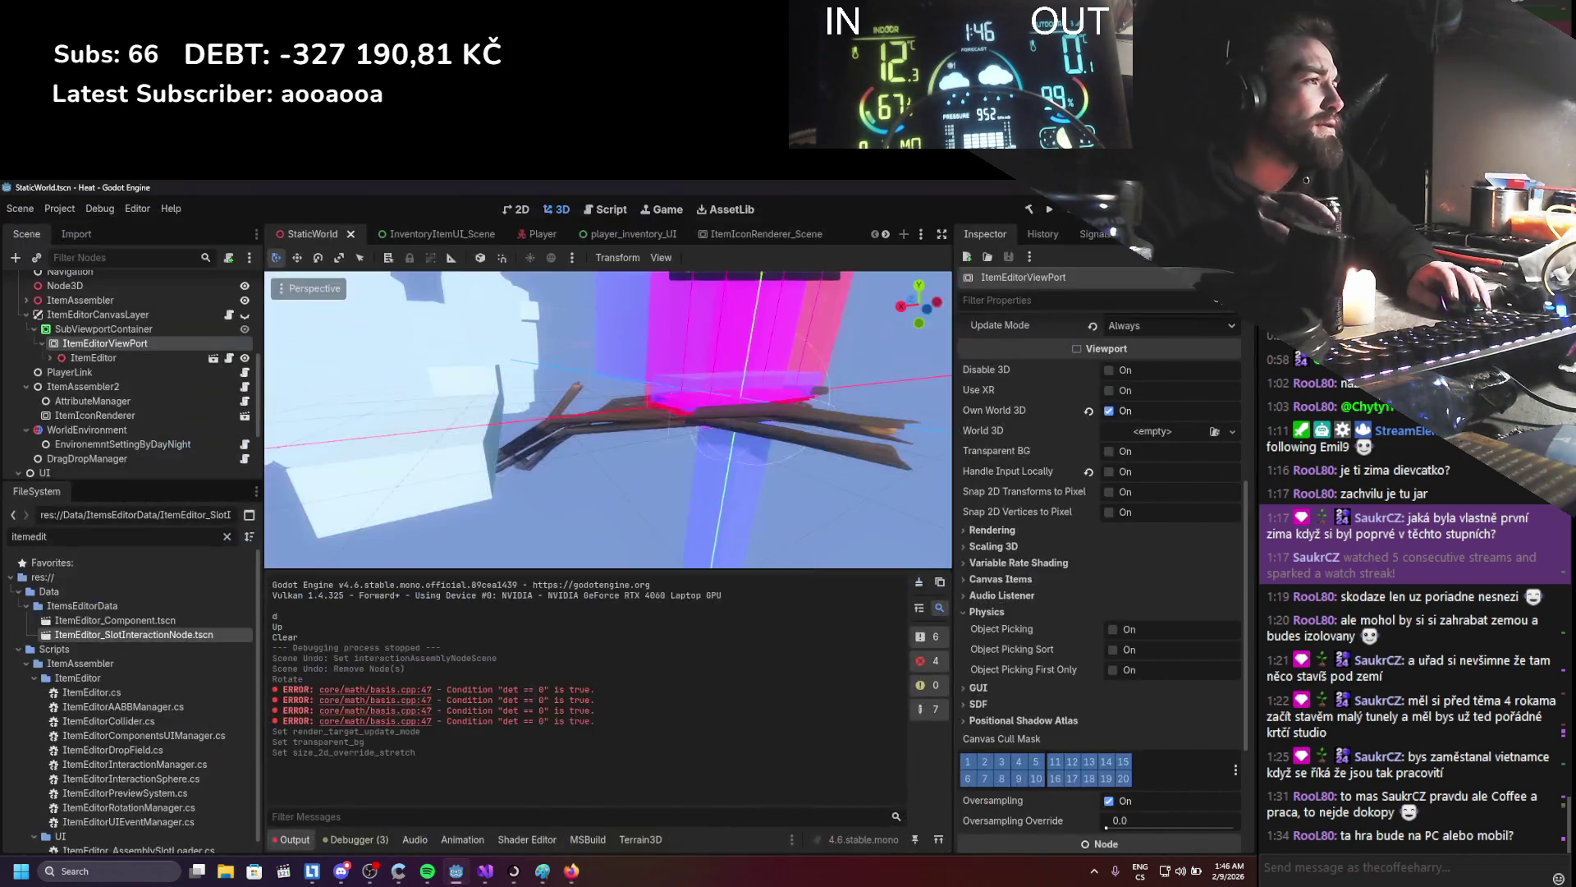
- Turn off oversampling on ItemEditorViewPort and expand its rendering settings in the Inspector
scroll(1065, 514, down, 3)
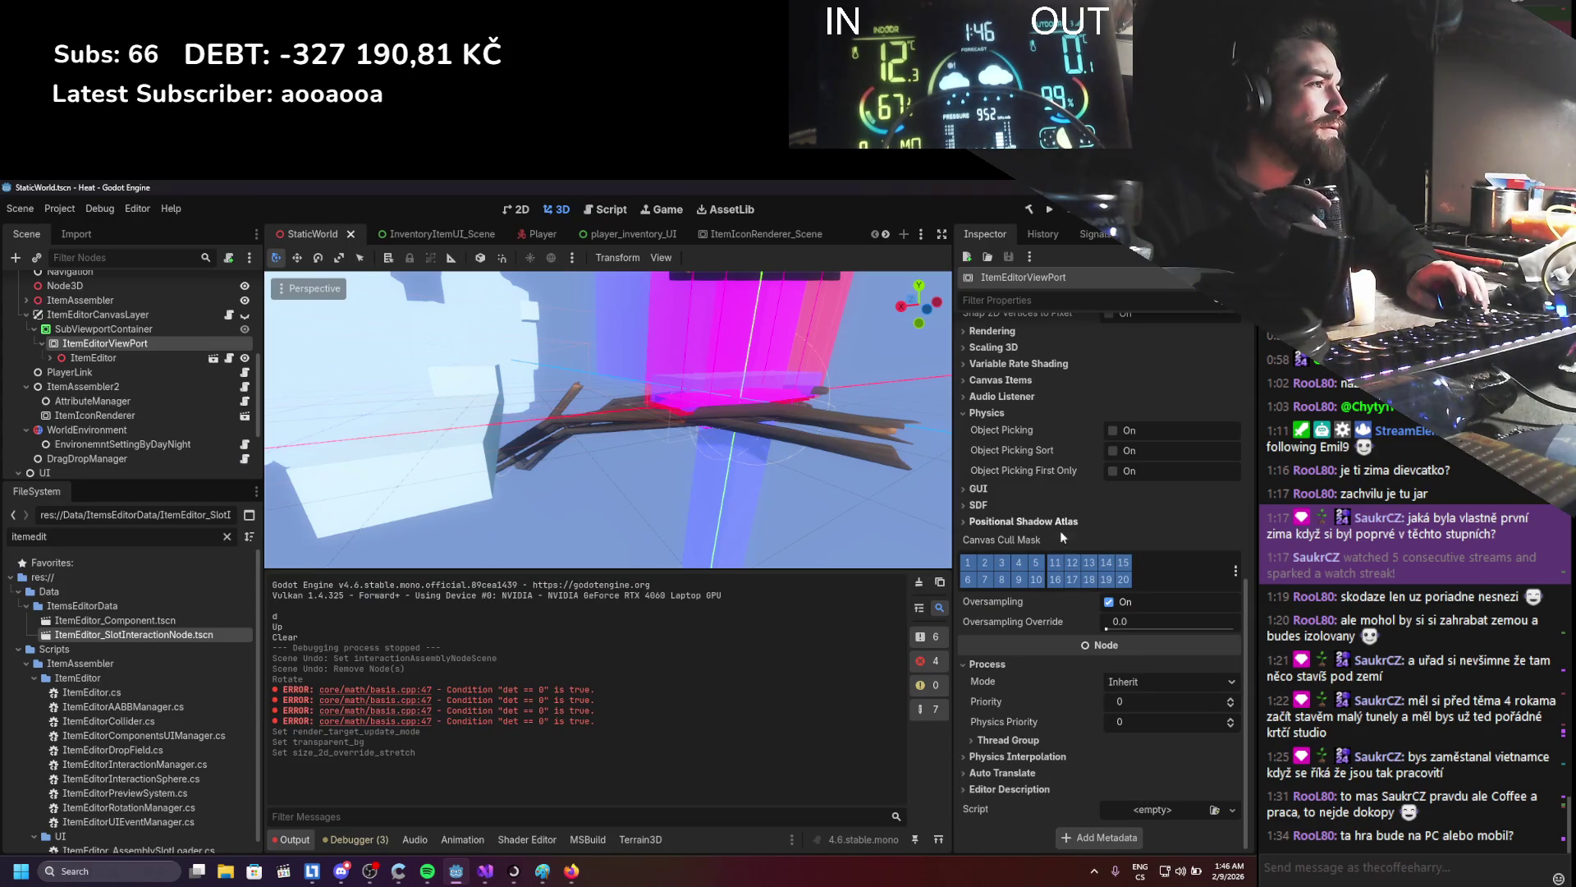
click(1110, 601)
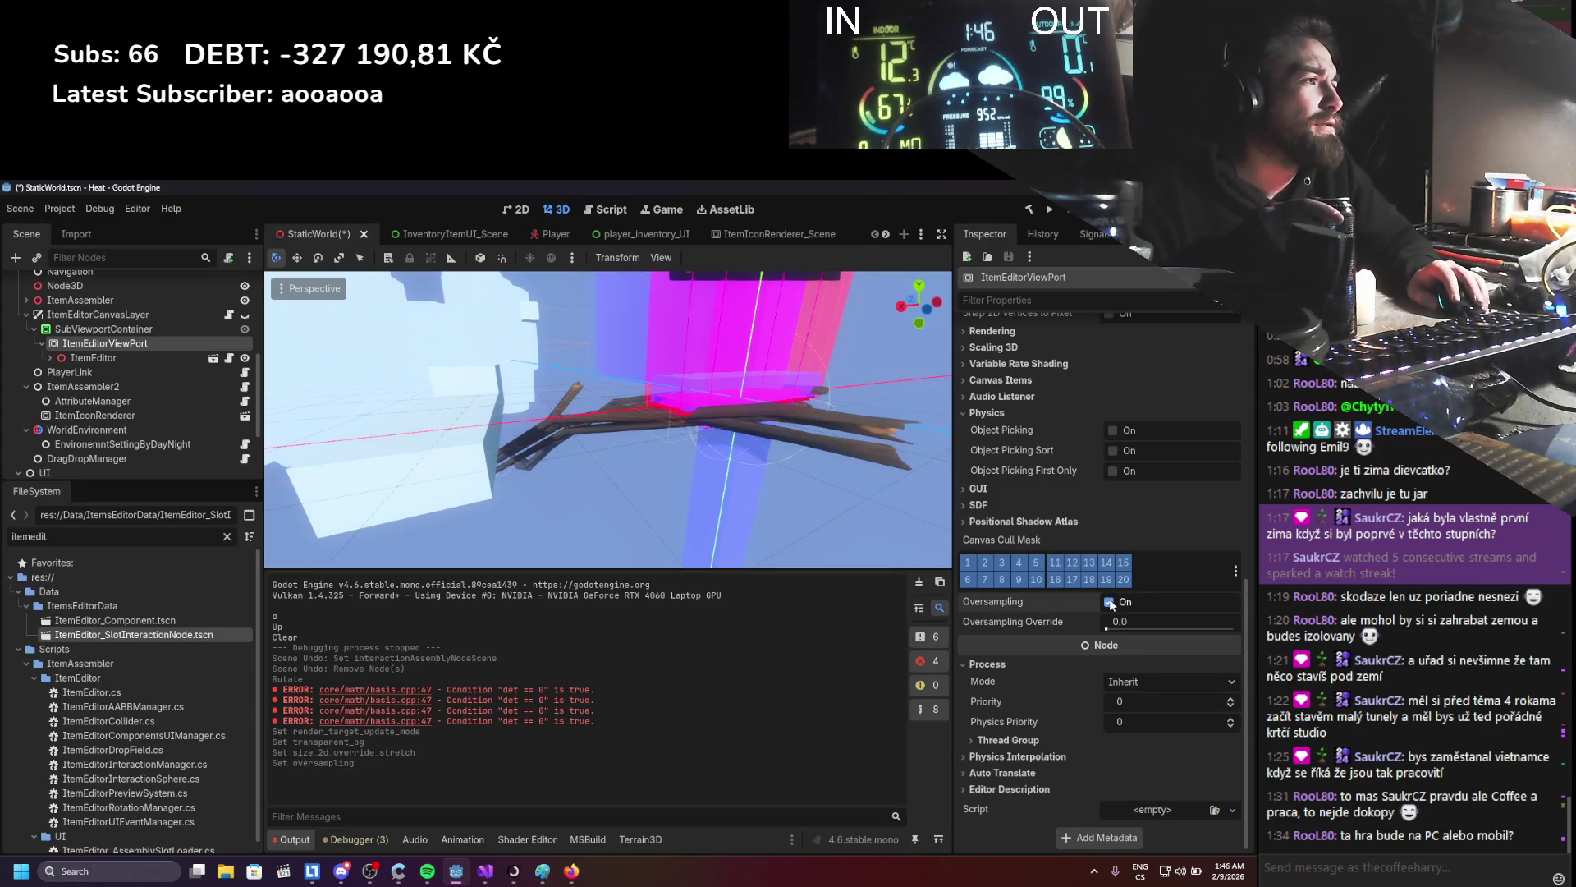
scroll(1091, 559, up, 6)
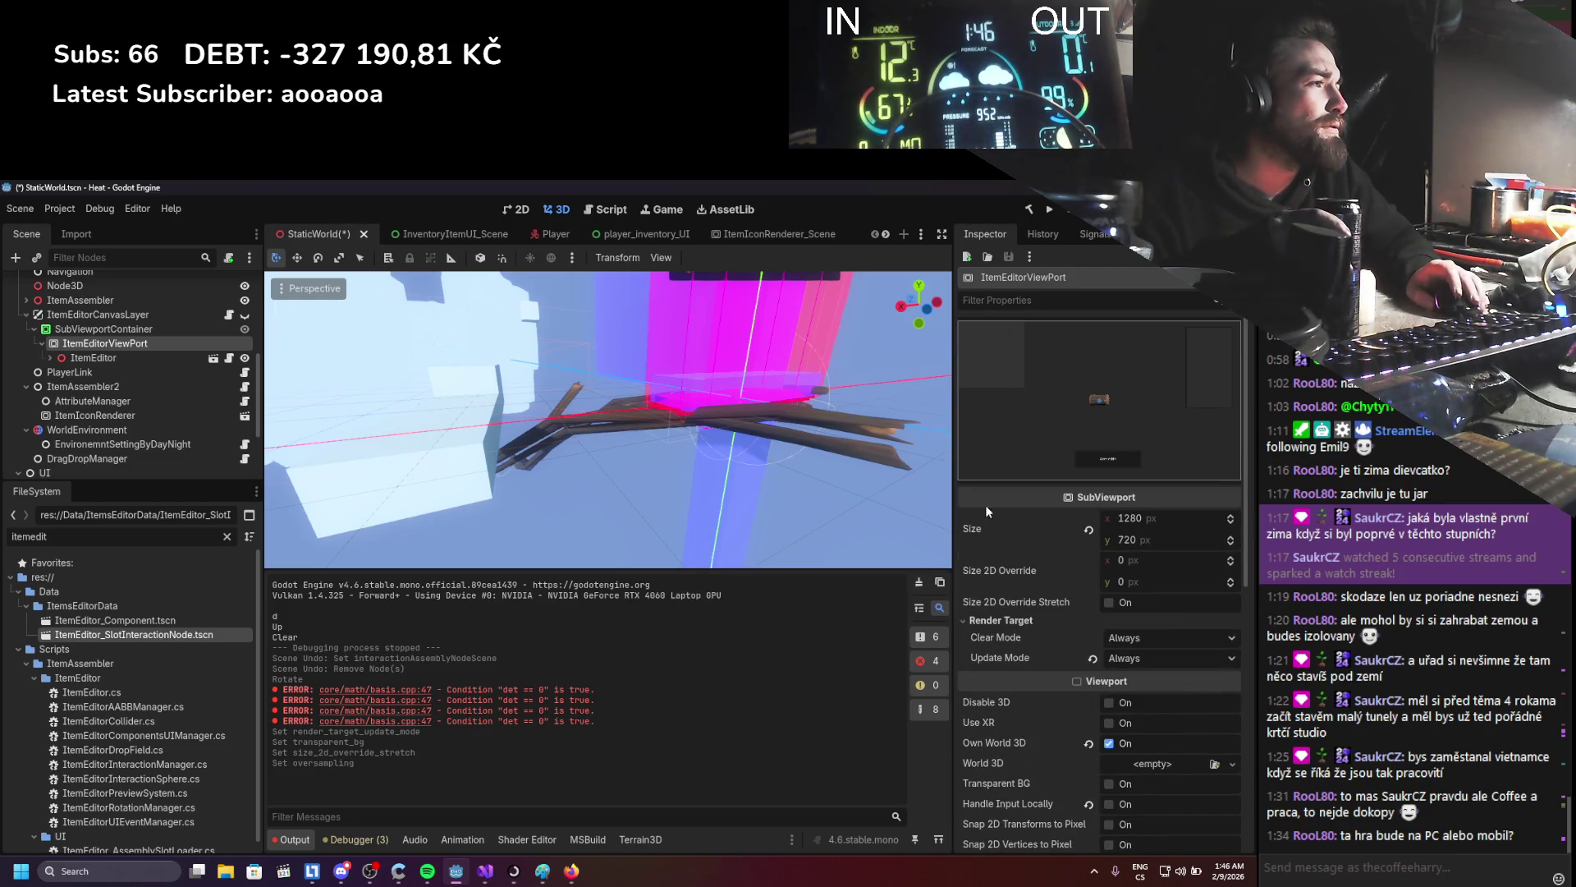
scroll(1028, 558, down, 2)
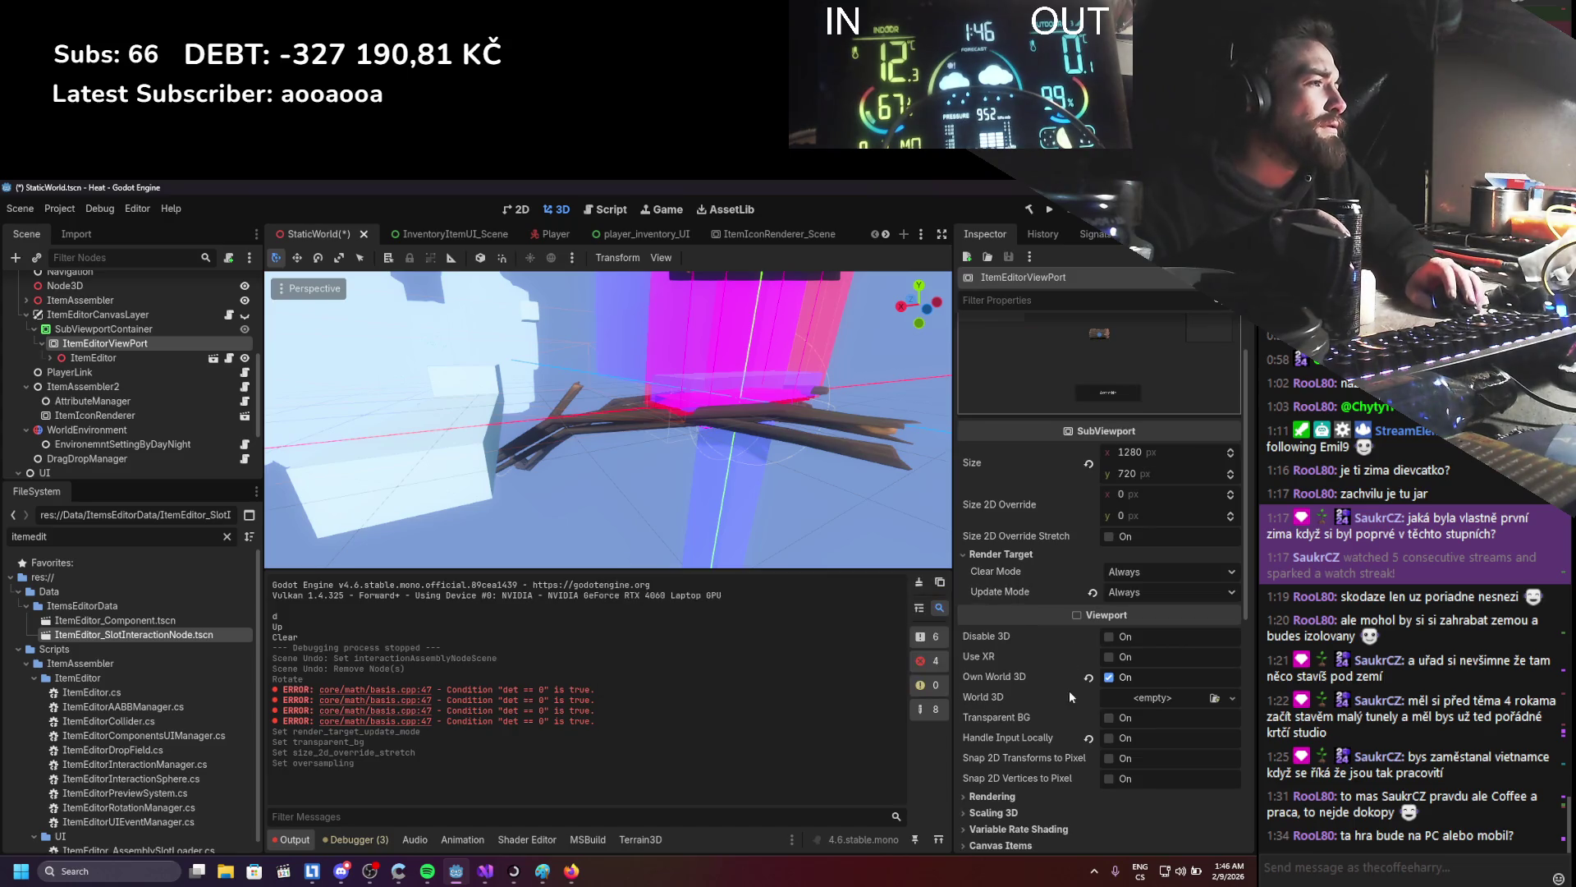
scroll(1096, 717, down, 4)
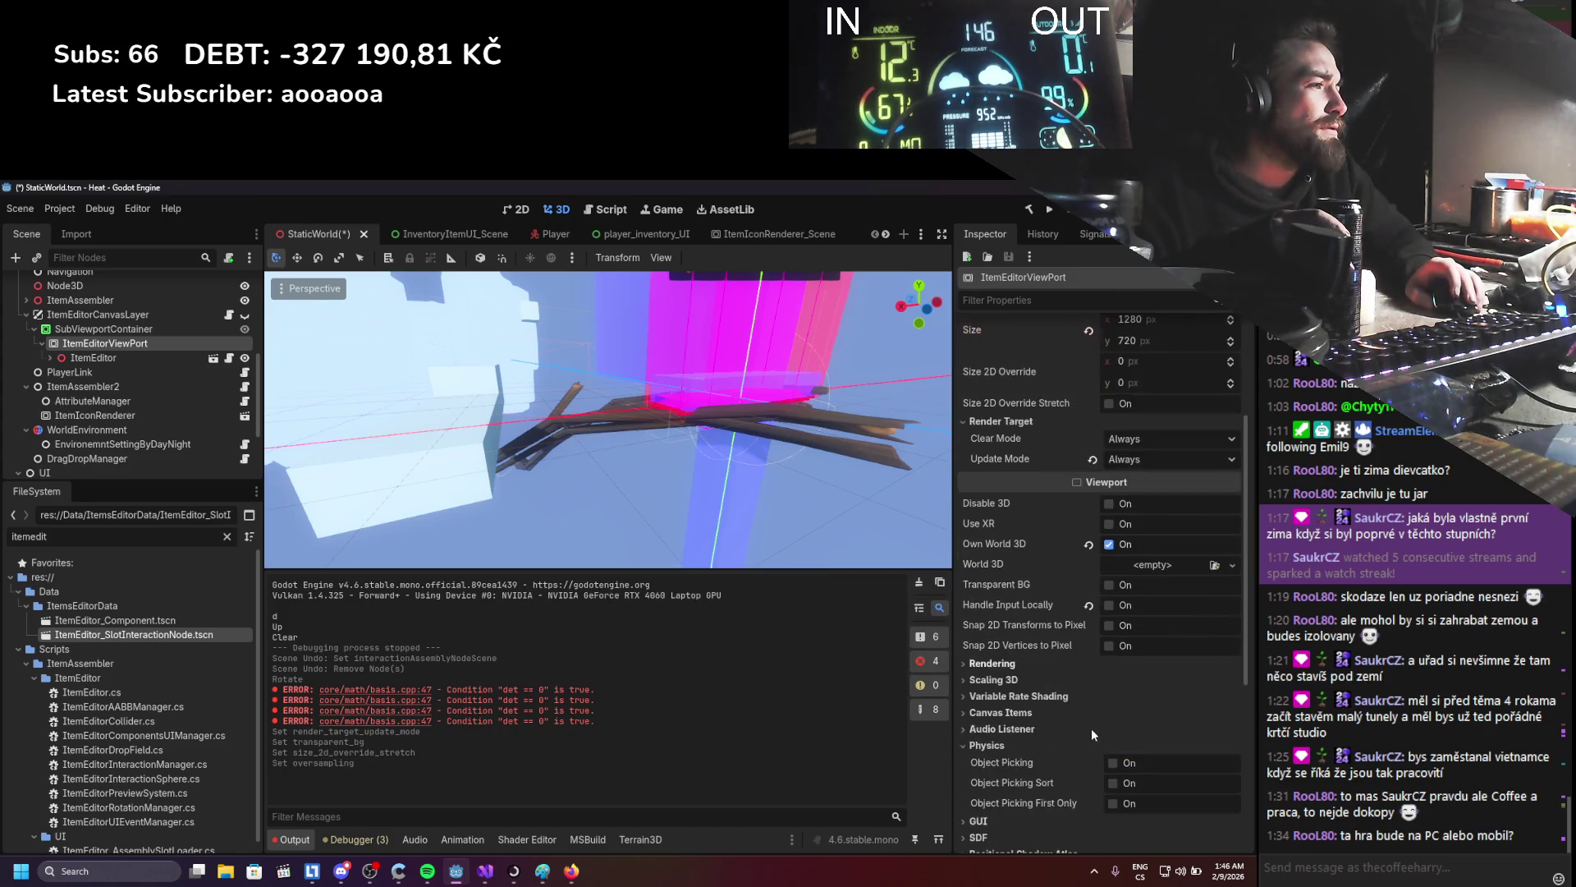
click(1032, 662)
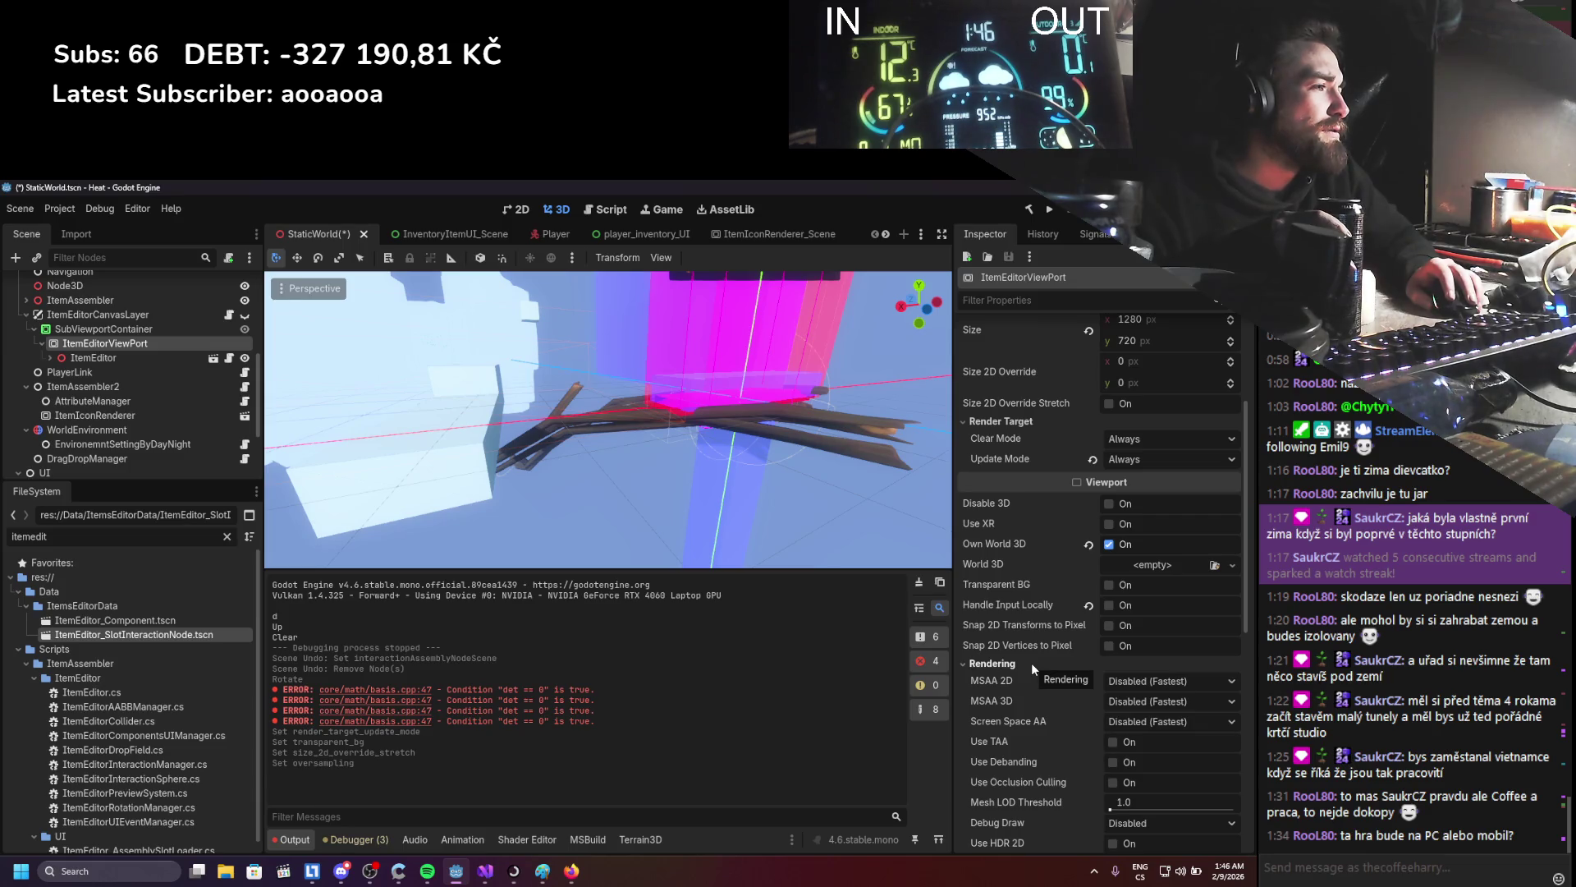
scroll(1031, 662, down, 2)
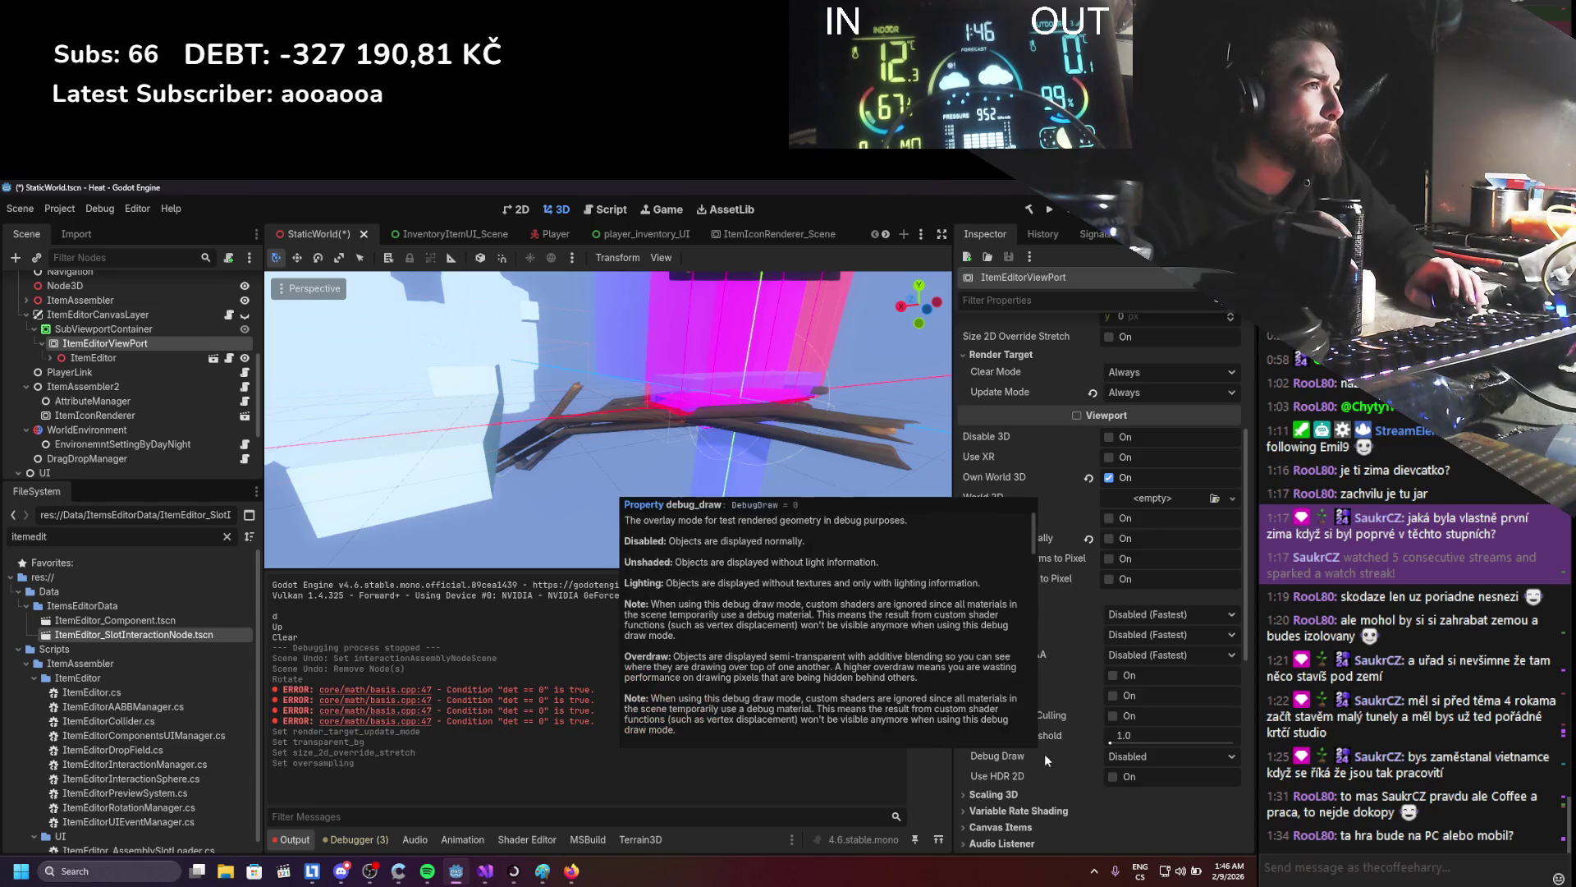
scroll(1048, 750, up, 8)
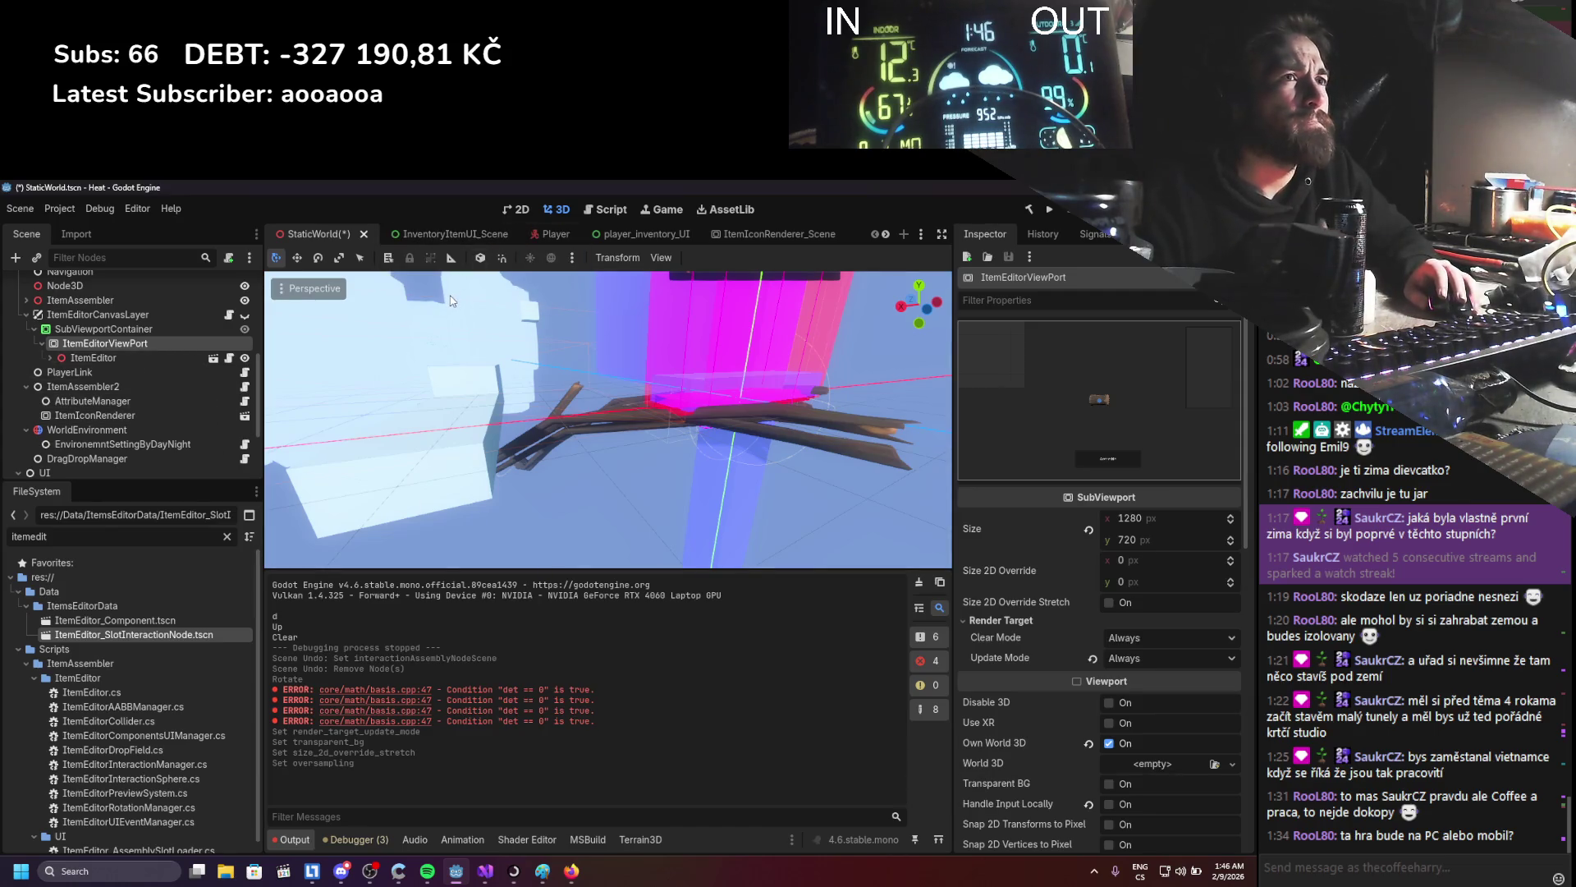
- Set the viewport's Render Target Update Mode to Disabled, save StaticWorld, and open ItemIconRenderer_Scene
key(ctrl+s)
click(1146, 657)
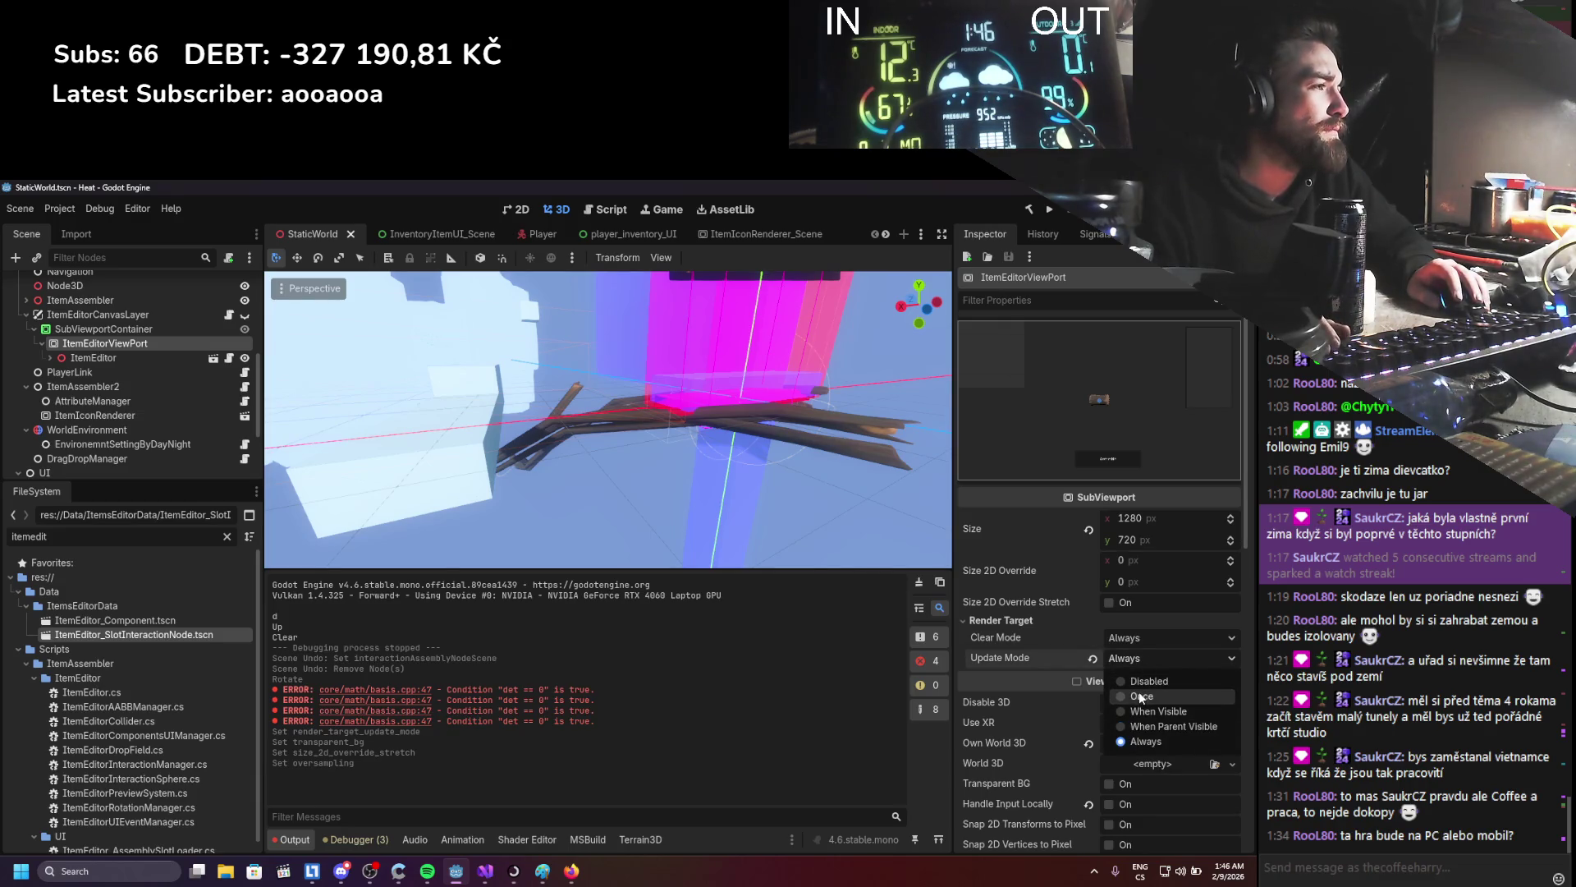
click(1140, 681)
key(ctrl+s)
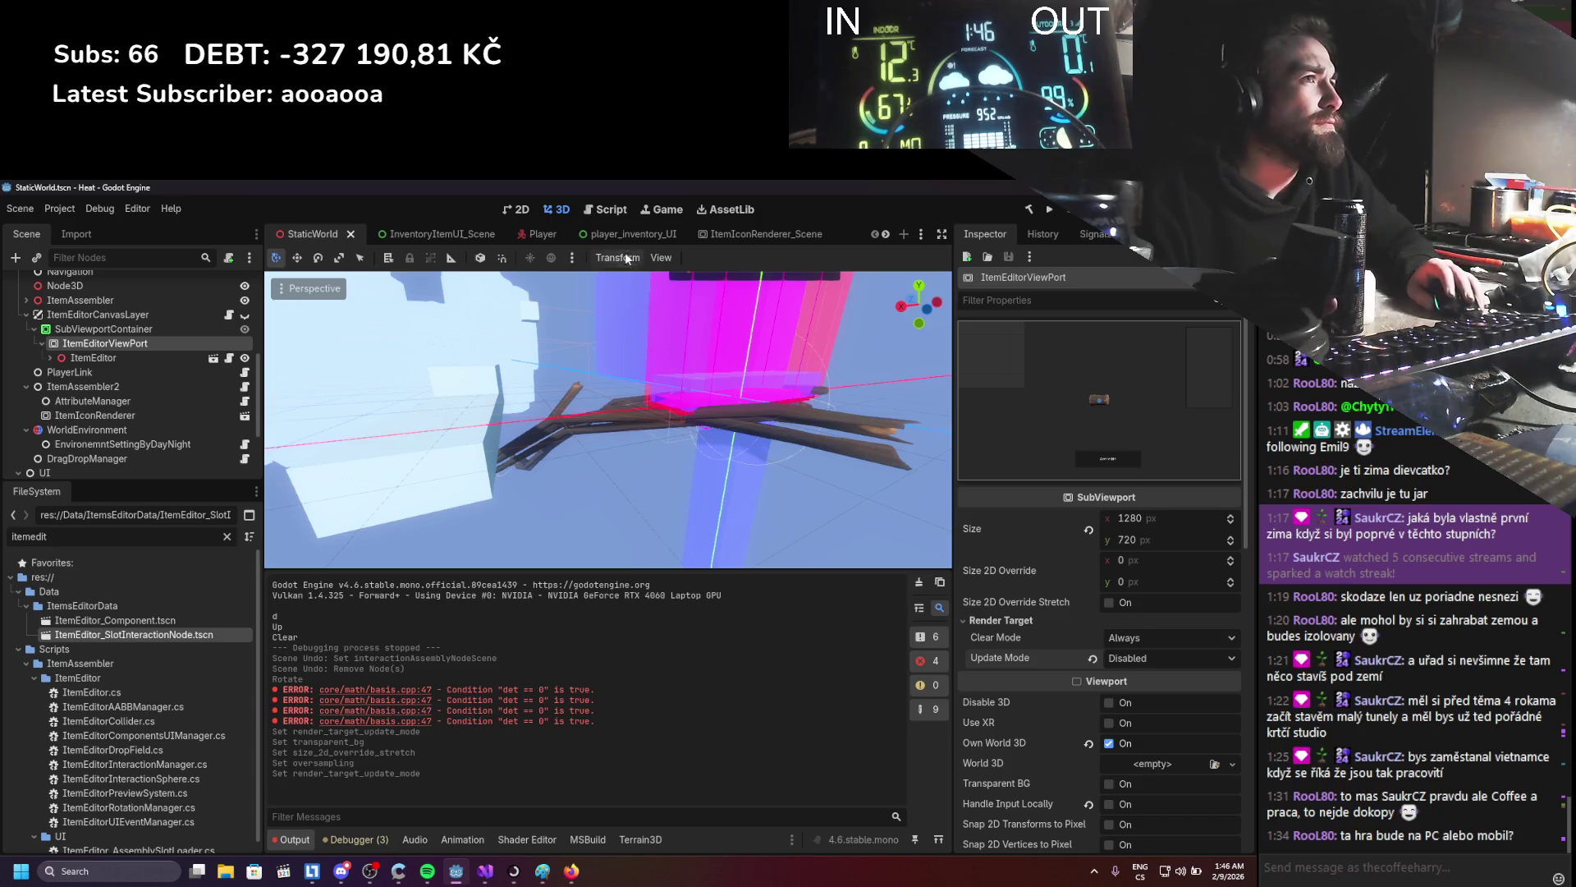
scroll(509, 233, down, 2)
click(471, 233)
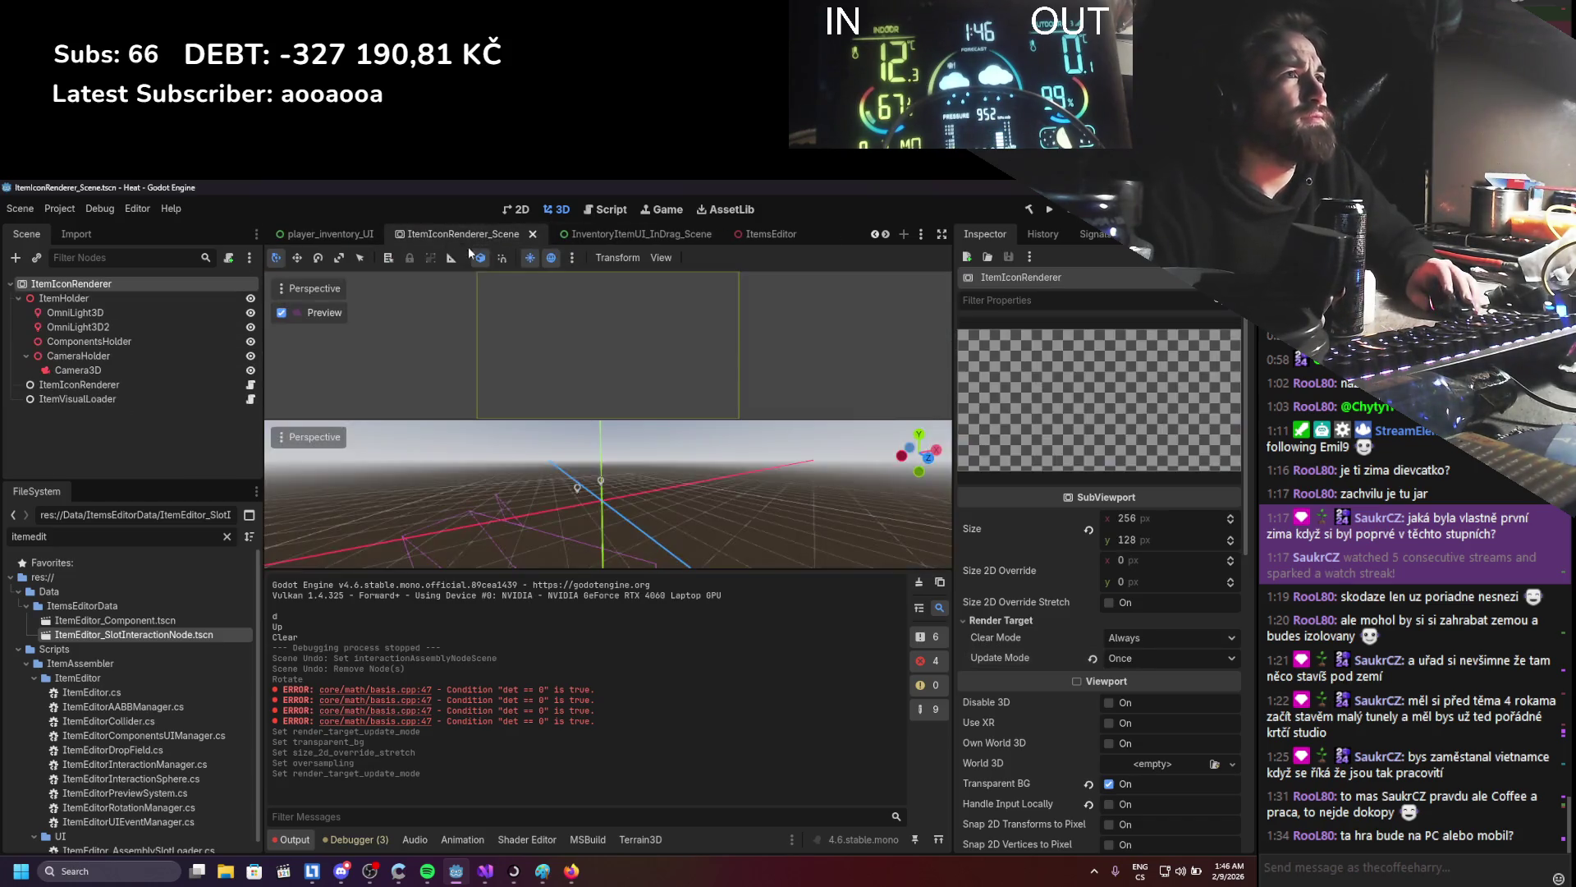
- In ItemsEditor, open the ItemEditor_SlotInteractionNode scene and select its sphere MeshInstance3D
click(745, 234)
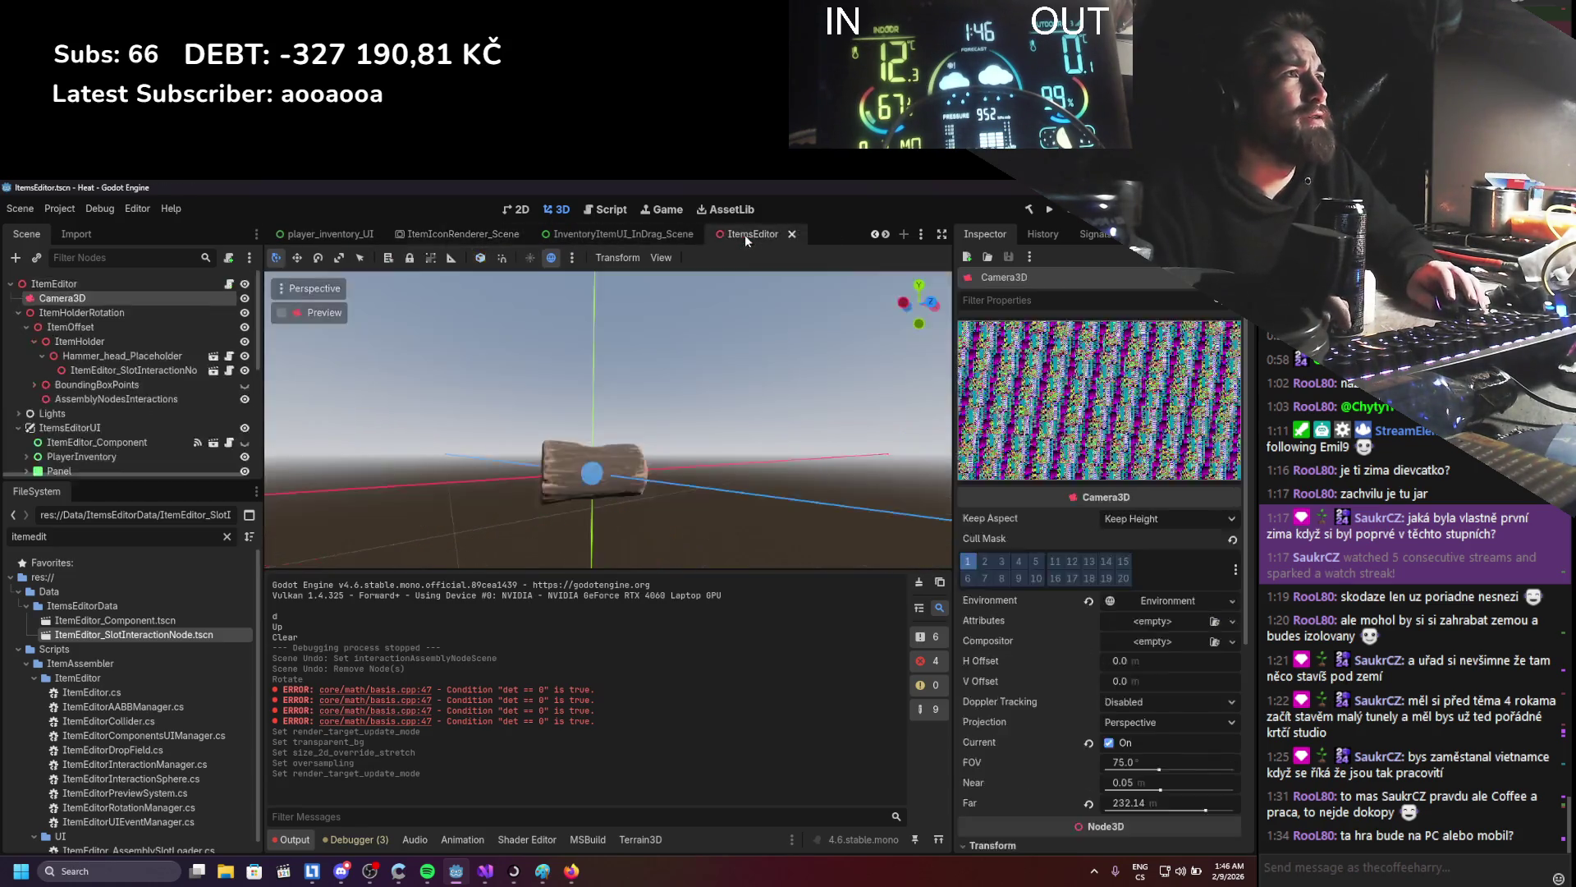
click(136, 369)
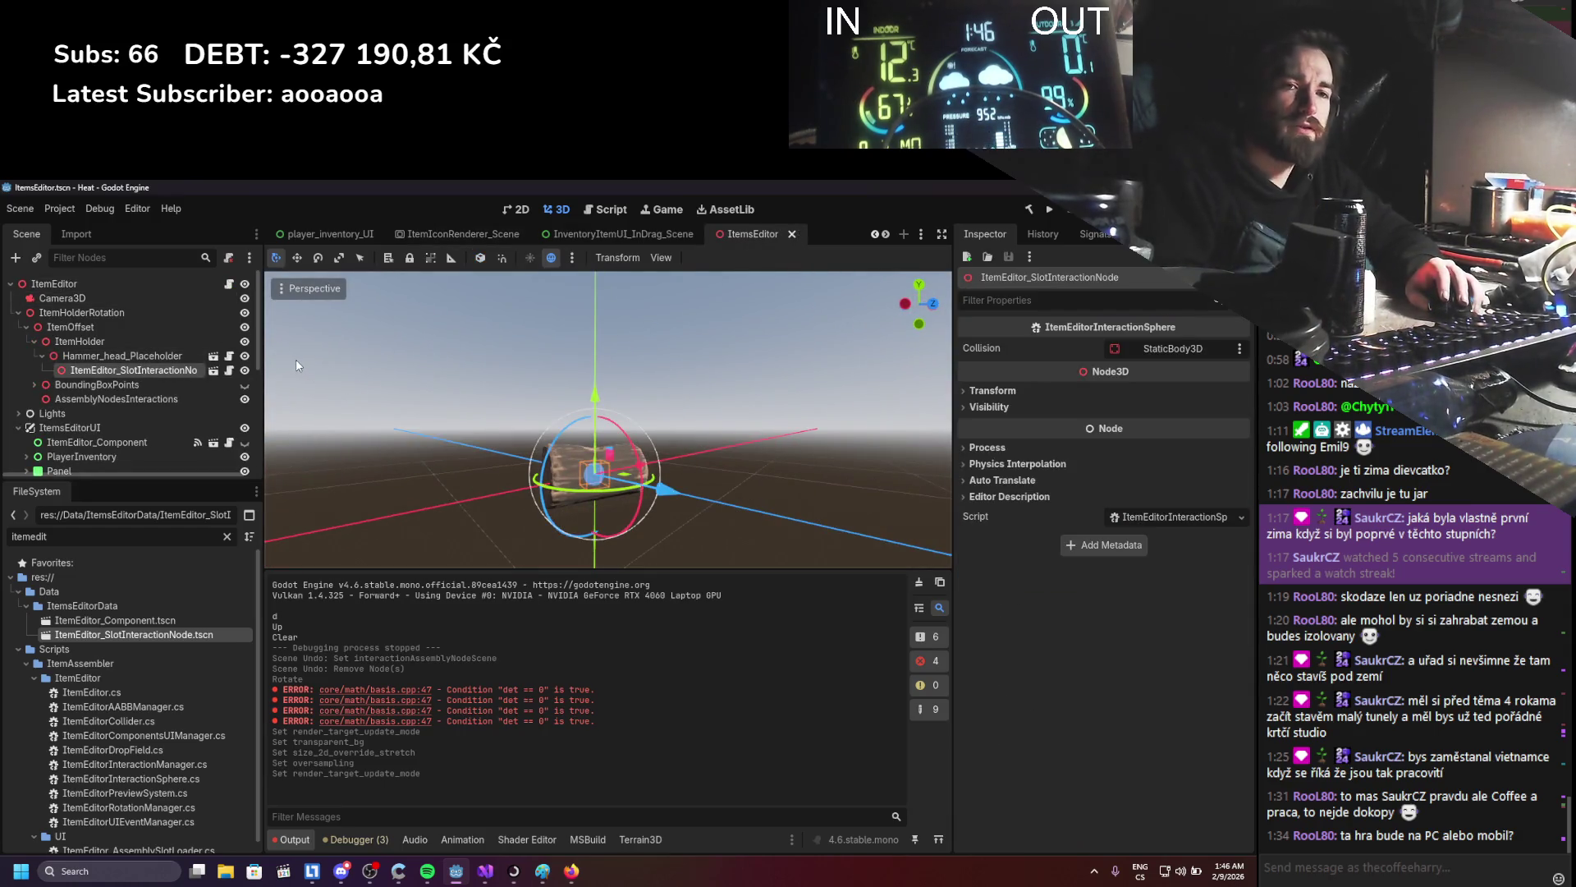
click(1141, 352)
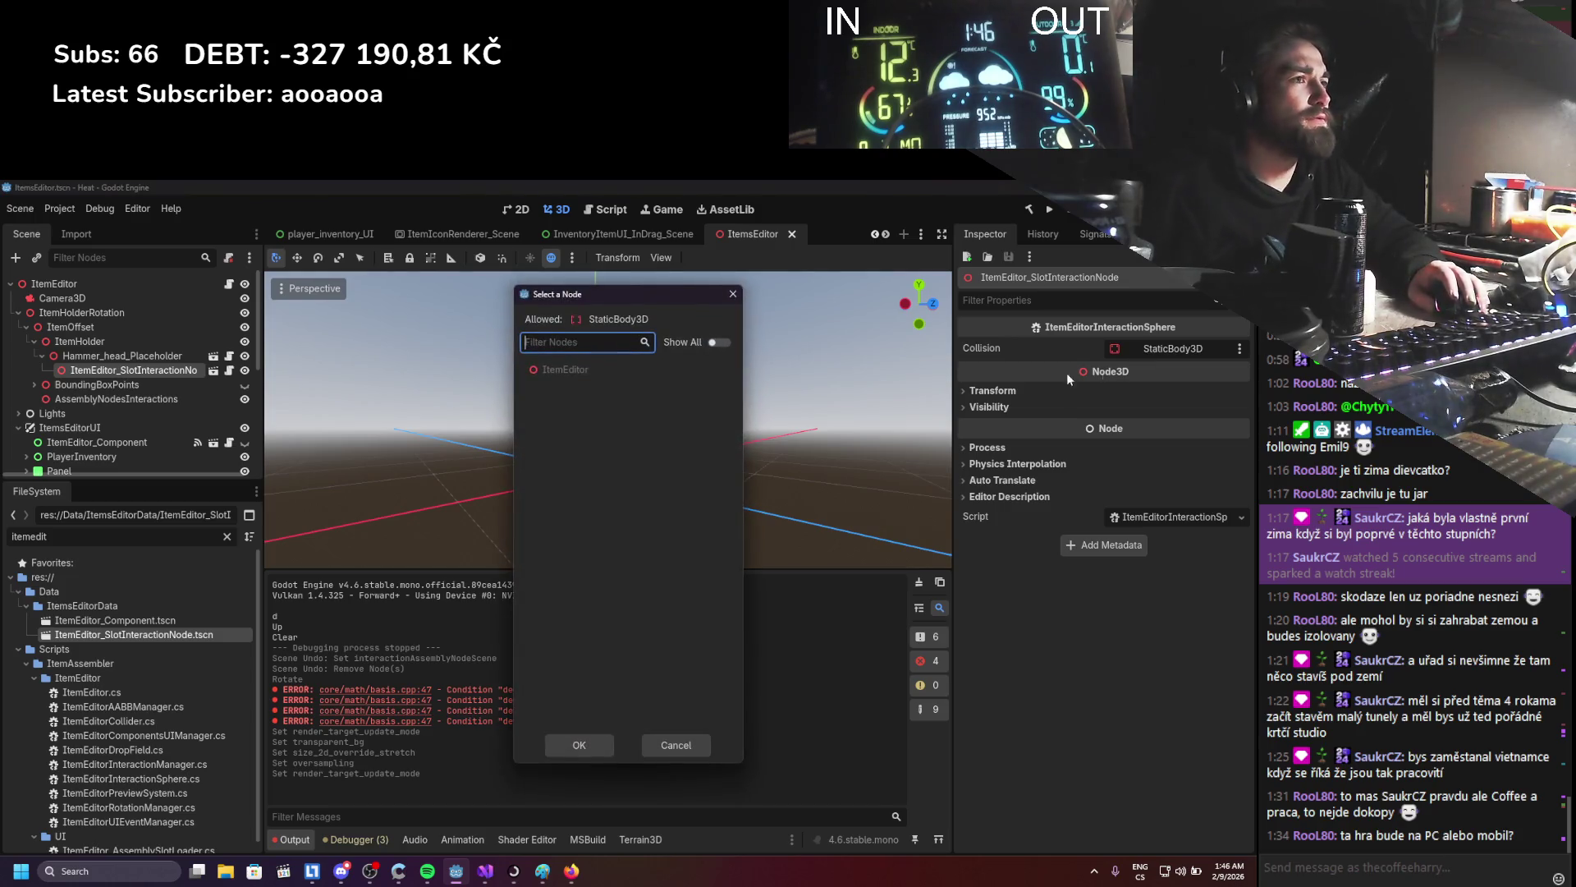
click(732, 293)
click(213, 369)
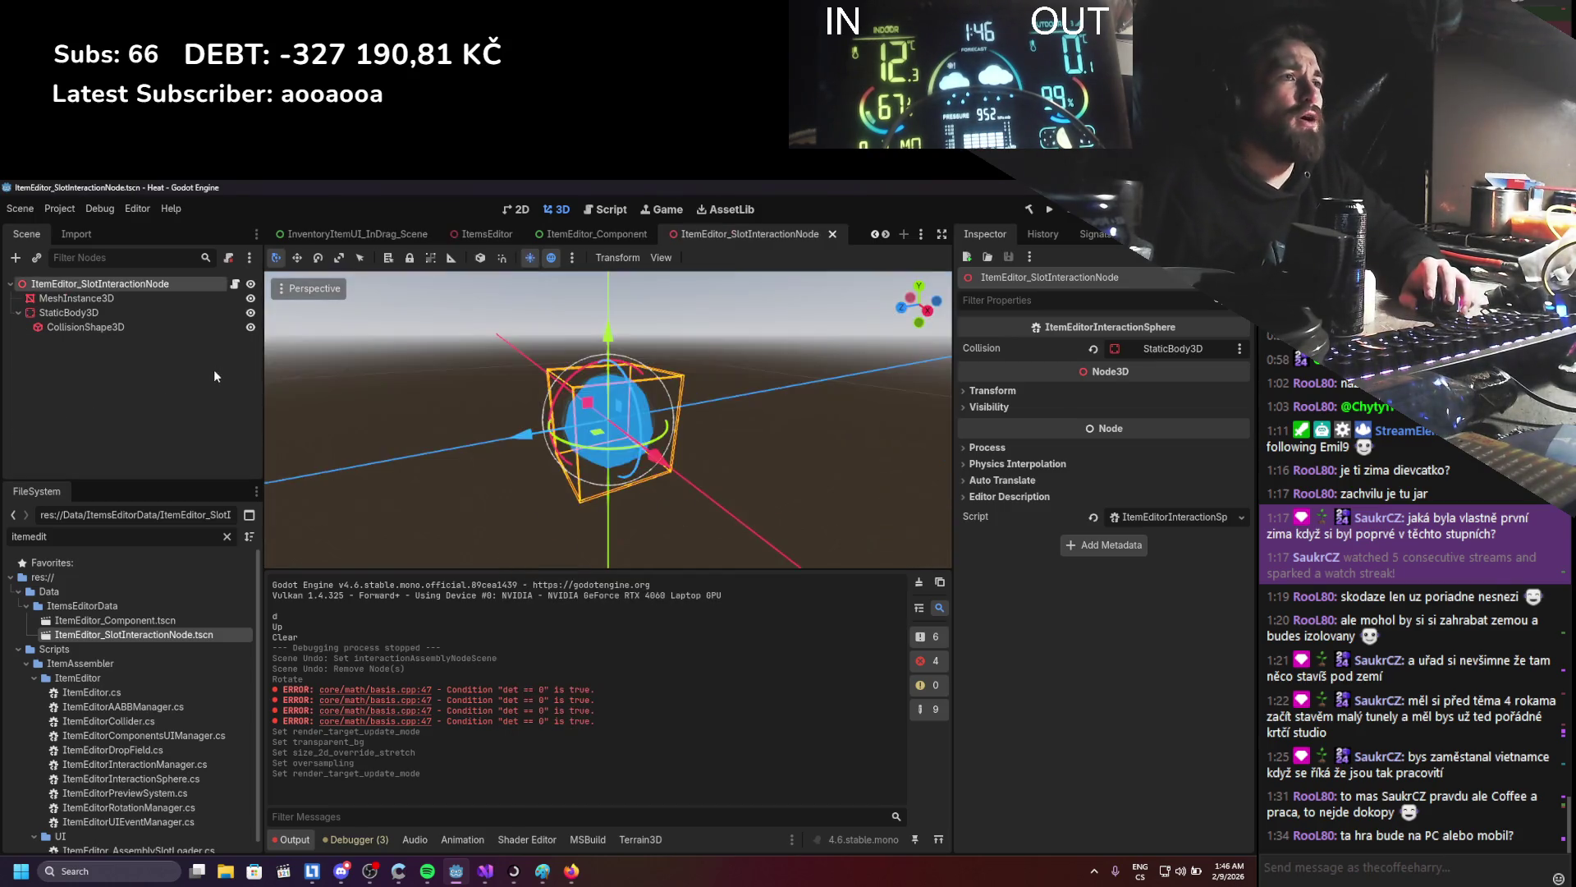
click(135, 305)
click(133, 294)
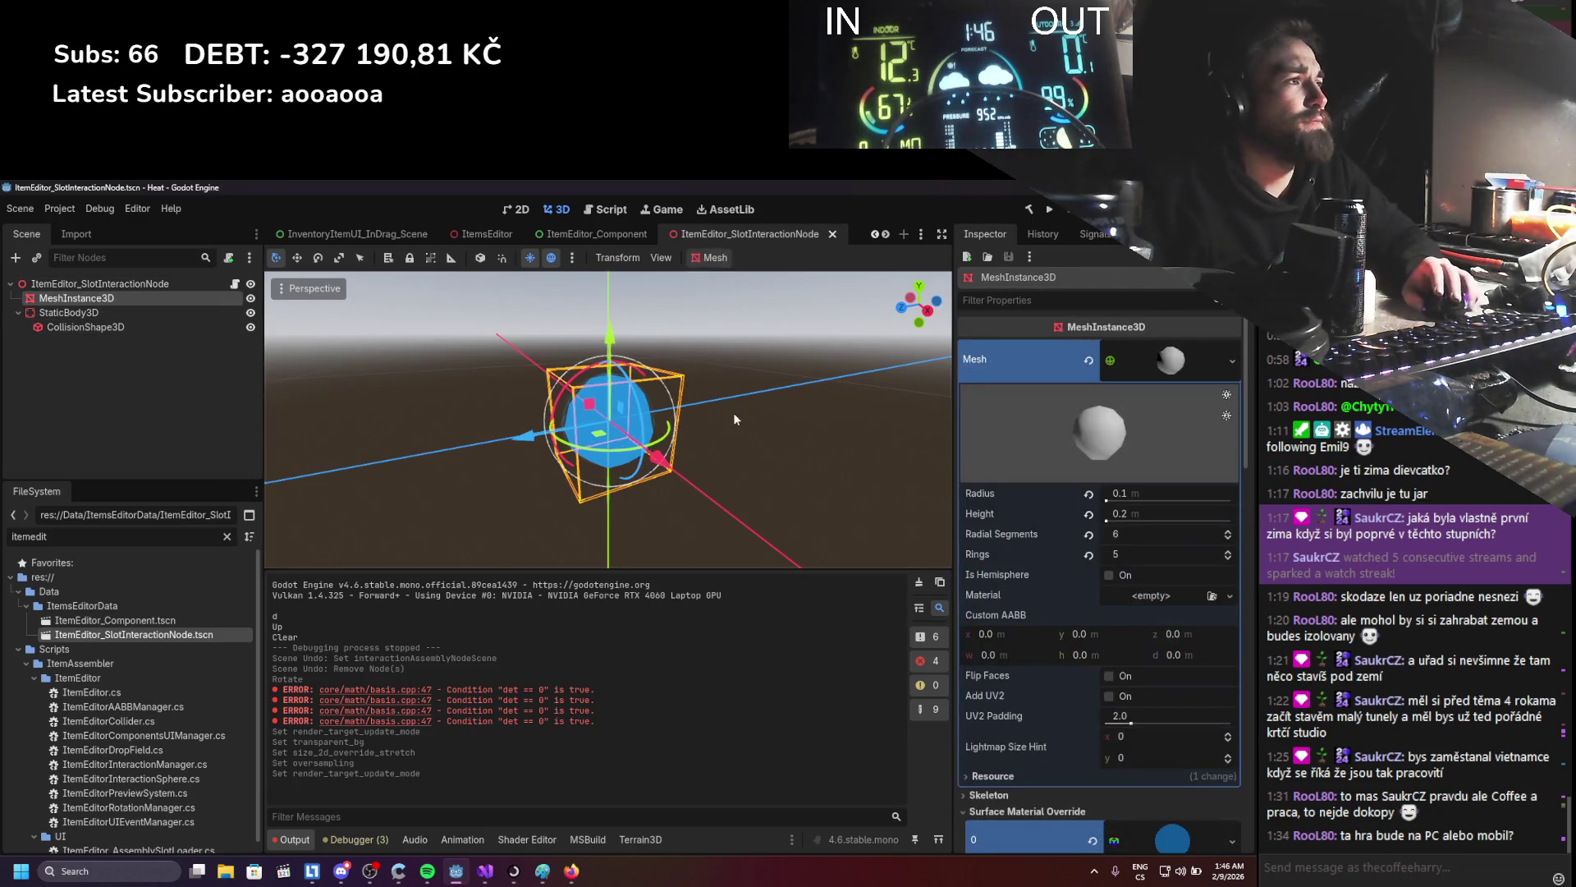
- Enable No Depth Test in the sphere material's Transparency settings, save, and reselect the node in ItemsEditor
scroll(1057, 527, down, 2)
scroll(1058, 527, down, 3)
scroll(1058, 526, down, 5)
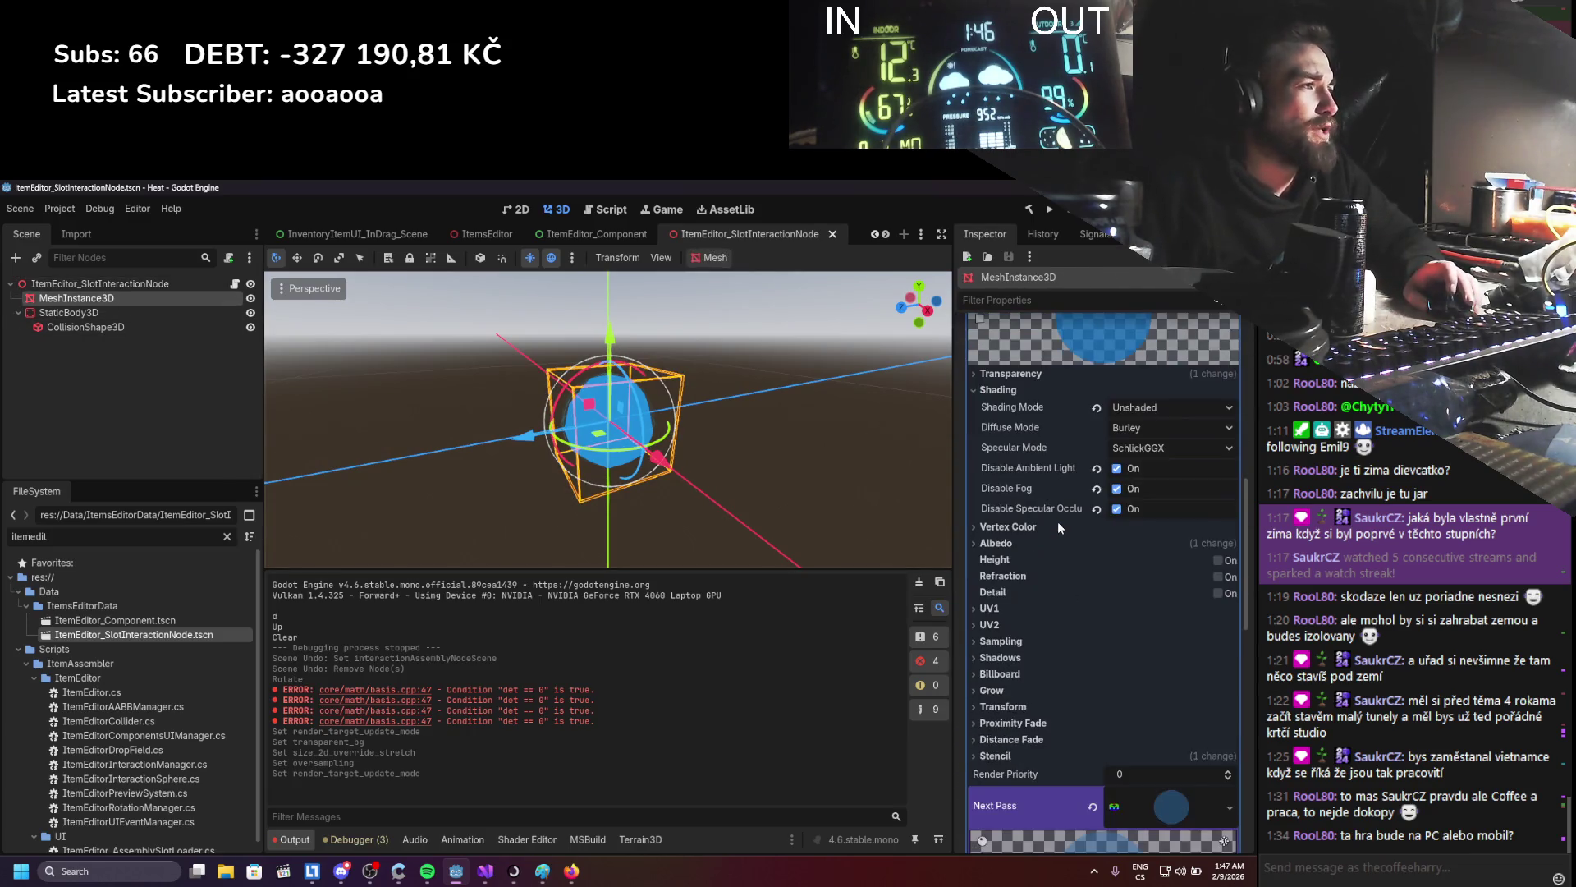
scroll(1038, 492, up, 2)
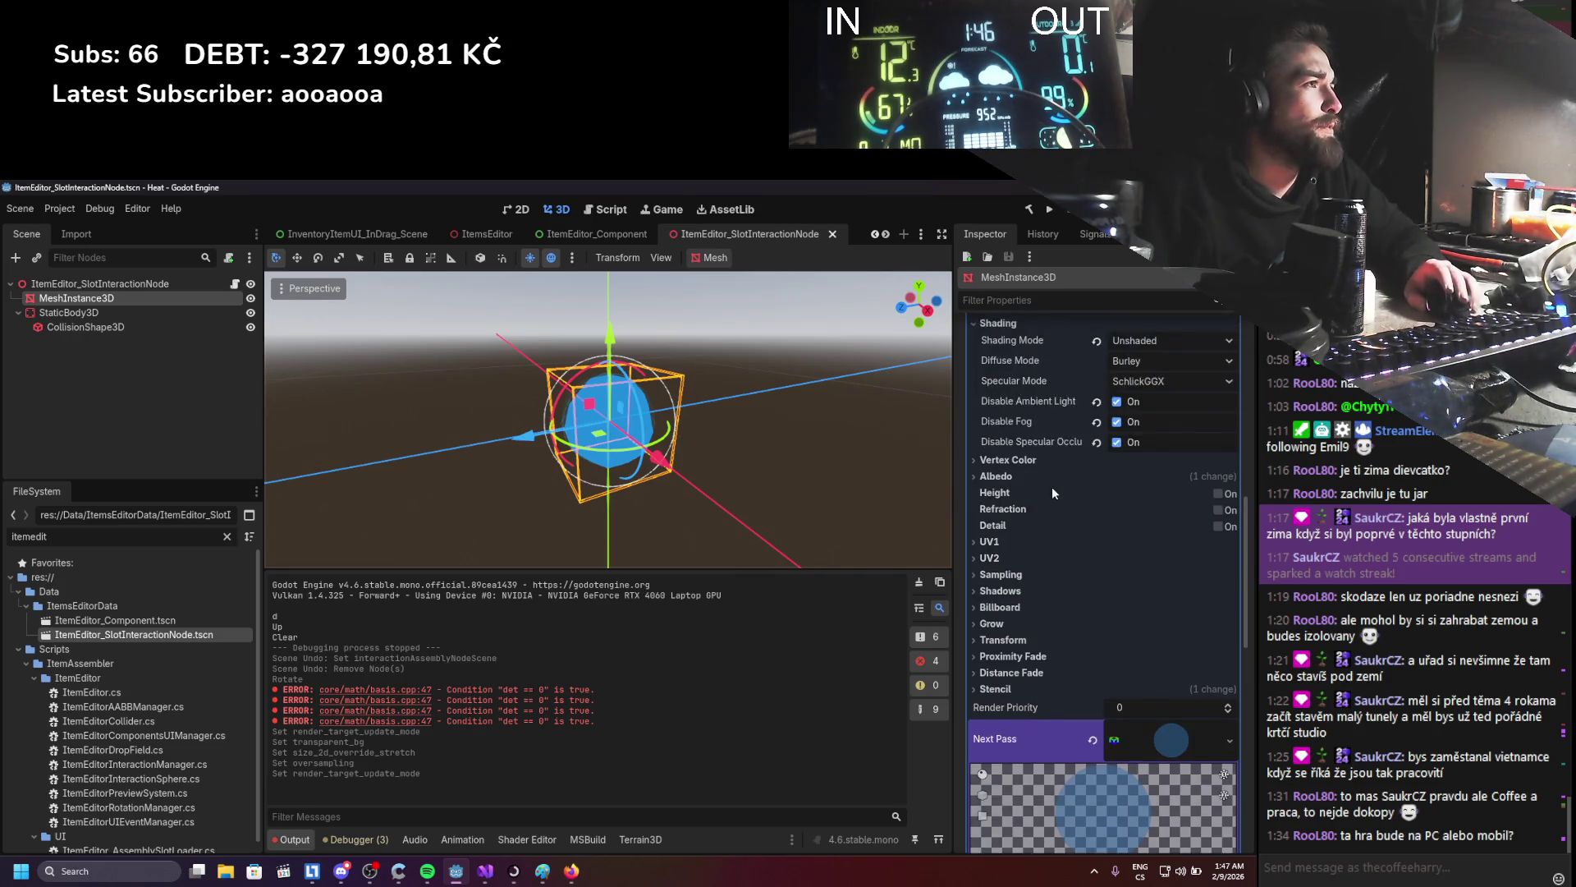
click(1069, 376)
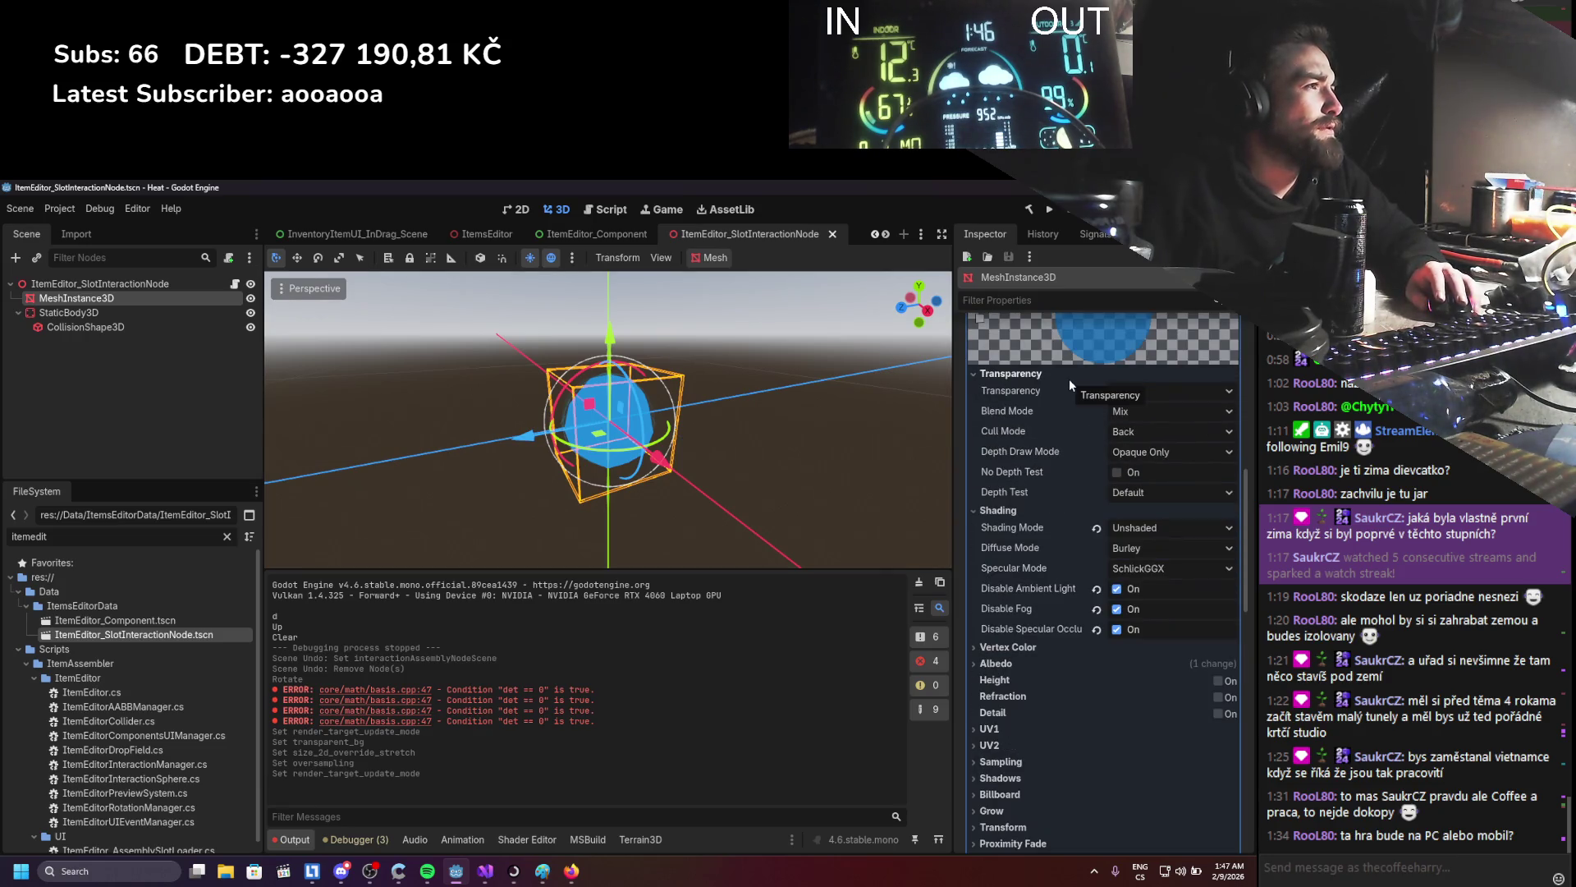
click(1117, 472)
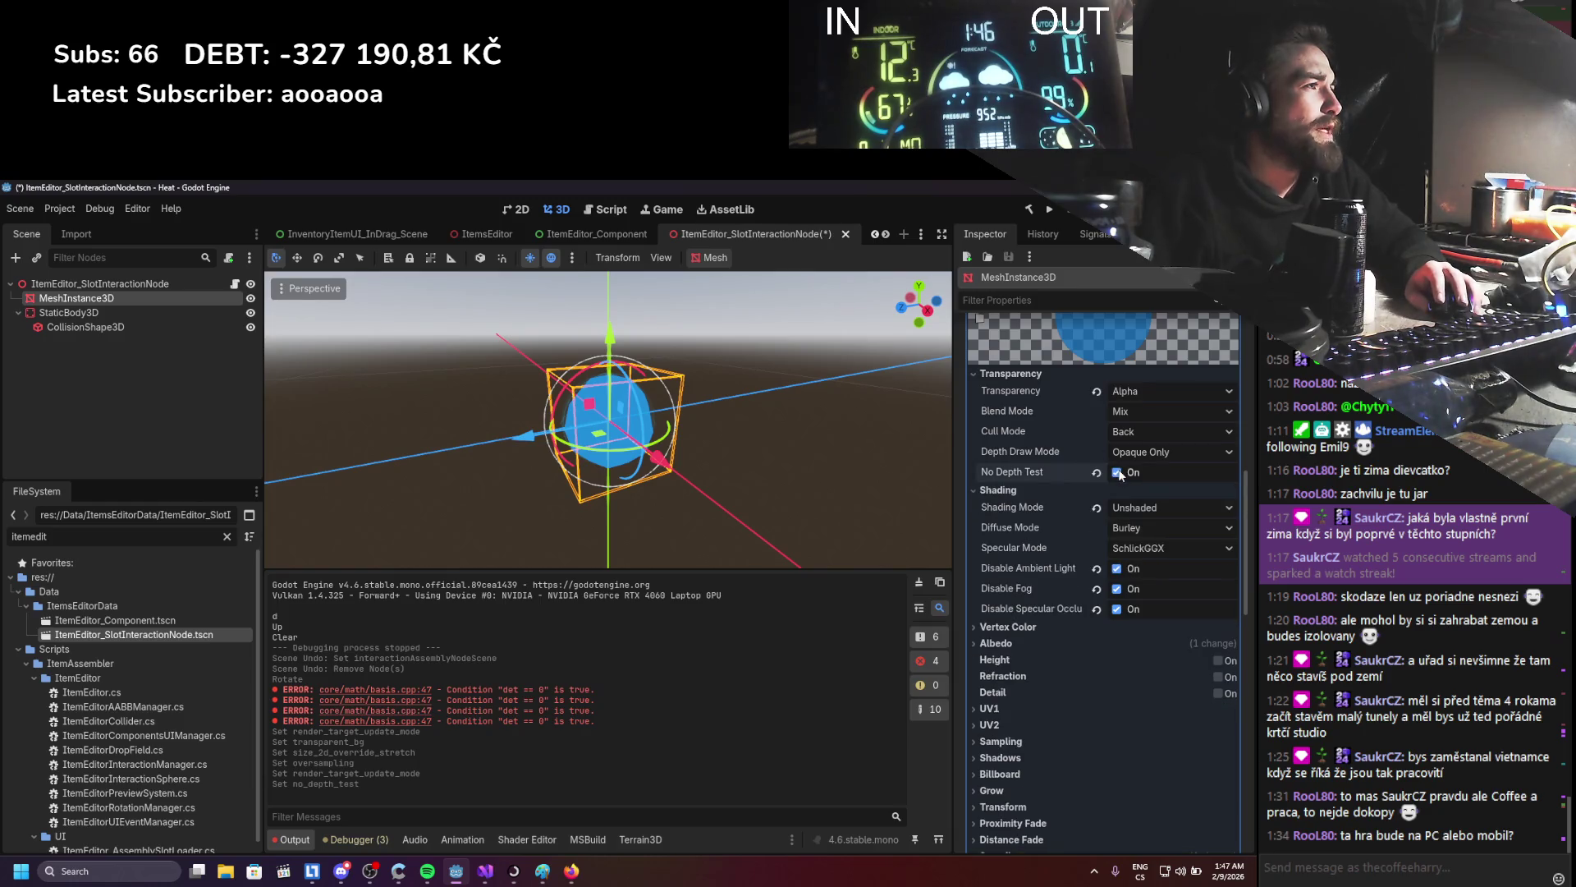
click(1116, 484)
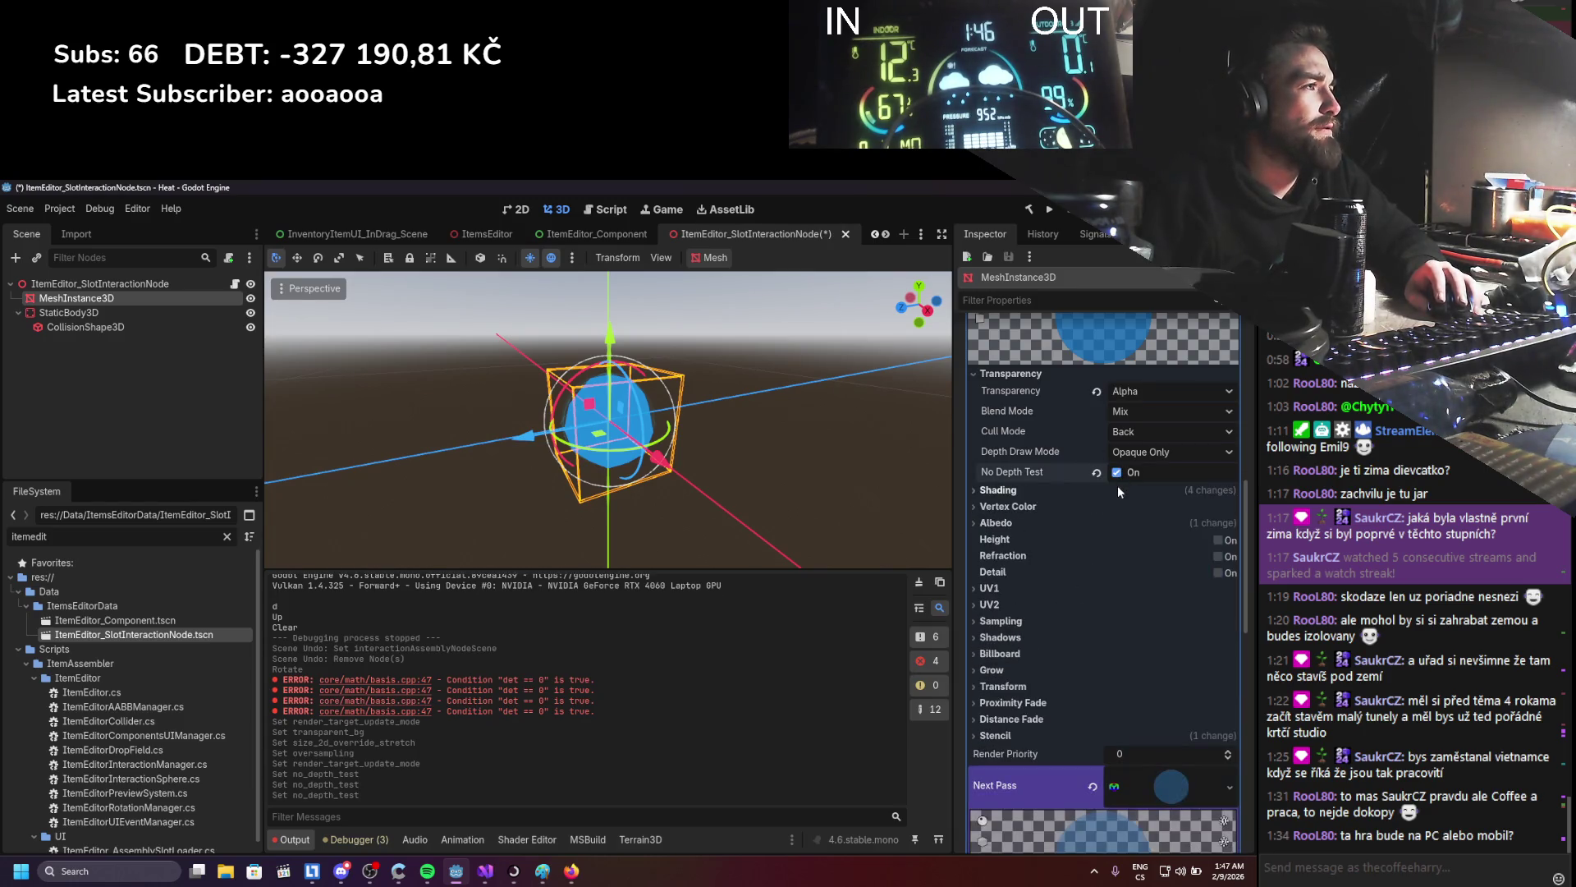
key(ctrl+s)
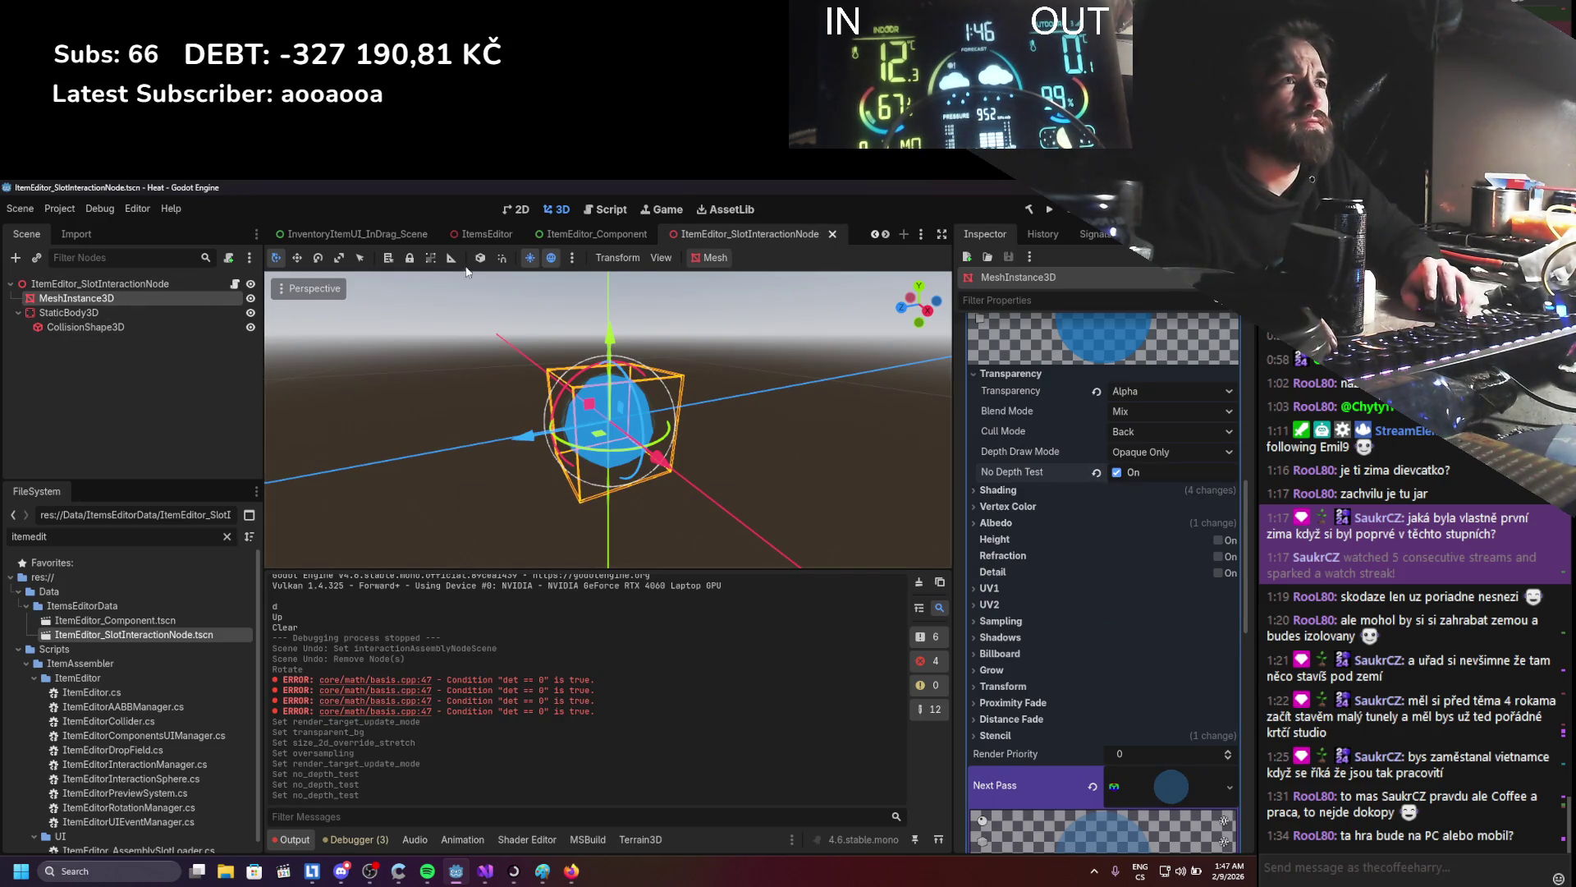
click(503, 236)
click(122, 371)
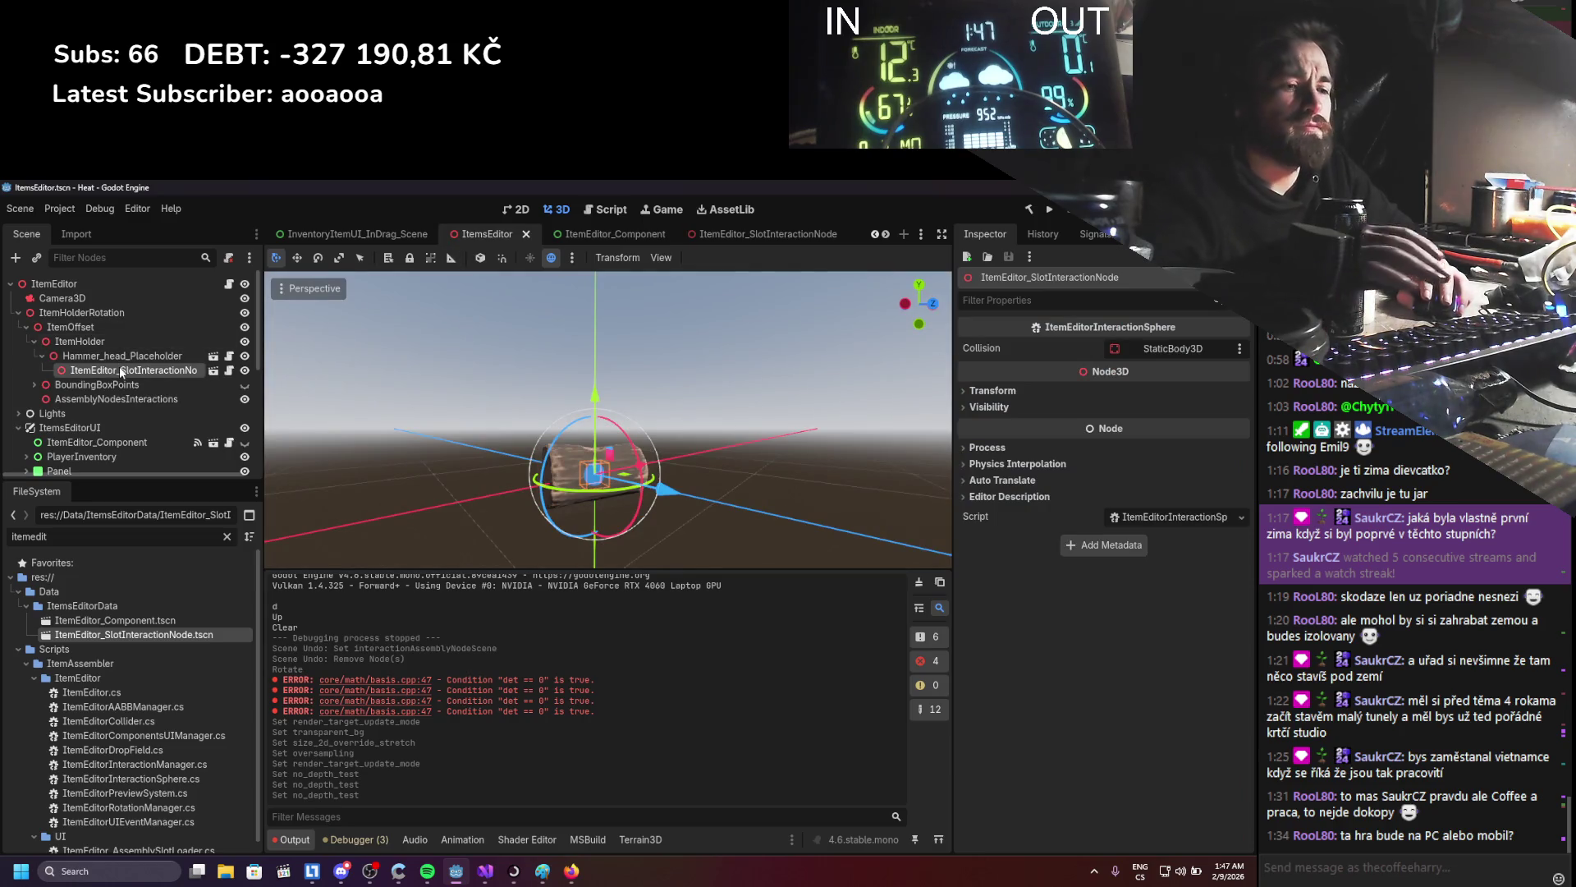
- Delete the ItemEditor_SlotInteractionNode and Hammer_head_Placeholder nodes from ItemsEditor
key(Delete)
key(Return)
click(109, 355)
key(Delete)
key(Return)
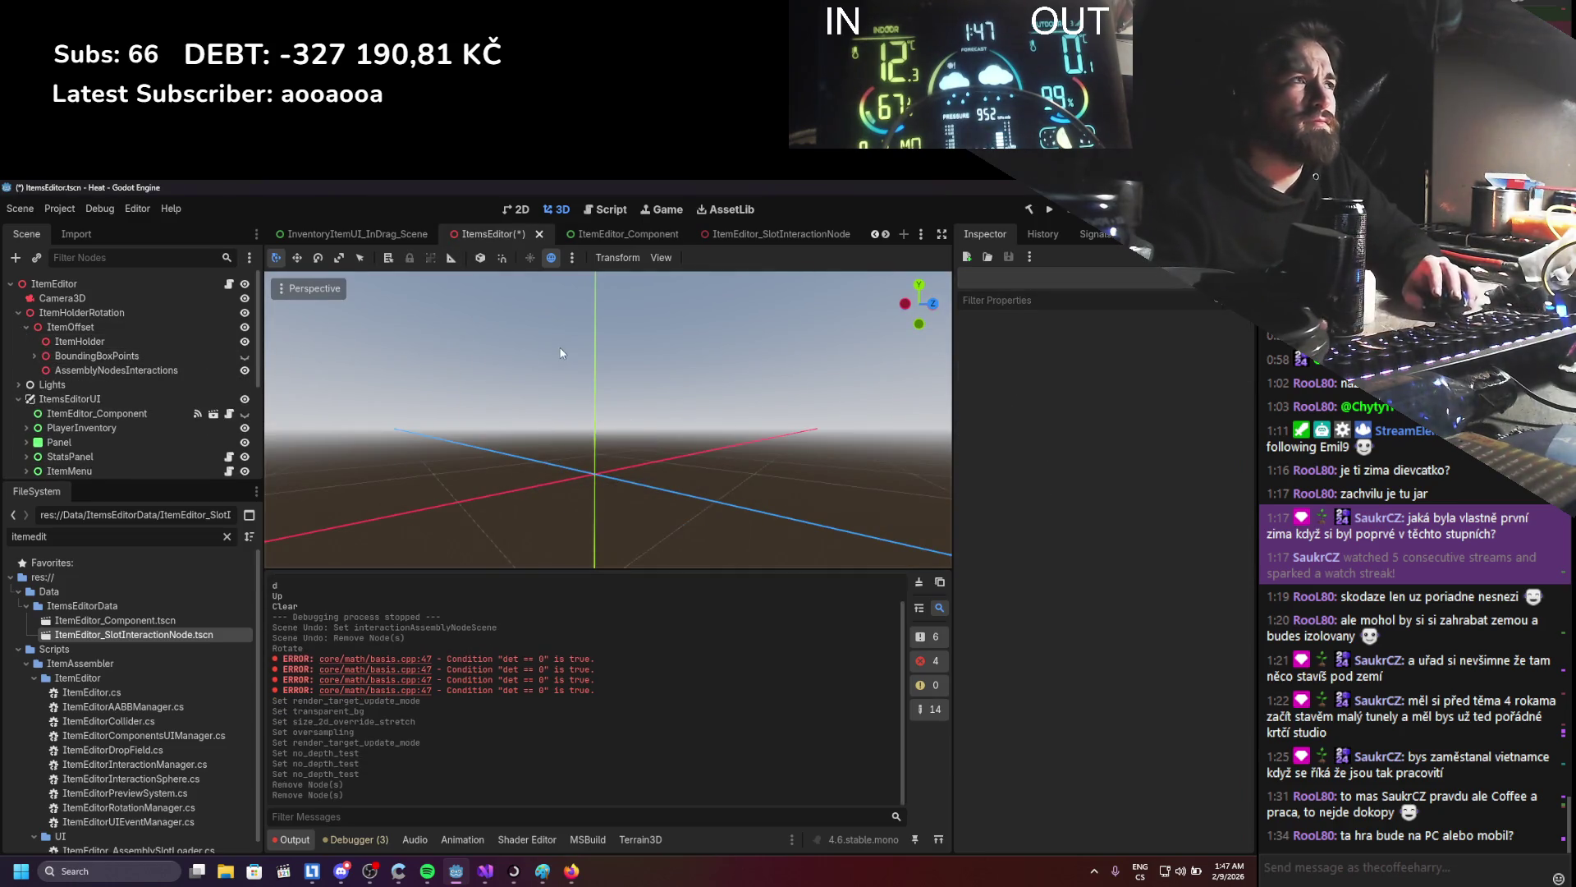
- Run the game with F5 and attach the curved stick to the log head to assemble a hammer
key(F5)
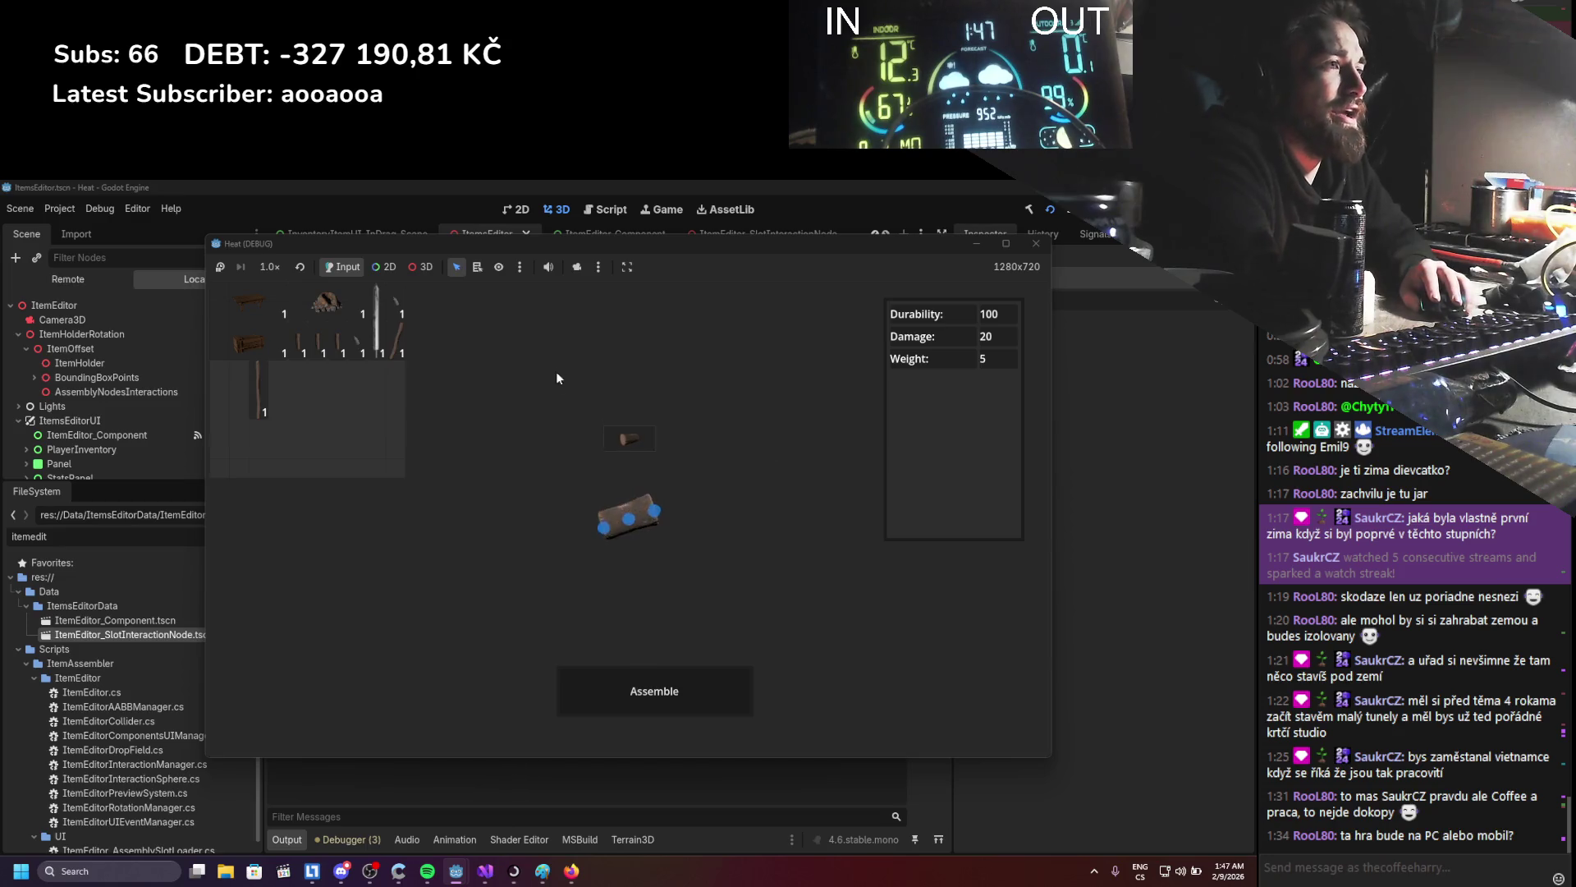
mouse_move(723, 328)
mouse_down()
mouse_move(814, 490)
mouse_move(792, 420)
mouse_move(677, 558)
mouse_move(529, 549)
mouse_move(618, 417)
mouse_move(749, 440)
mouse_move(706, 526)
mouse_move(712, 590)
mouse_up()
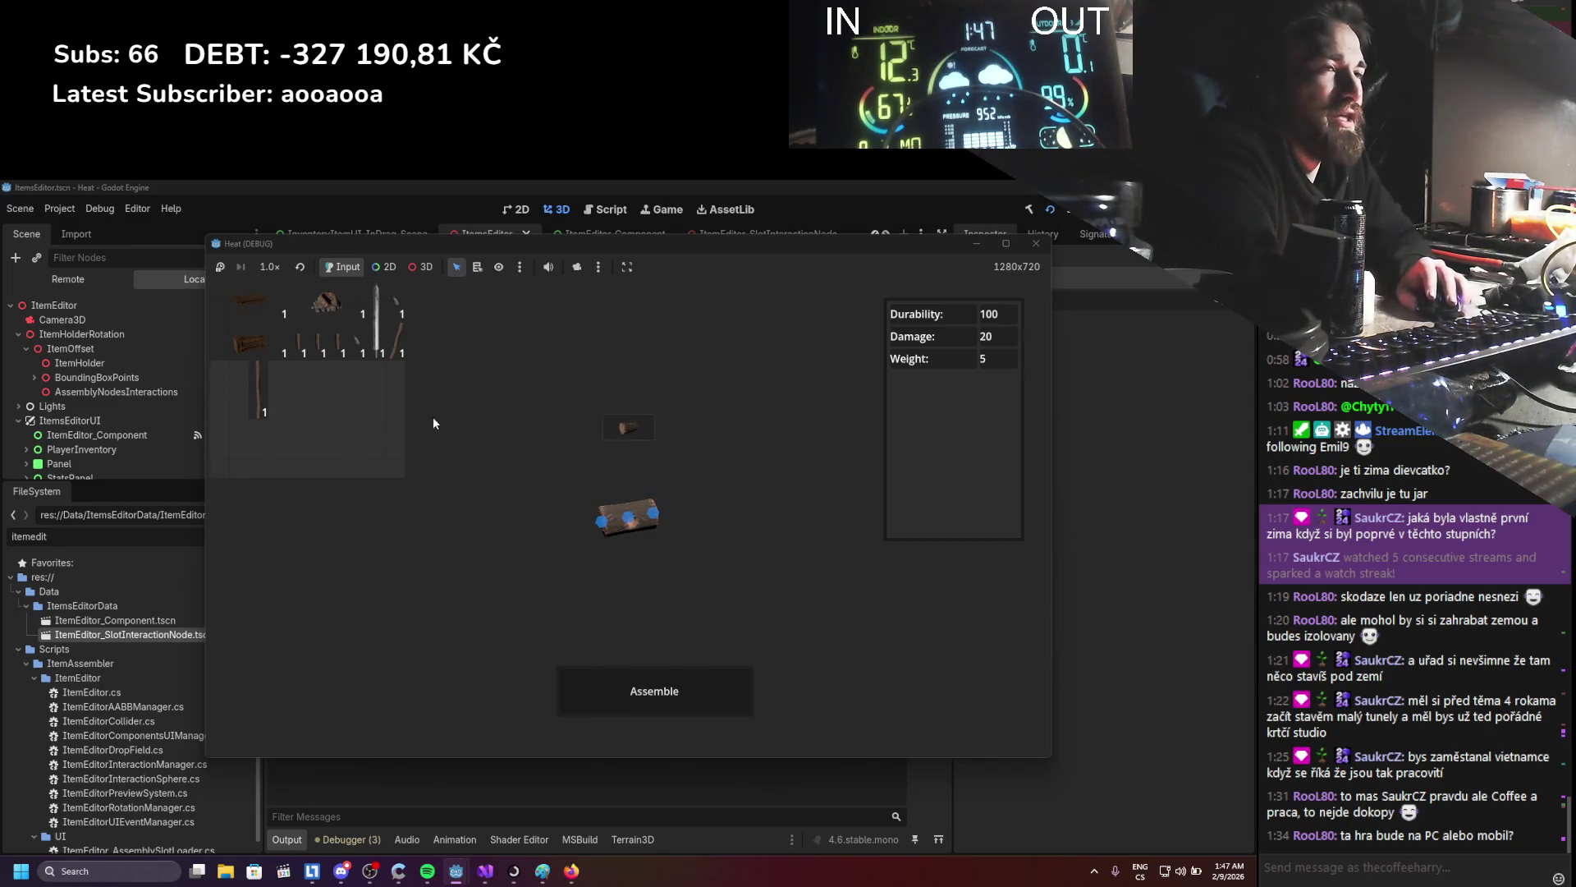
mouse_move(394, 351)
mouse_down()
mouse_move(688, 555)
mouse_move(632, 522)
mouse_up()
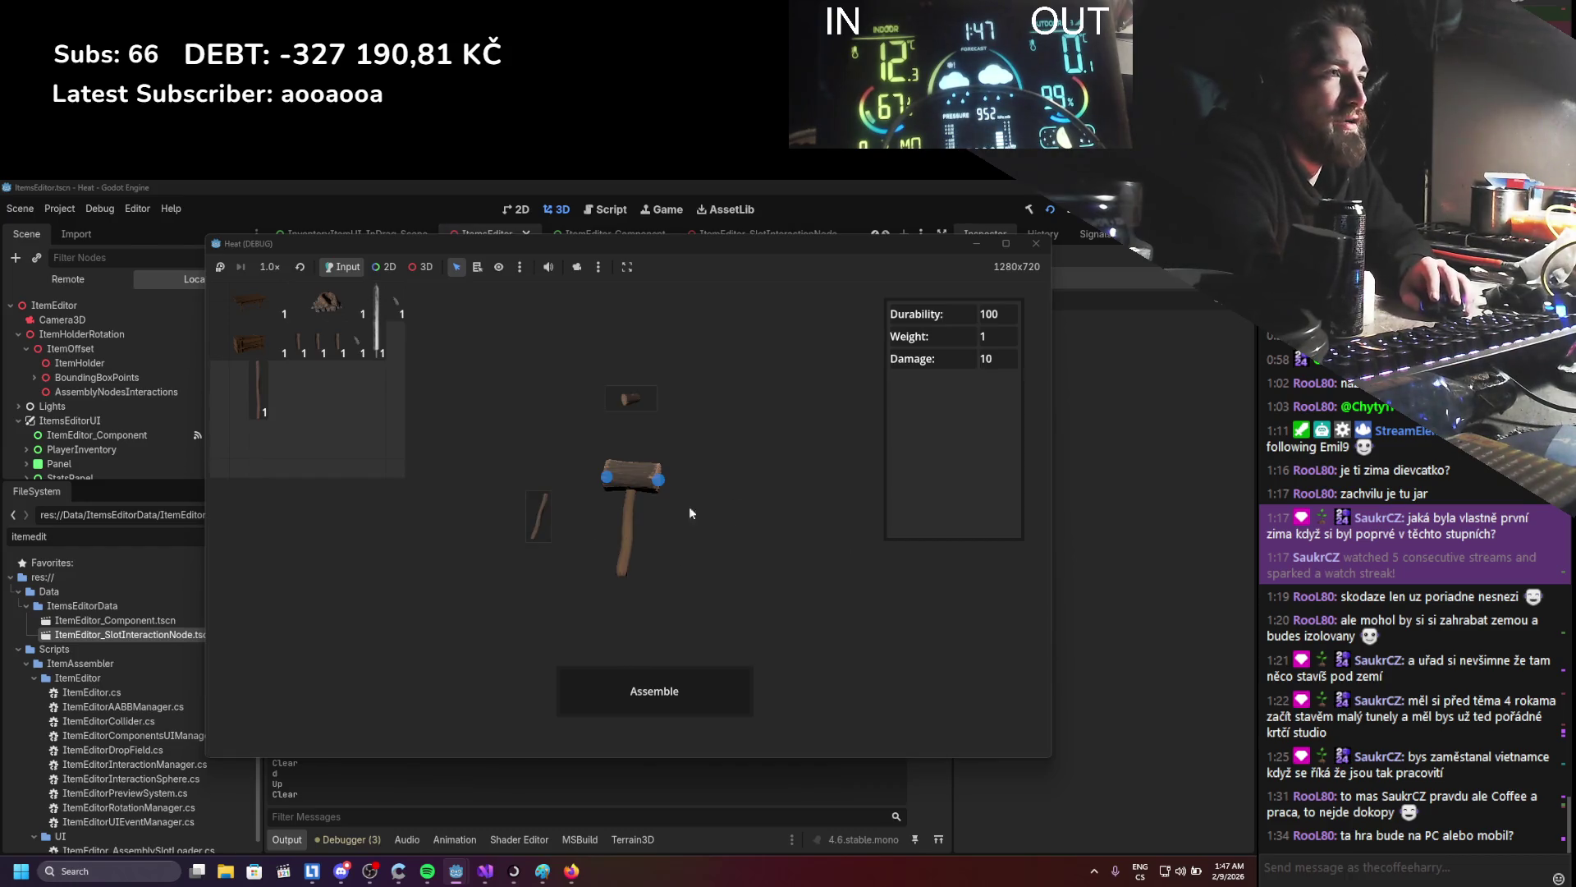
mouse_move(747, 532)
mouse_down()
mouse_move(703, 574)
mouse_move(627, 494)
mouse_up()
click(646, 480)
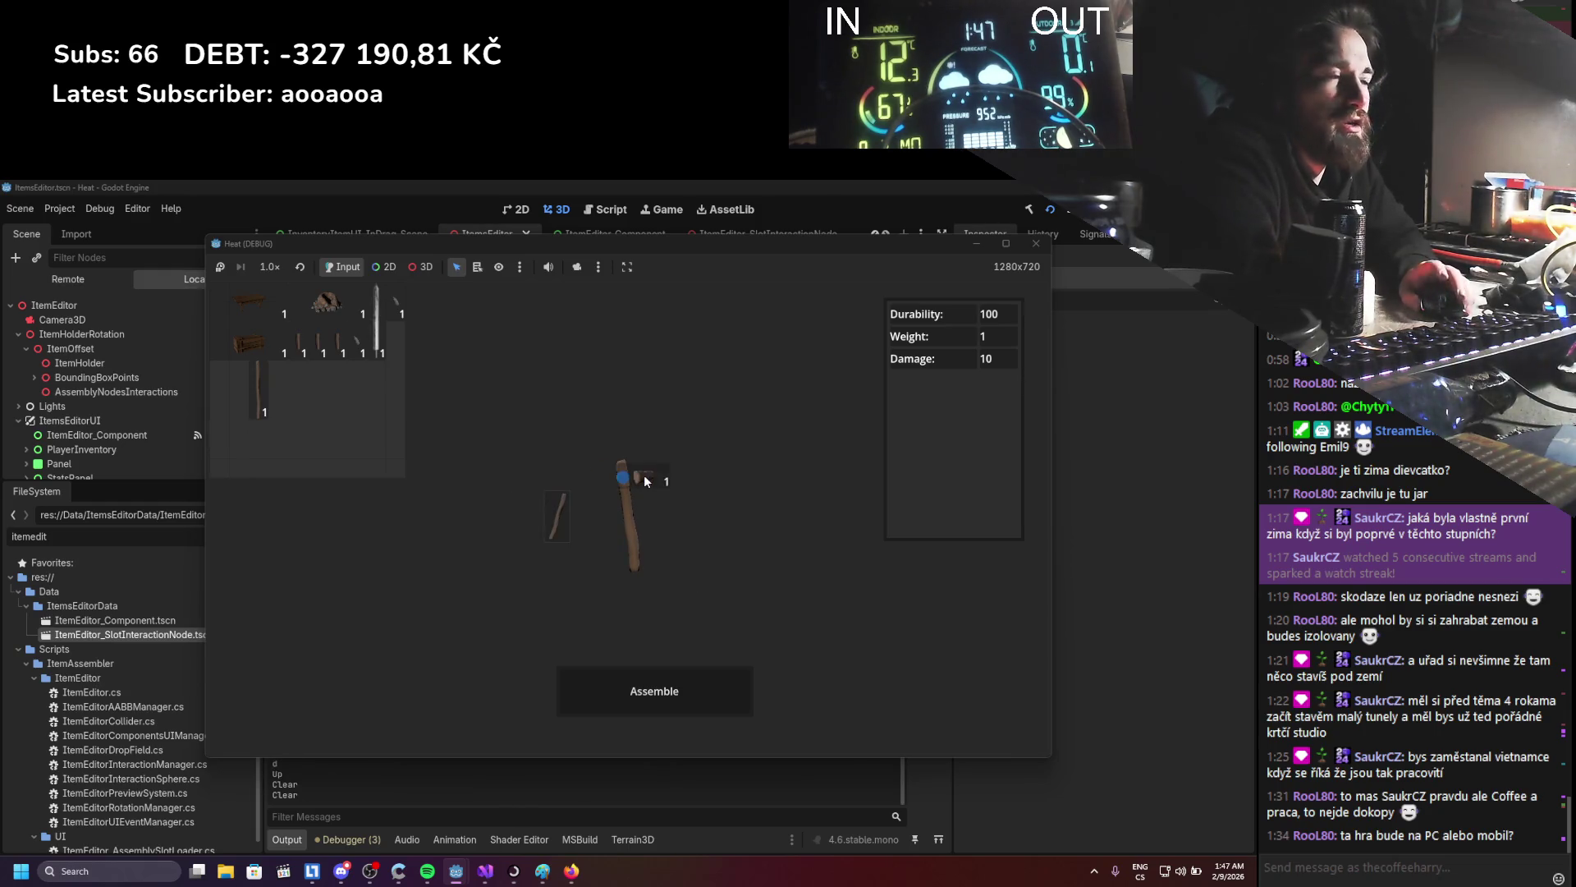
click(645, 482)
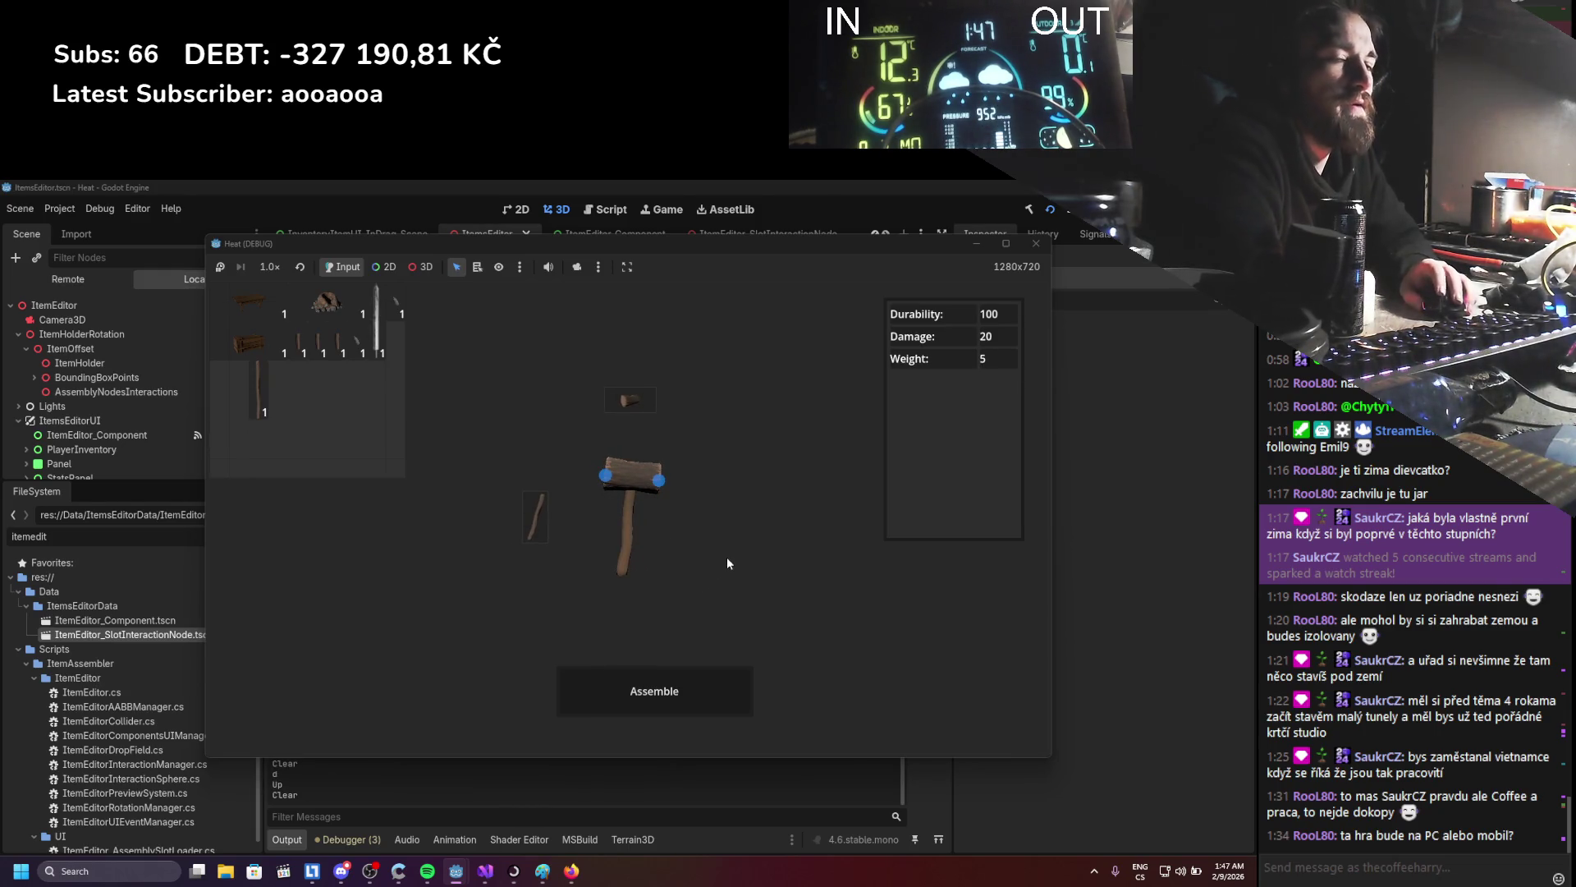
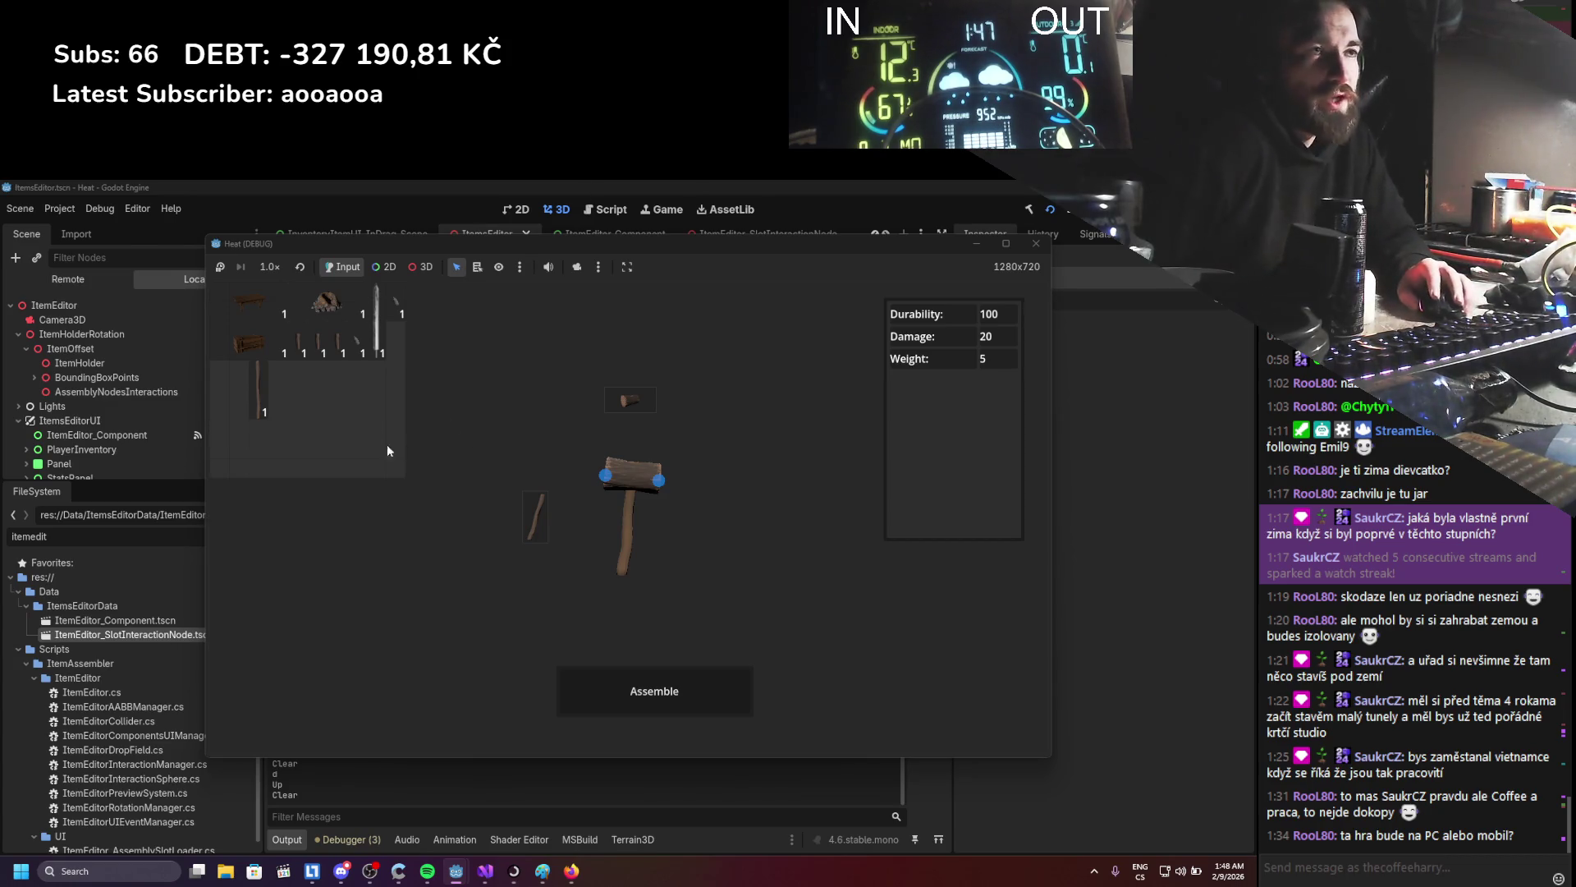
- Detach the handle, rotate the hammer preview, assemble a hammer and load the stick into the preview
mouse_move(623, 519)
mouse_down()
mouse_move(360, 397)
mouse_move(504, 490)
mouse_move(663, 635)
mouse_up()
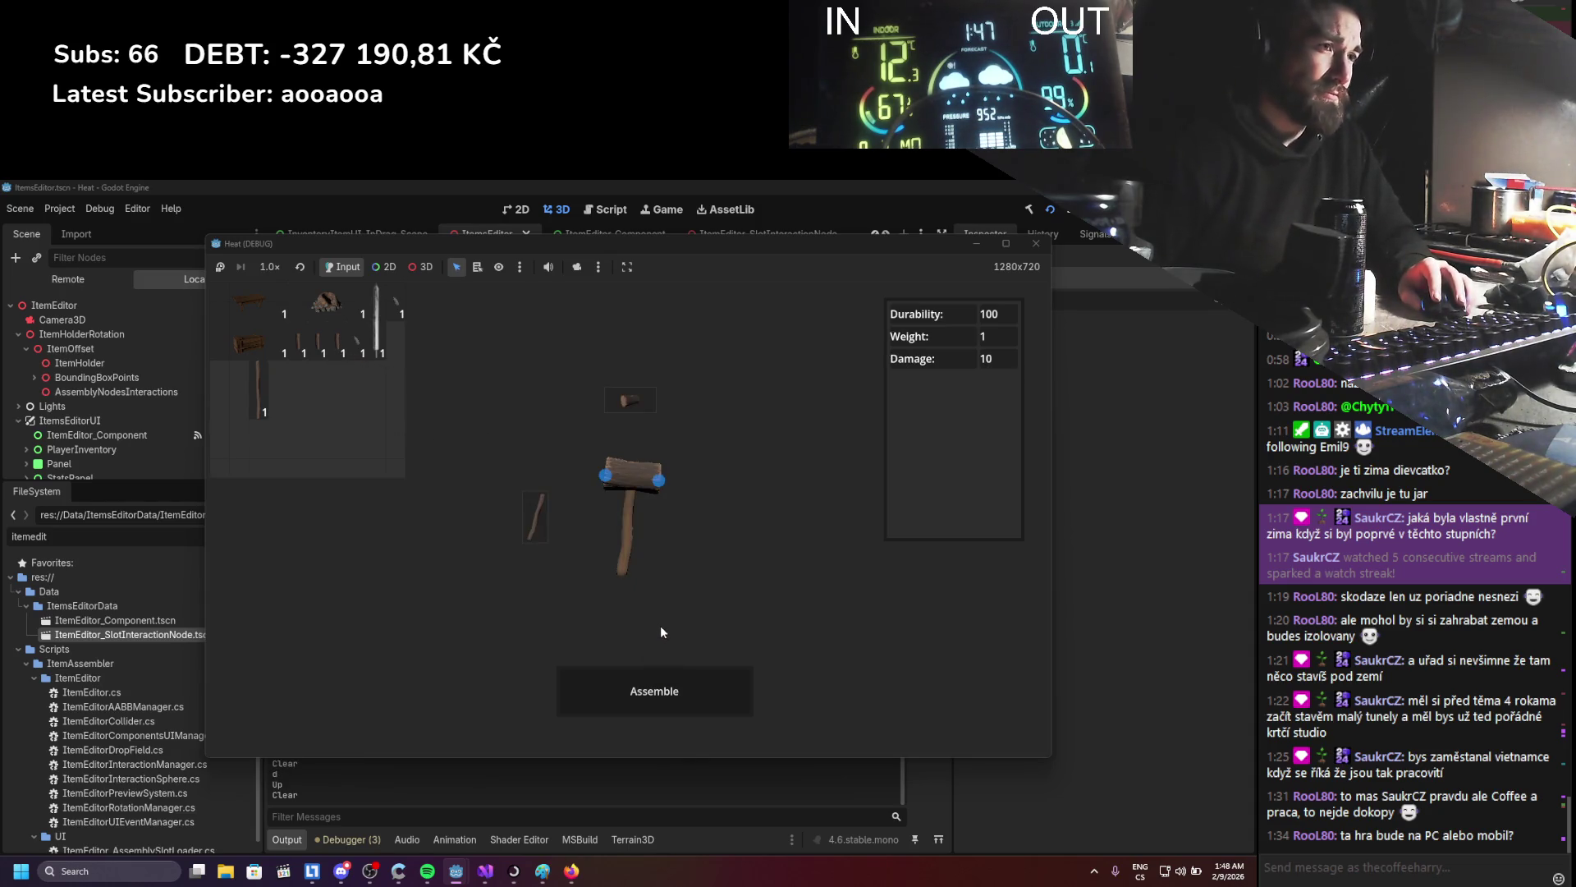
mouse_move(699, 544)
mouse_down()
mouse_move(830, 486)
mouse_move(758, 481)
mouse_move(693, 535)
mouse_move(600, 561)
mouse_move(770, 658)
mouse_move(664, 573)
mouse_move(679, 558)
mouse_up()
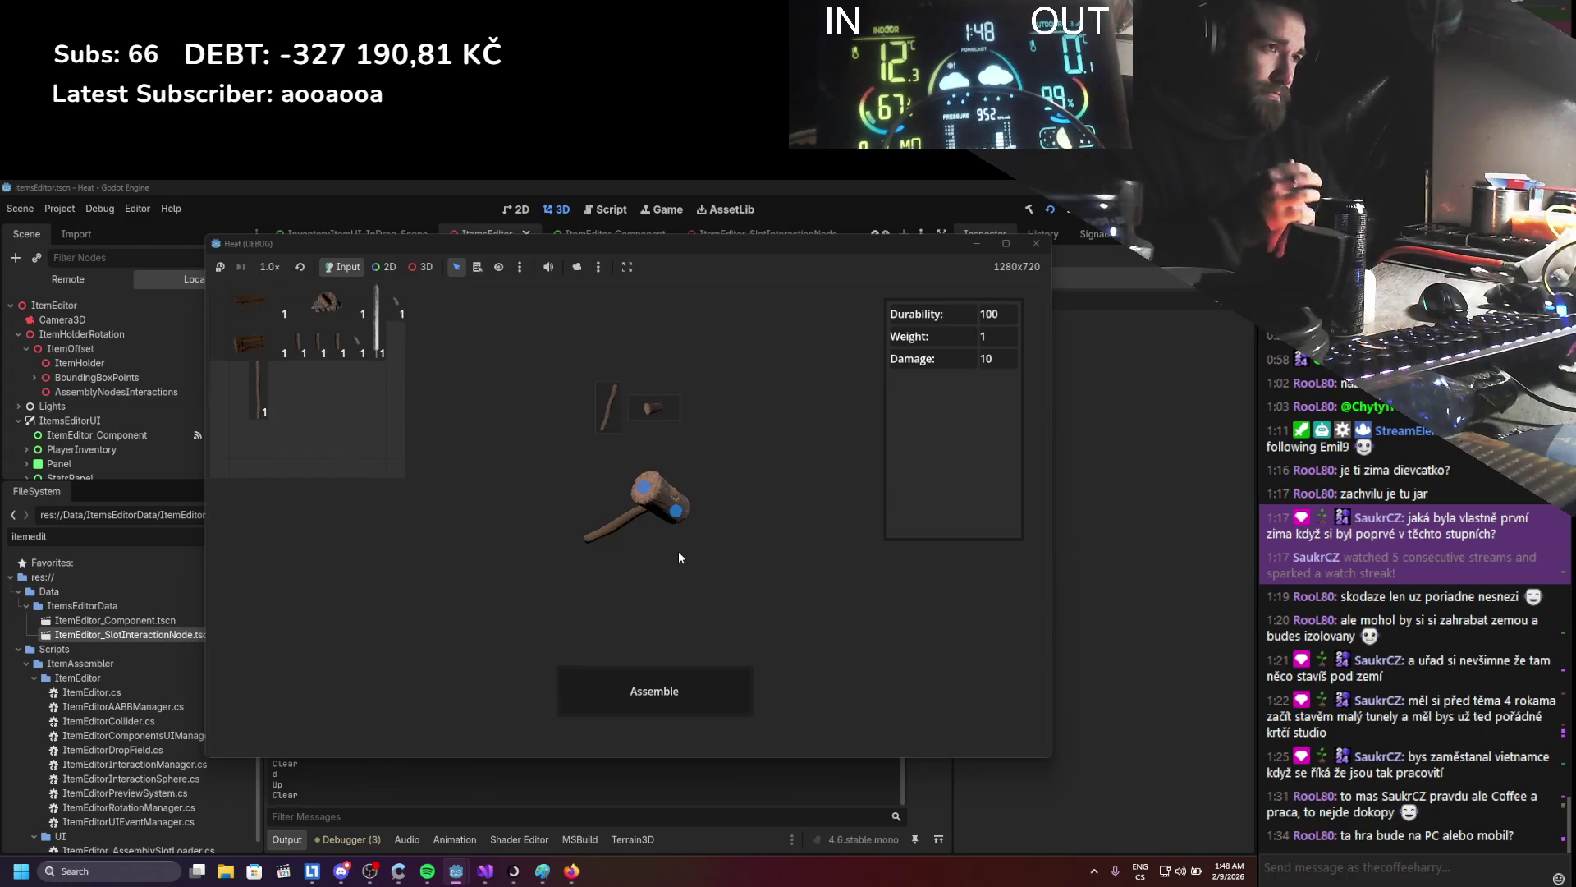
click(692, 673)
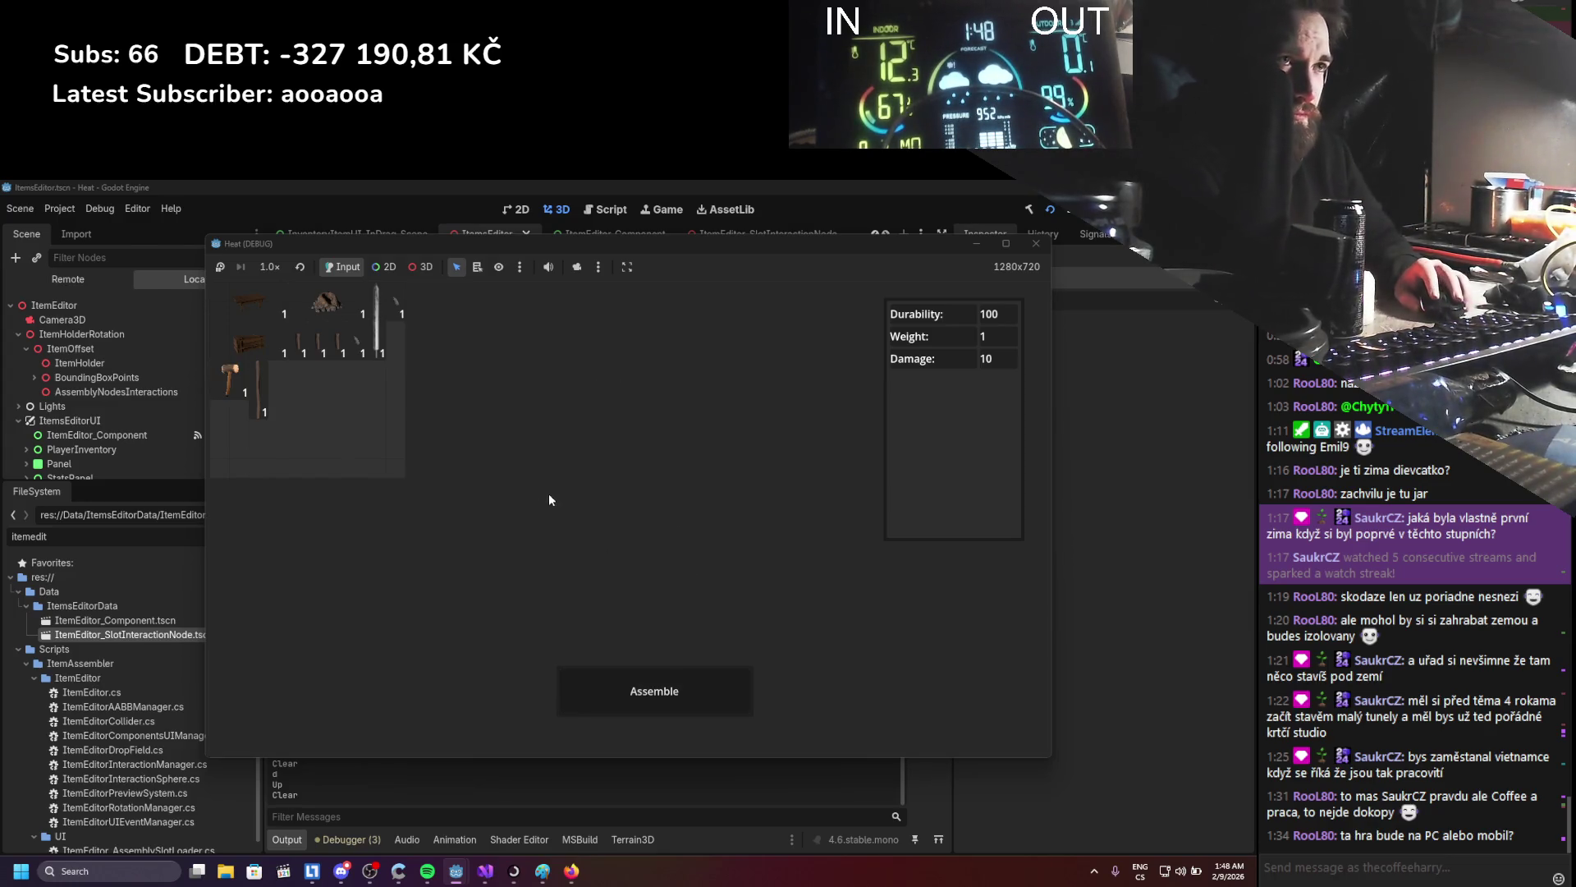
drag(246, 392, 526, 484)
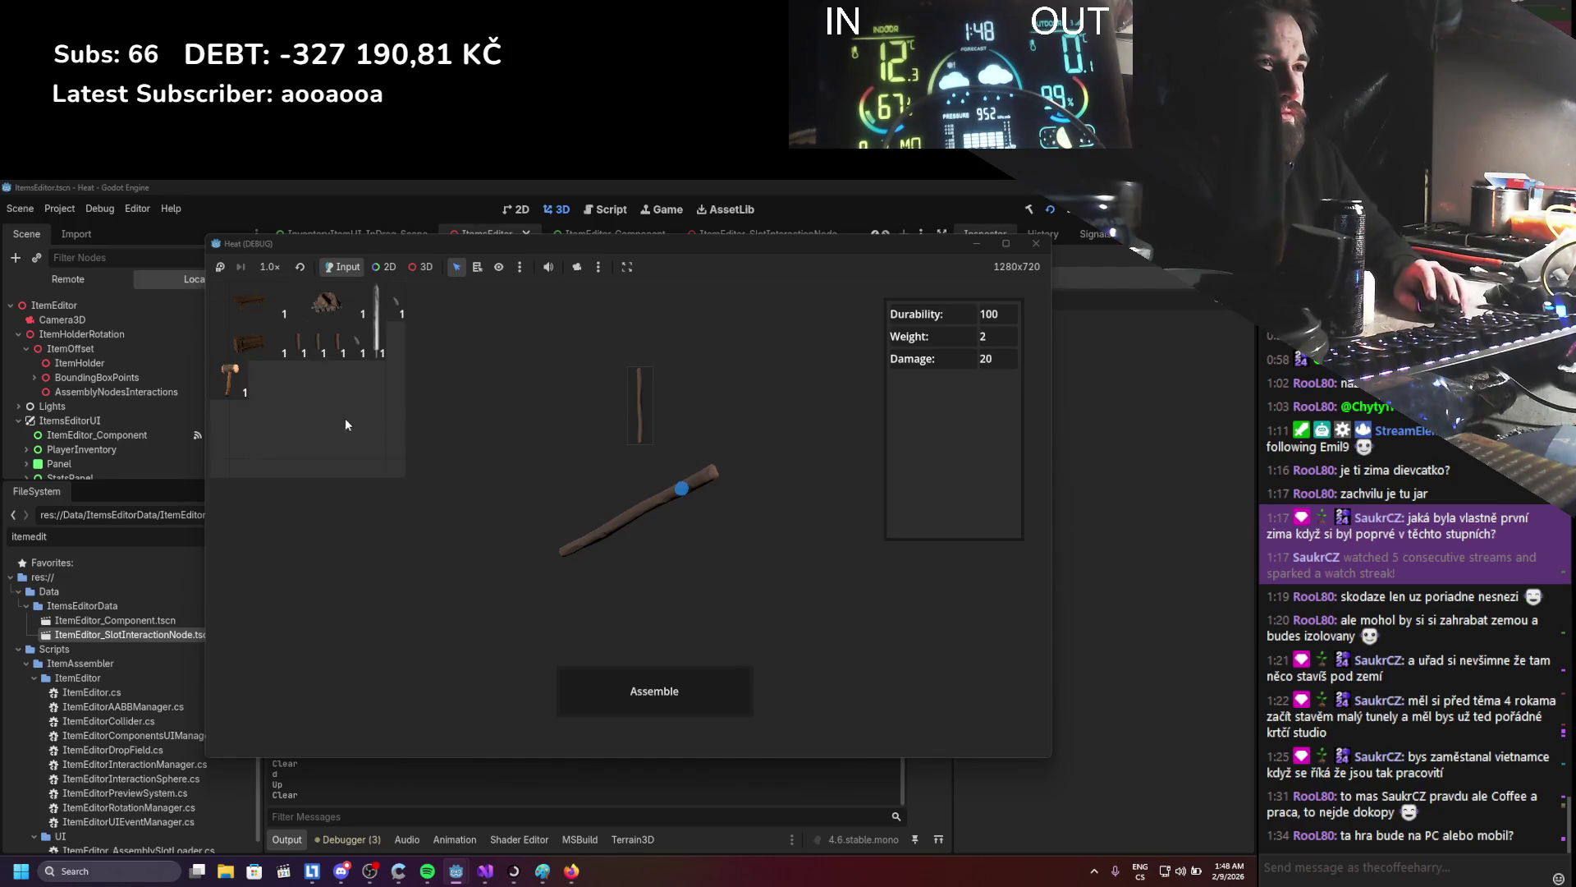
- Drag the new hammers between the inventory and the preview, then close the game
mouse_move(243, 391)
mouse_down()
mouse_move(524, 431)
mouse_move(555, 503)
mouse_move(263, 419)
mouse_move(266, 436)
mouse_up()
drag(235, 378, 327, 406)
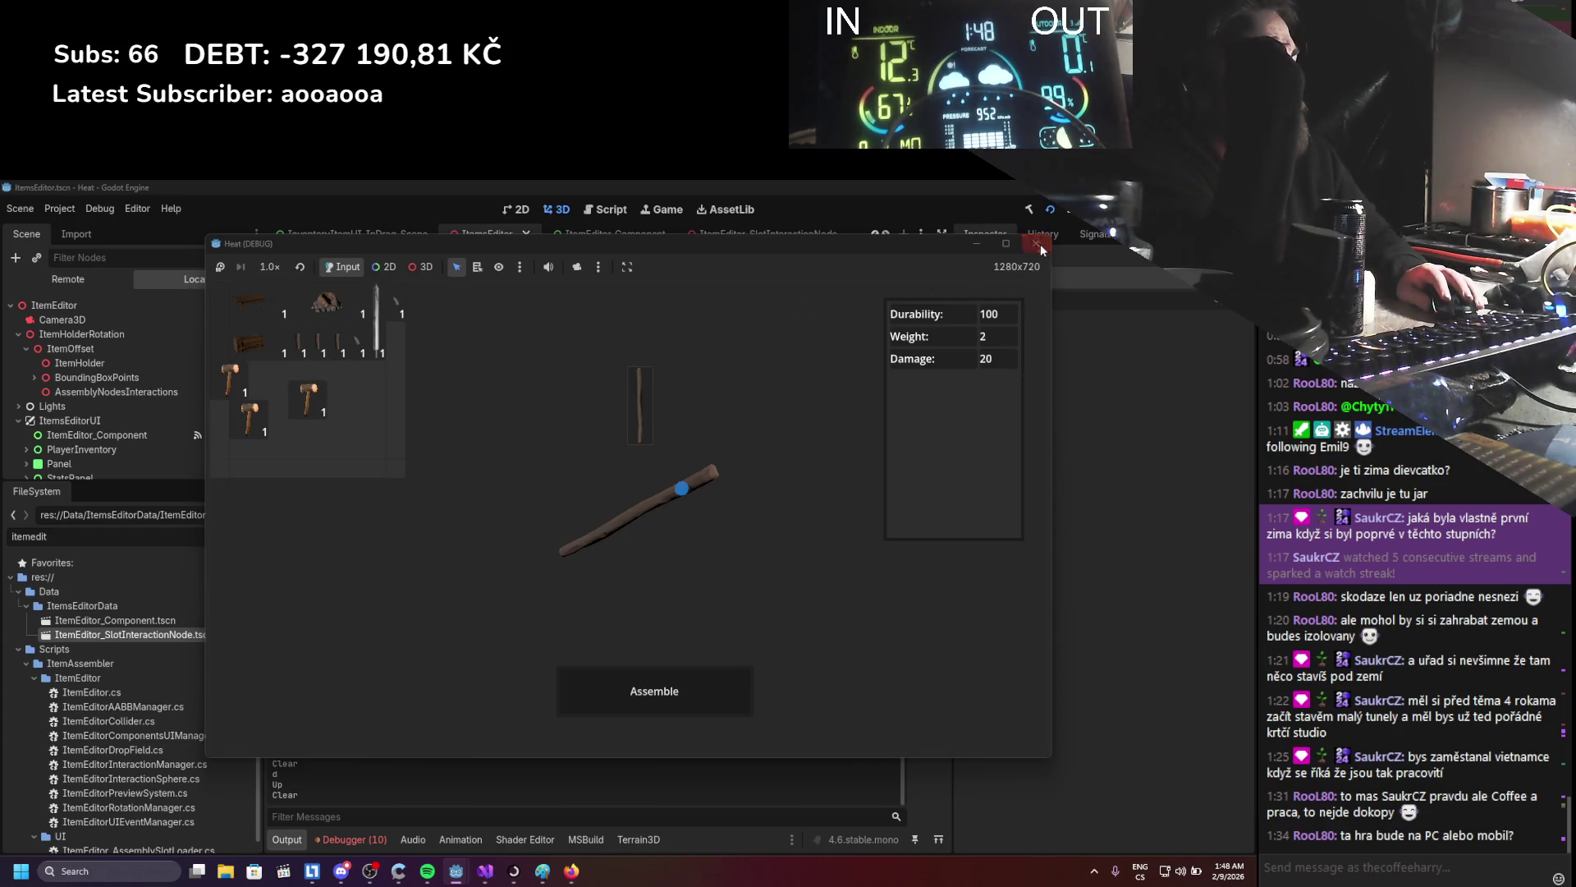
click(1036, 243)
- Show the debugger's error list and run the game again
click(379, 837)
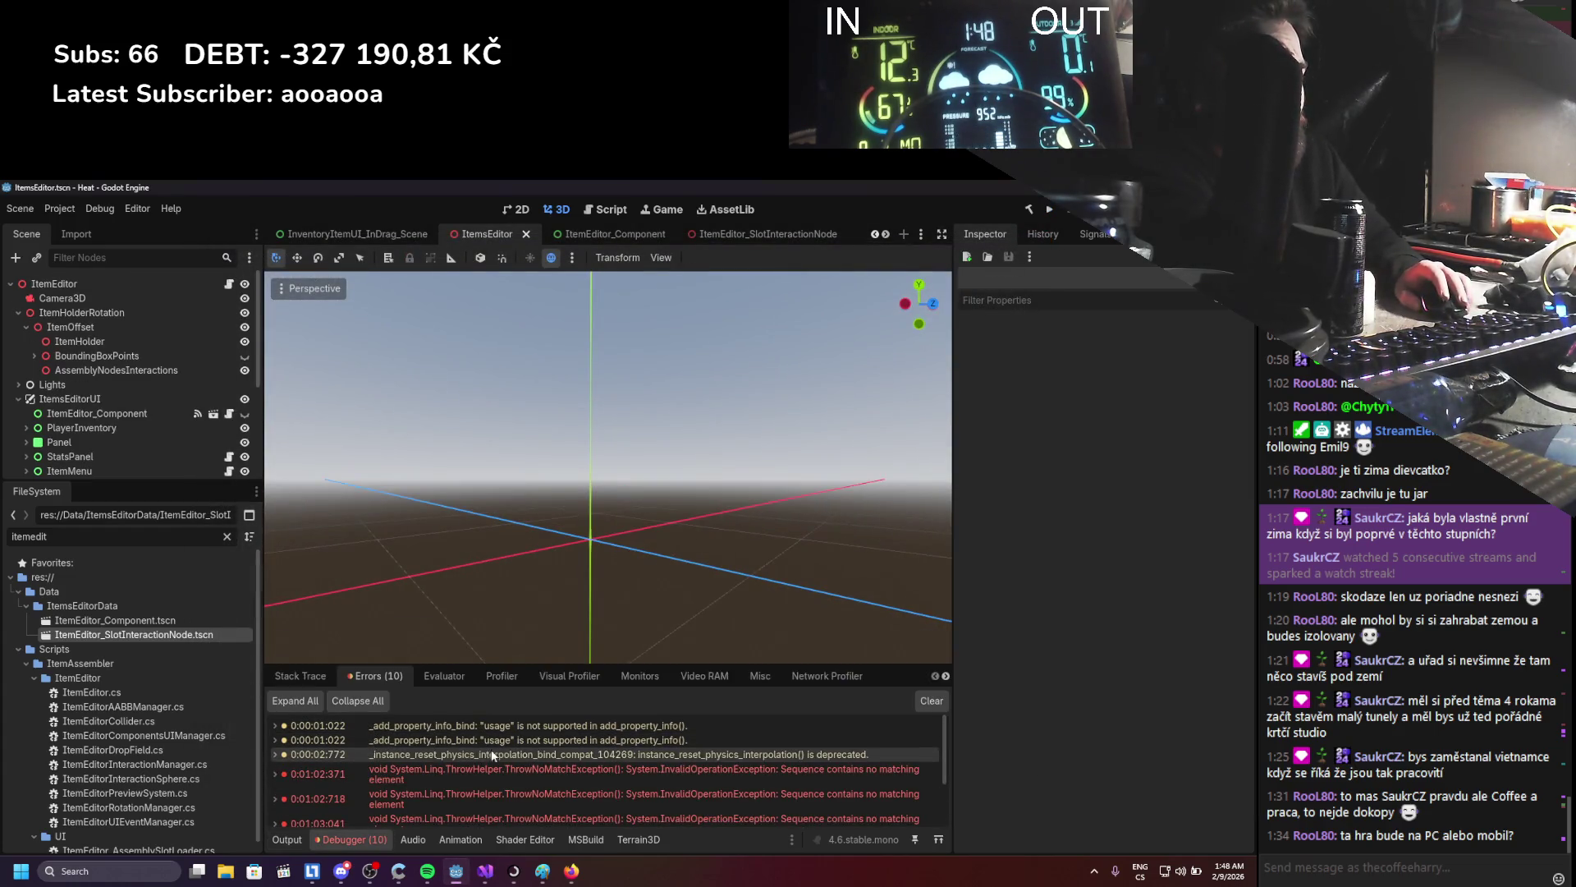
mouse_move(495, 763)
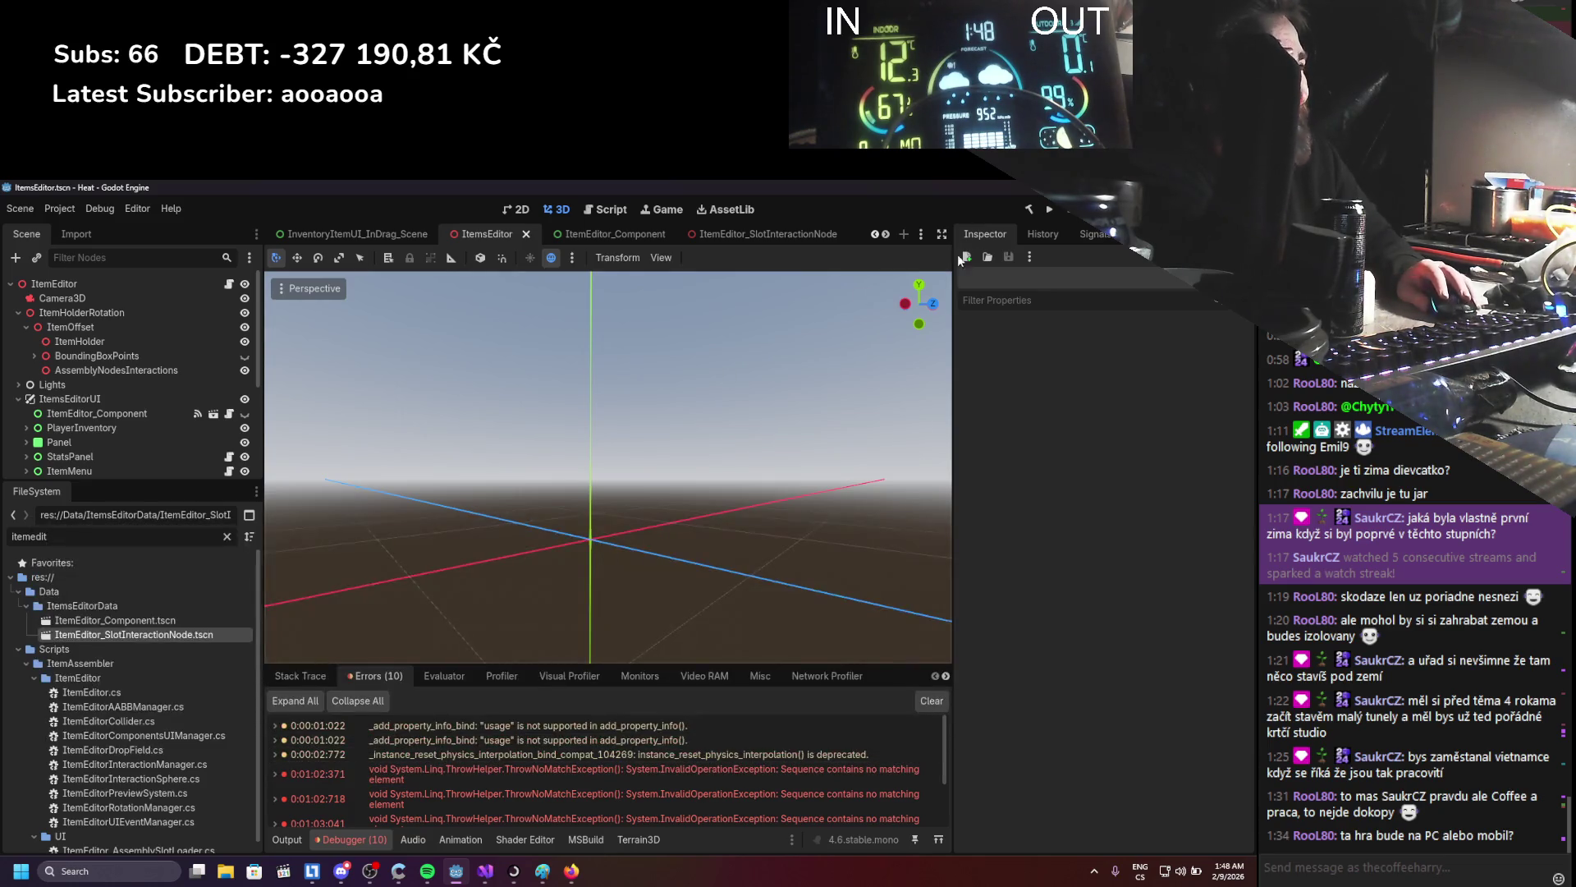
click(1054, 211)
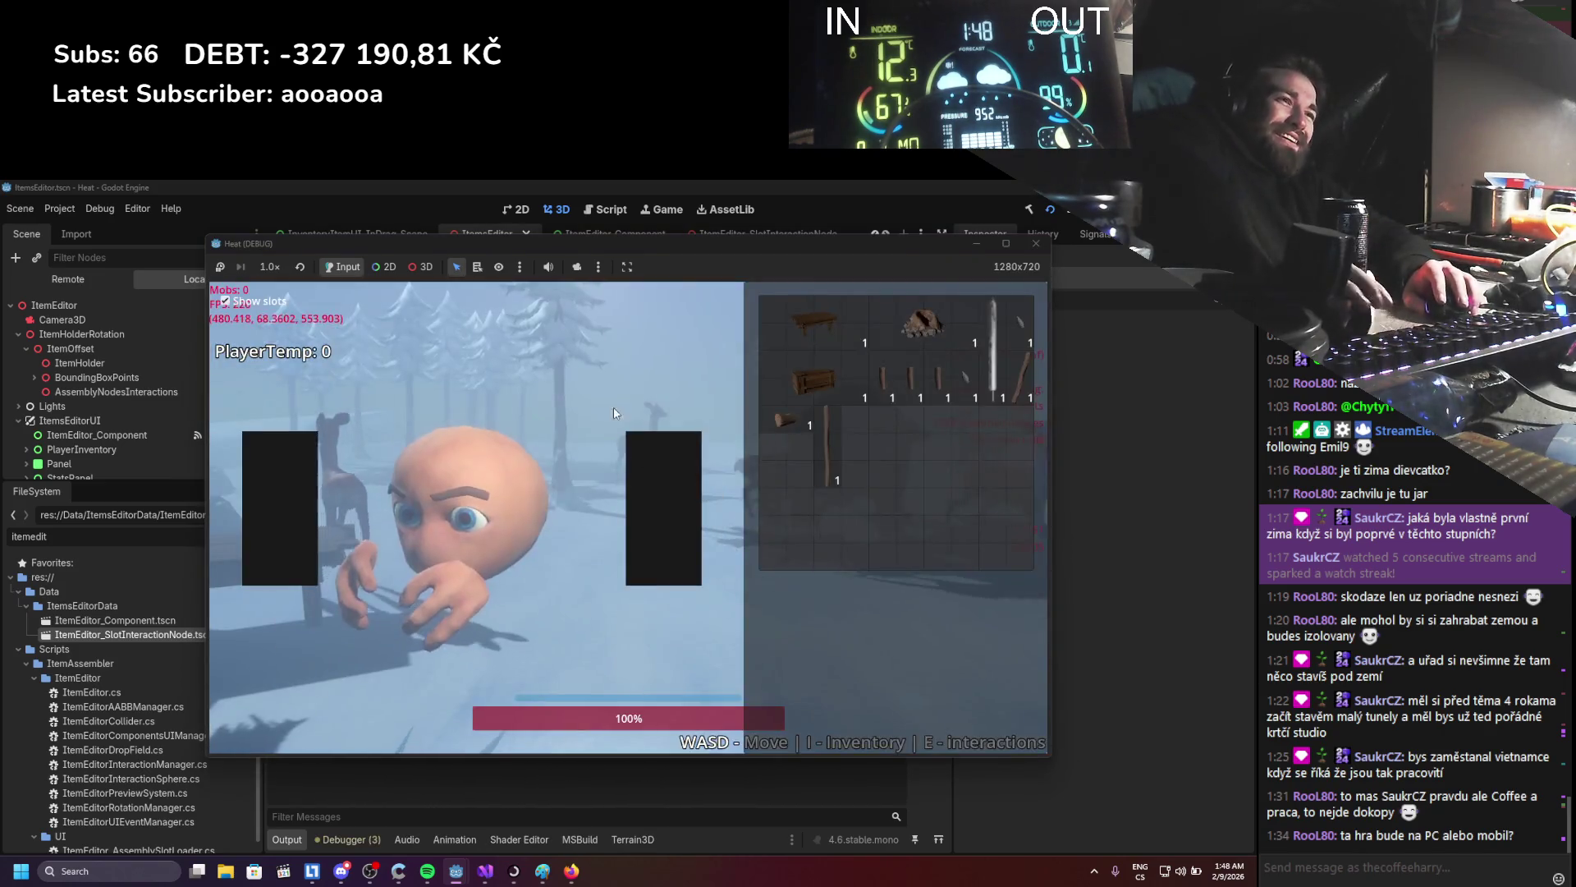
- Load the log into the item editor, attach the stick handle, assemble and pick up the hammer, then quit
right_click(799, 422)
click(817, 435)
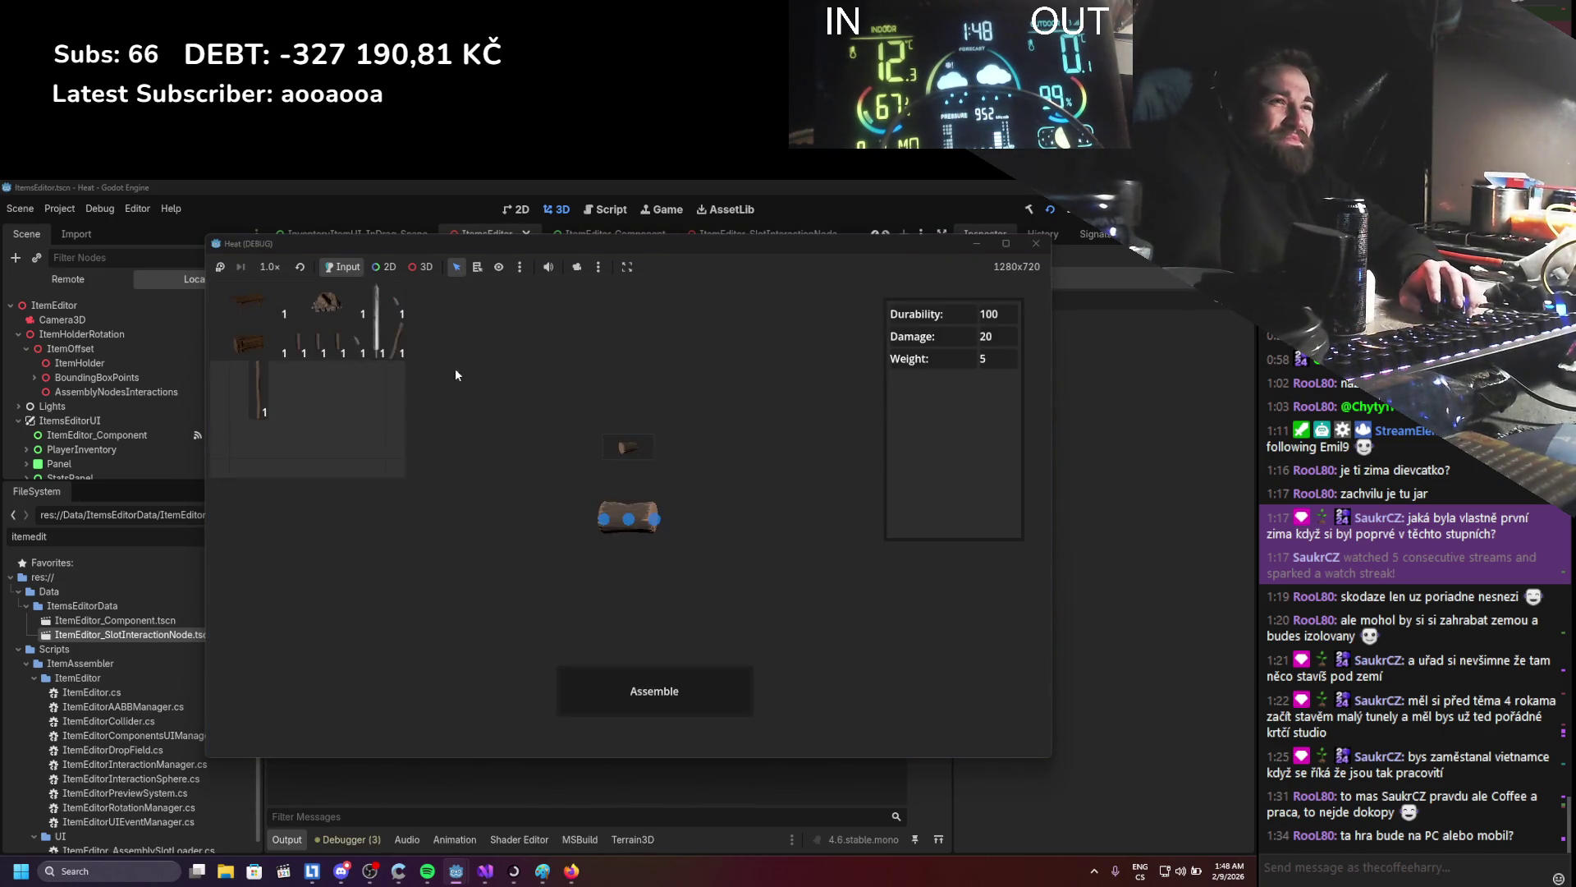
drag(403, 356, 574, 551)
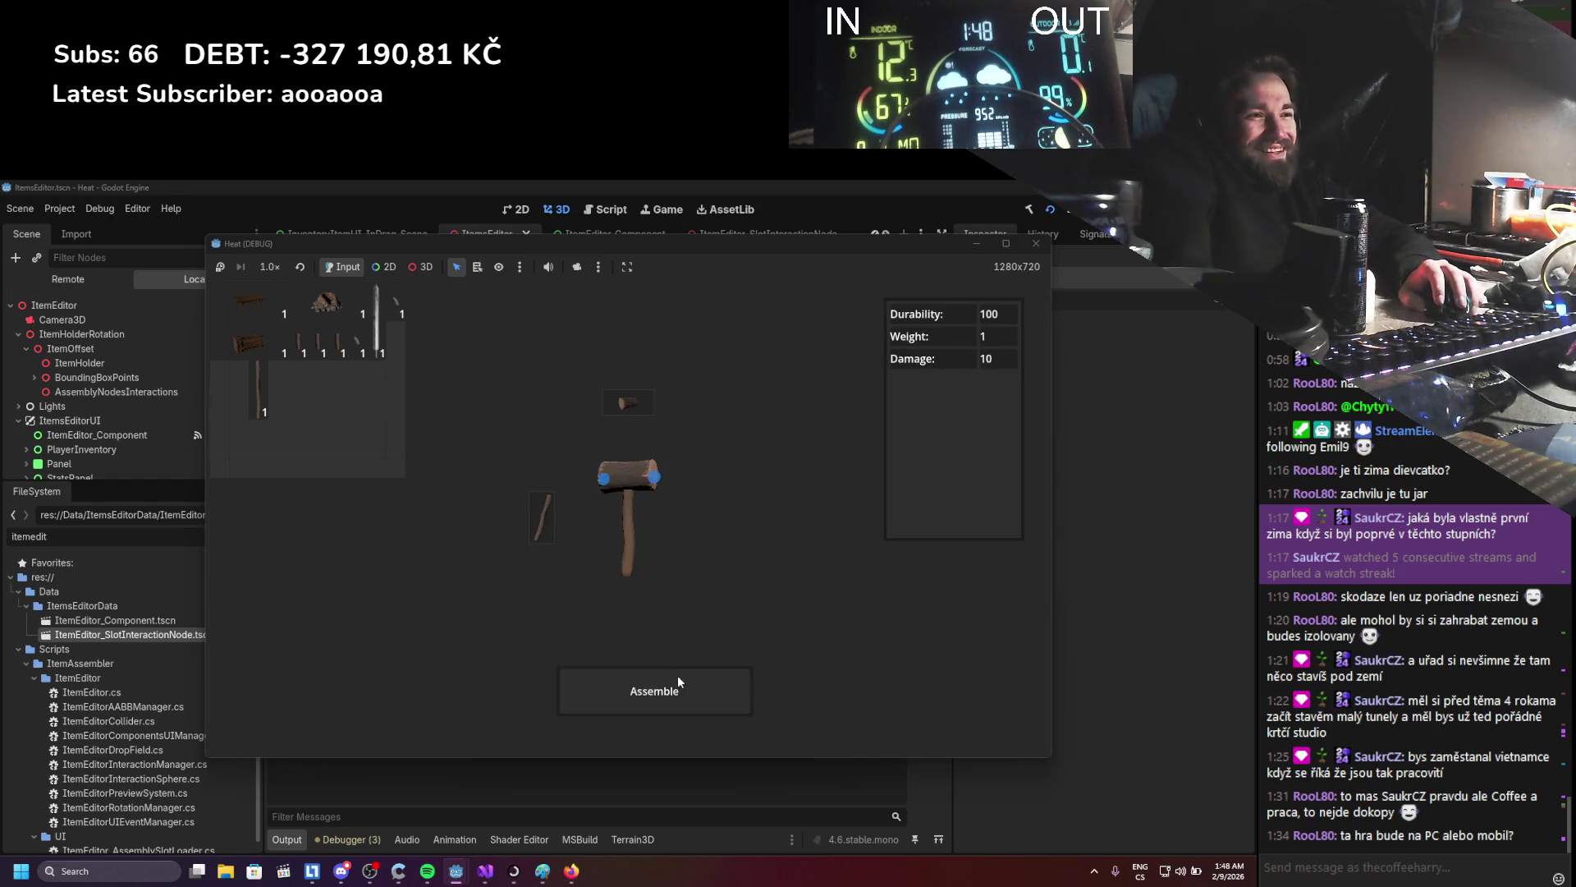
click(677, 675)
mouse_move(229, 367)
mouse_down()
mouse_move(393, 483)
mouse_move(330, 450)
mouse_up()
click(1035, 251)
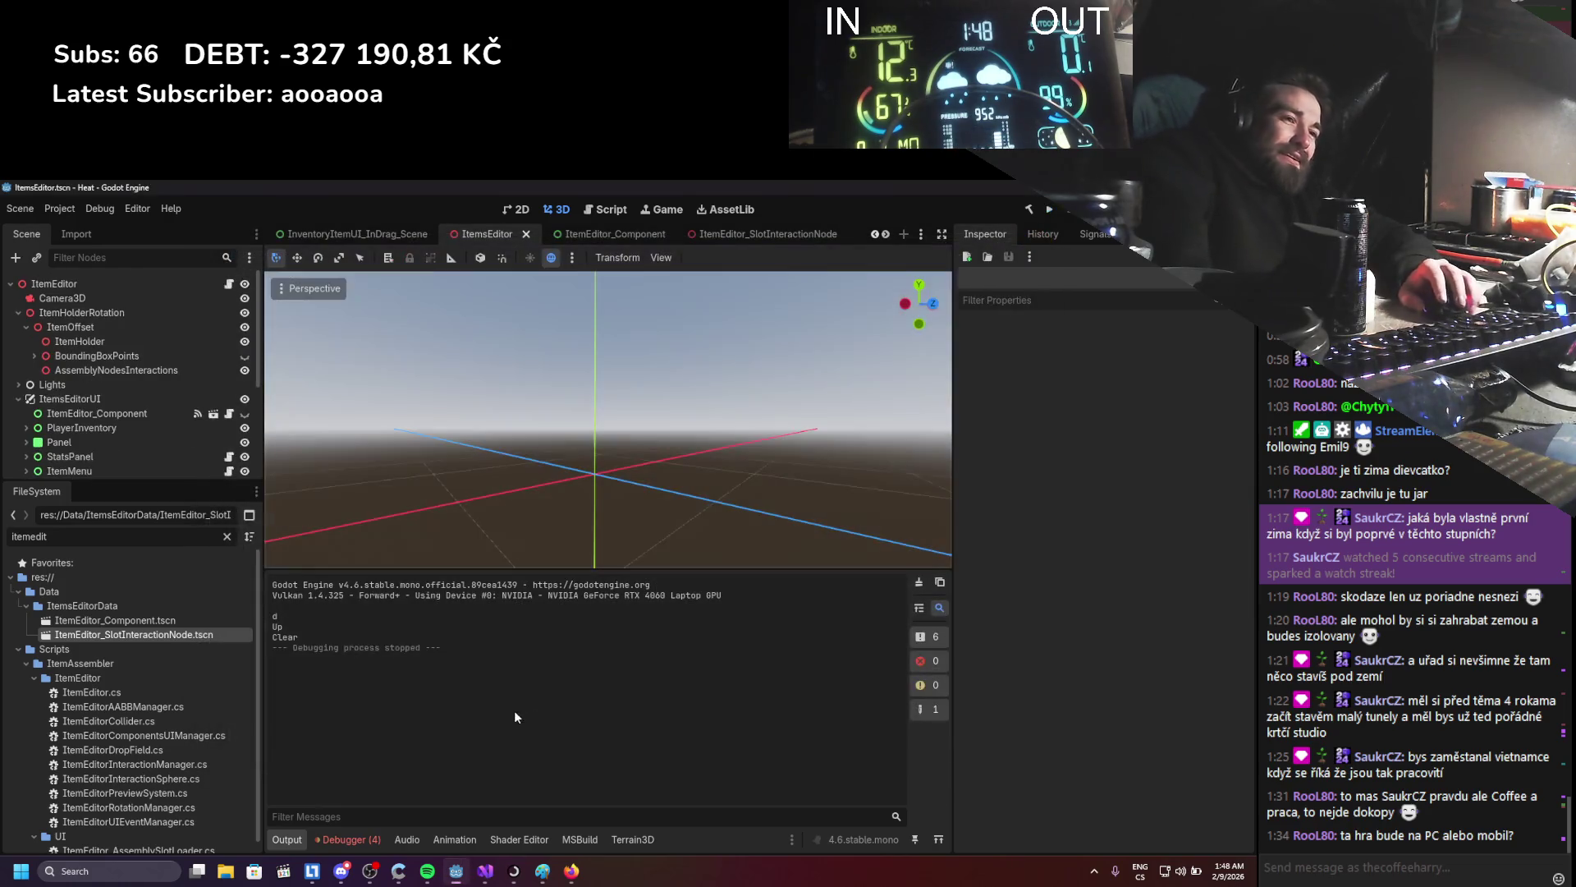
- Expand the 'Sequence contains no matching element' stack trace at ItemEditor.cs line 275 and open ItemEditor.cs
click(337, 837)
click(441, 768)
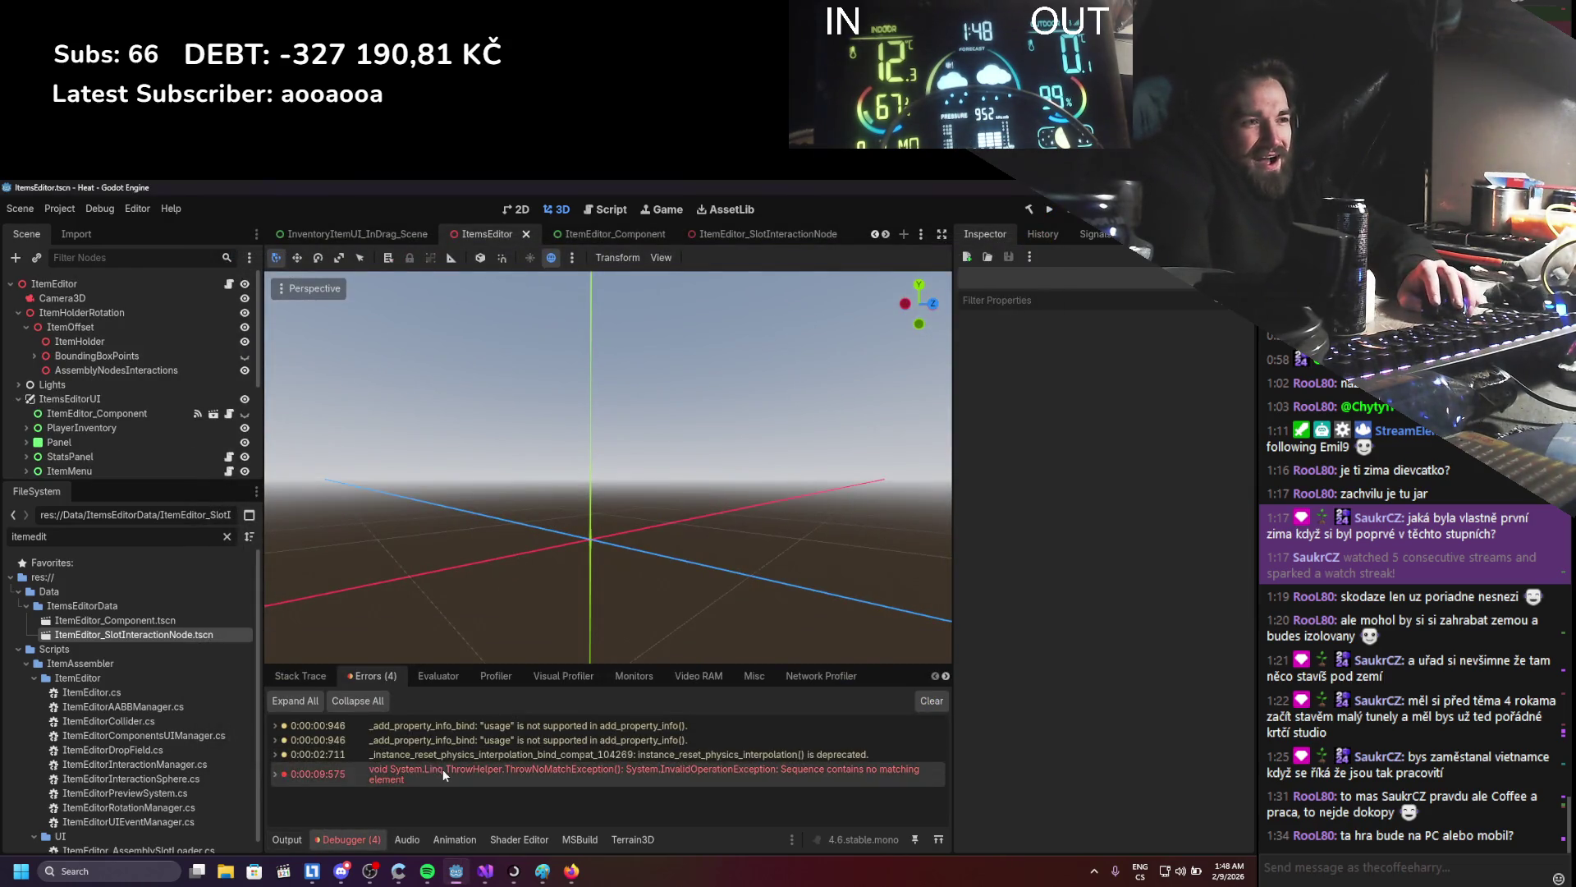
scroll(441, 768, down, 2)
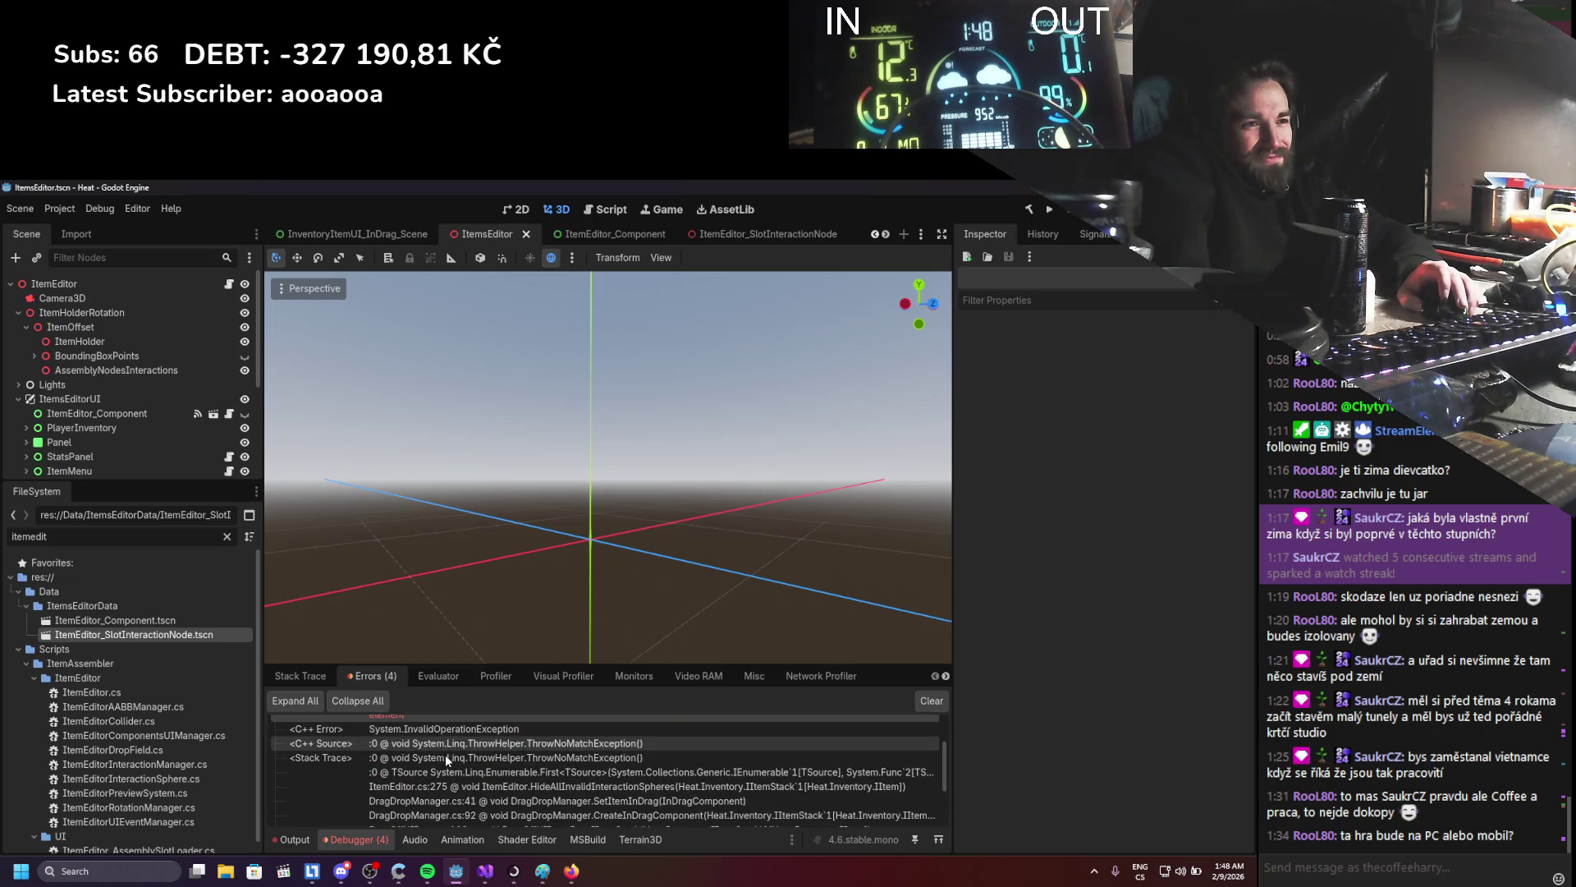
click(432, 784)
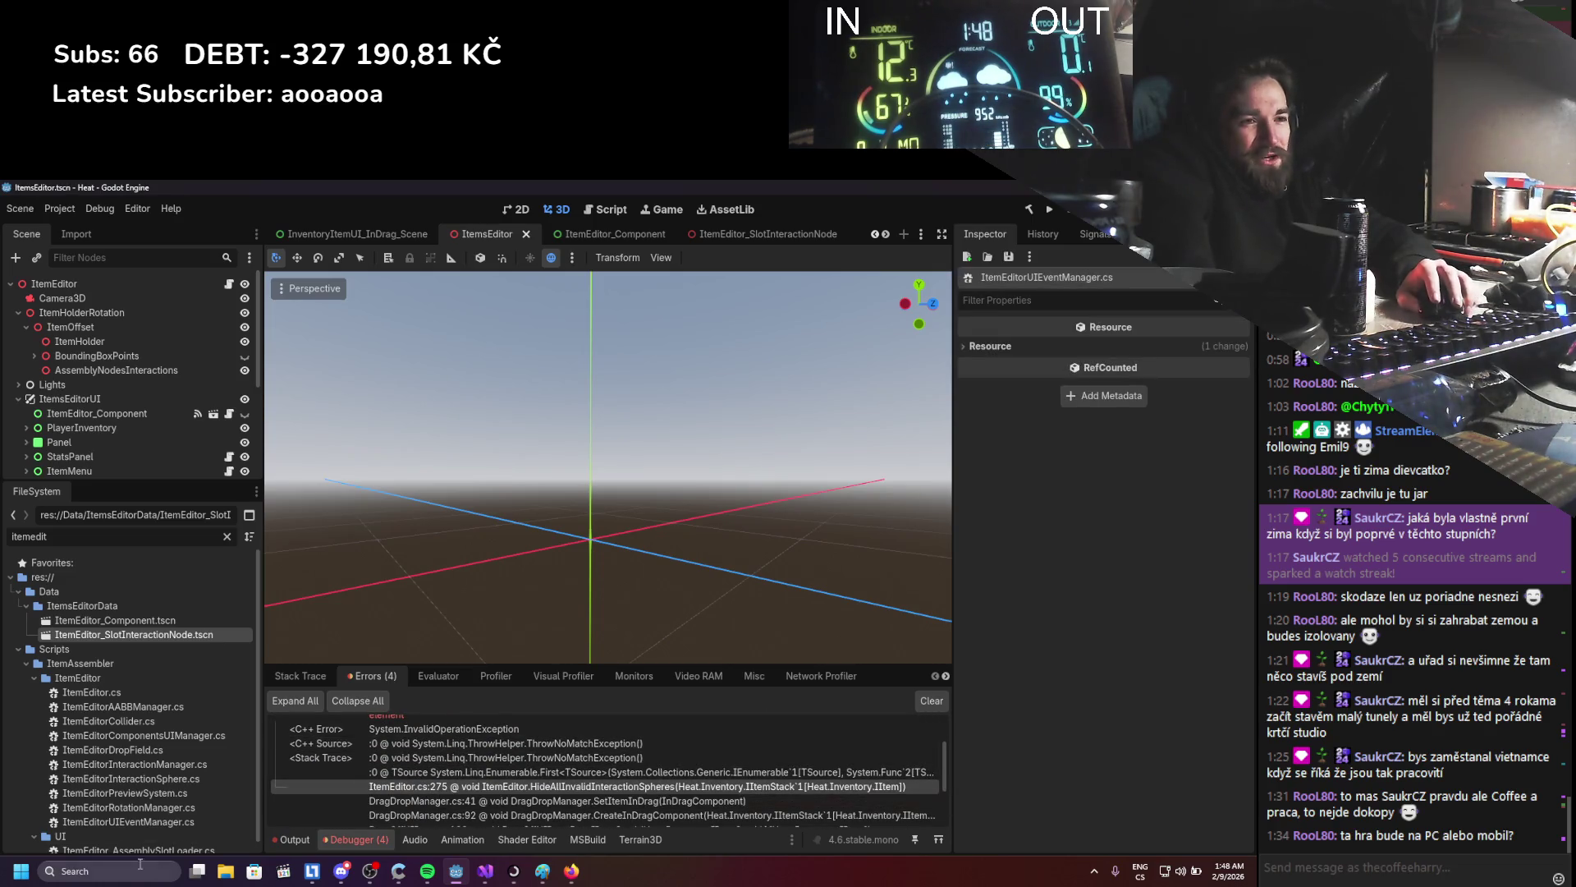
click(99, 531)
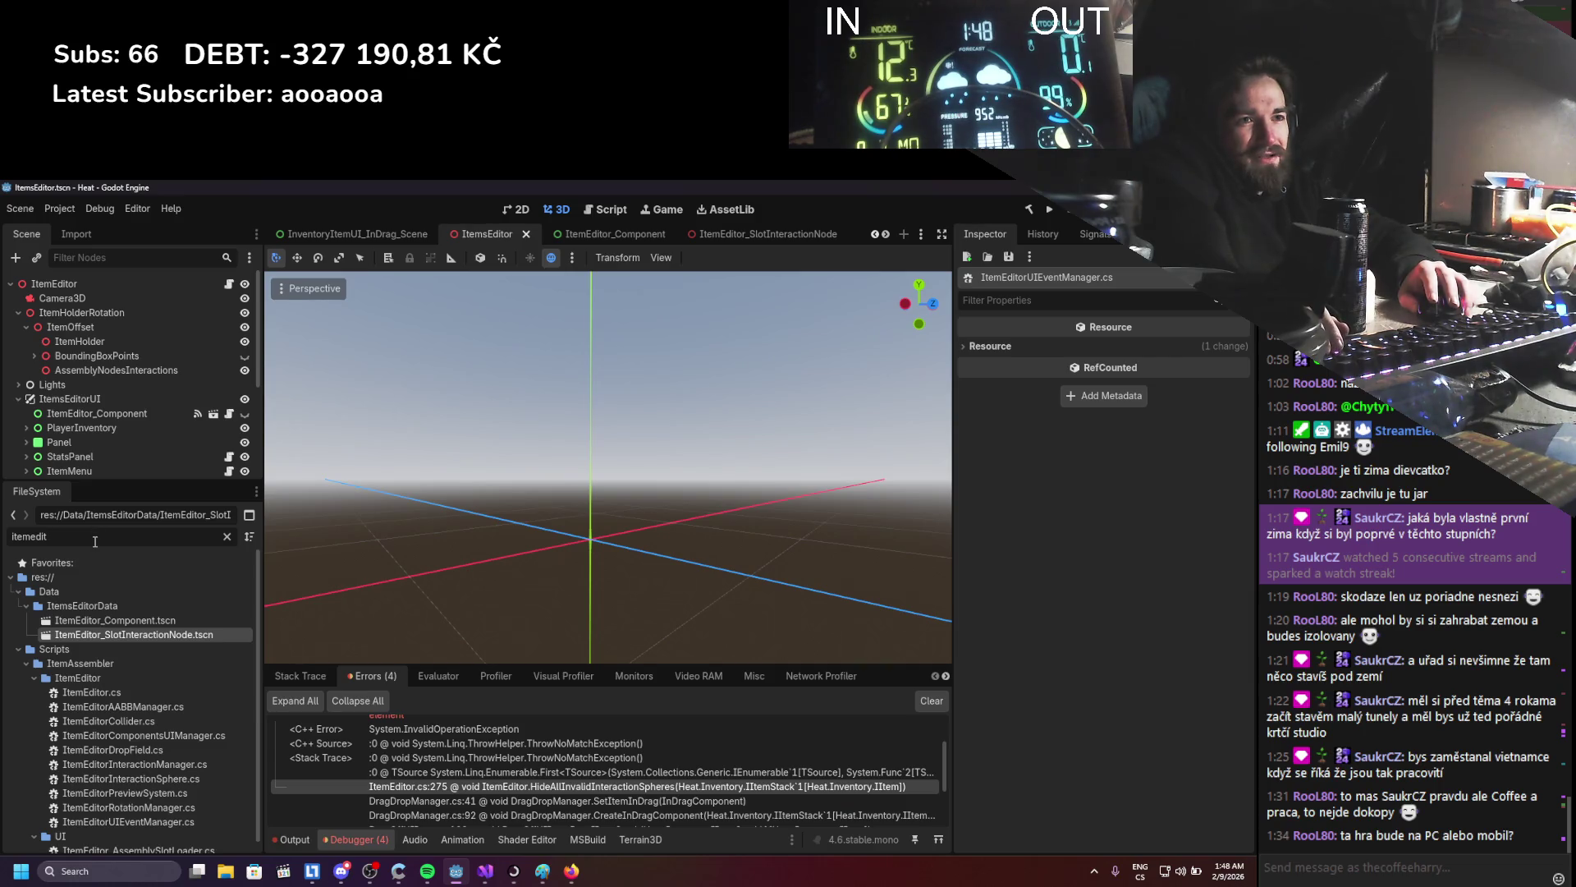
double_click(91, 692)
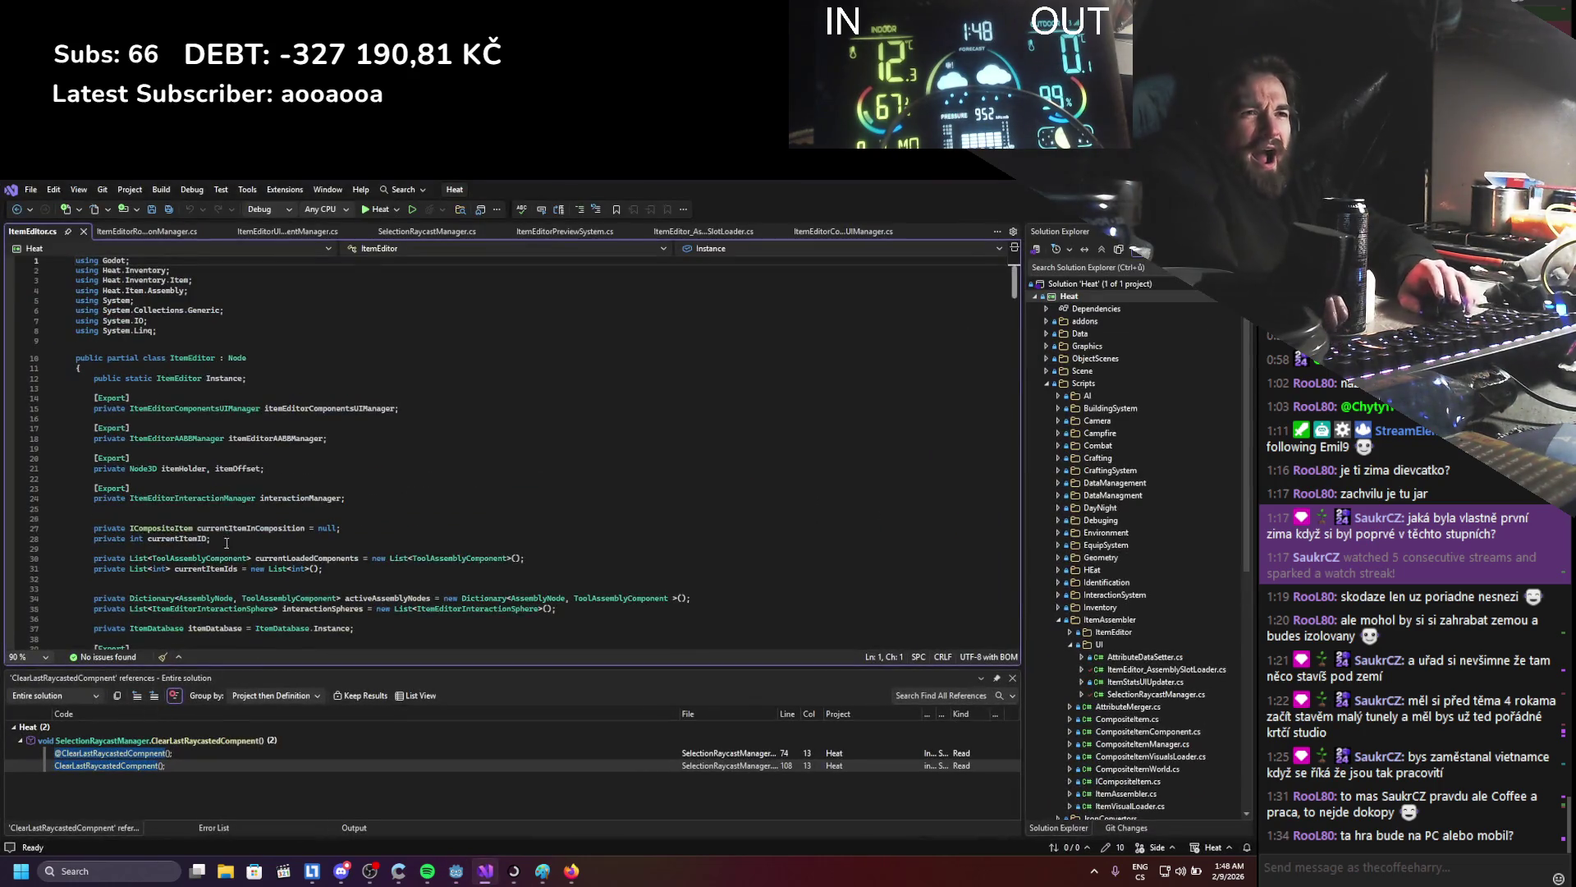
scroll(232, 547, down, 20)
scroll(232, 547, down, 20)
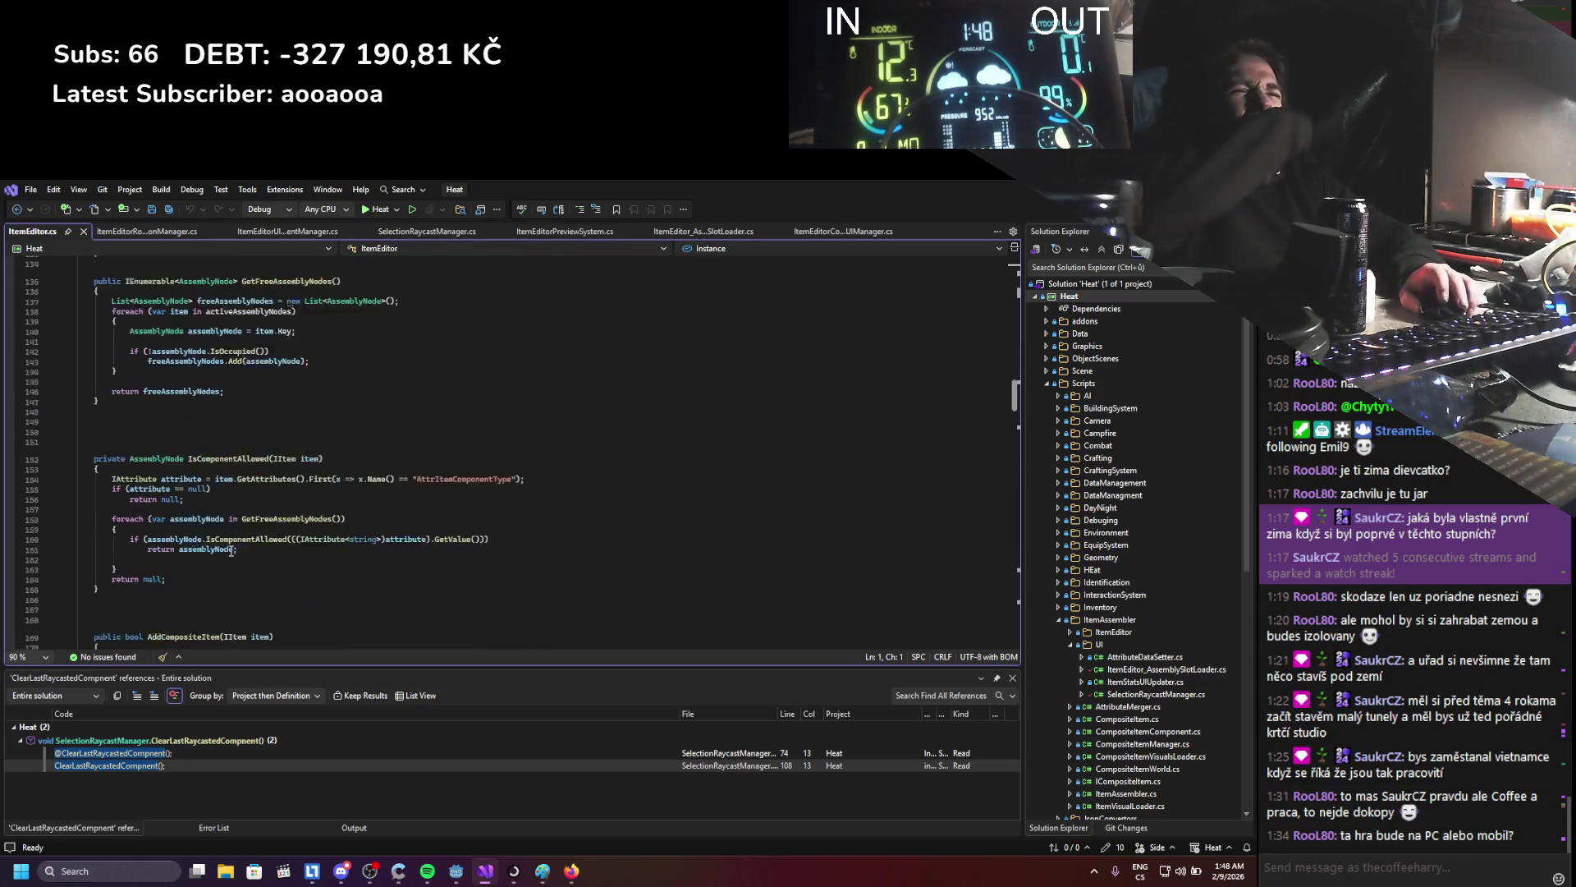
scroll(233, 551, down, 19)
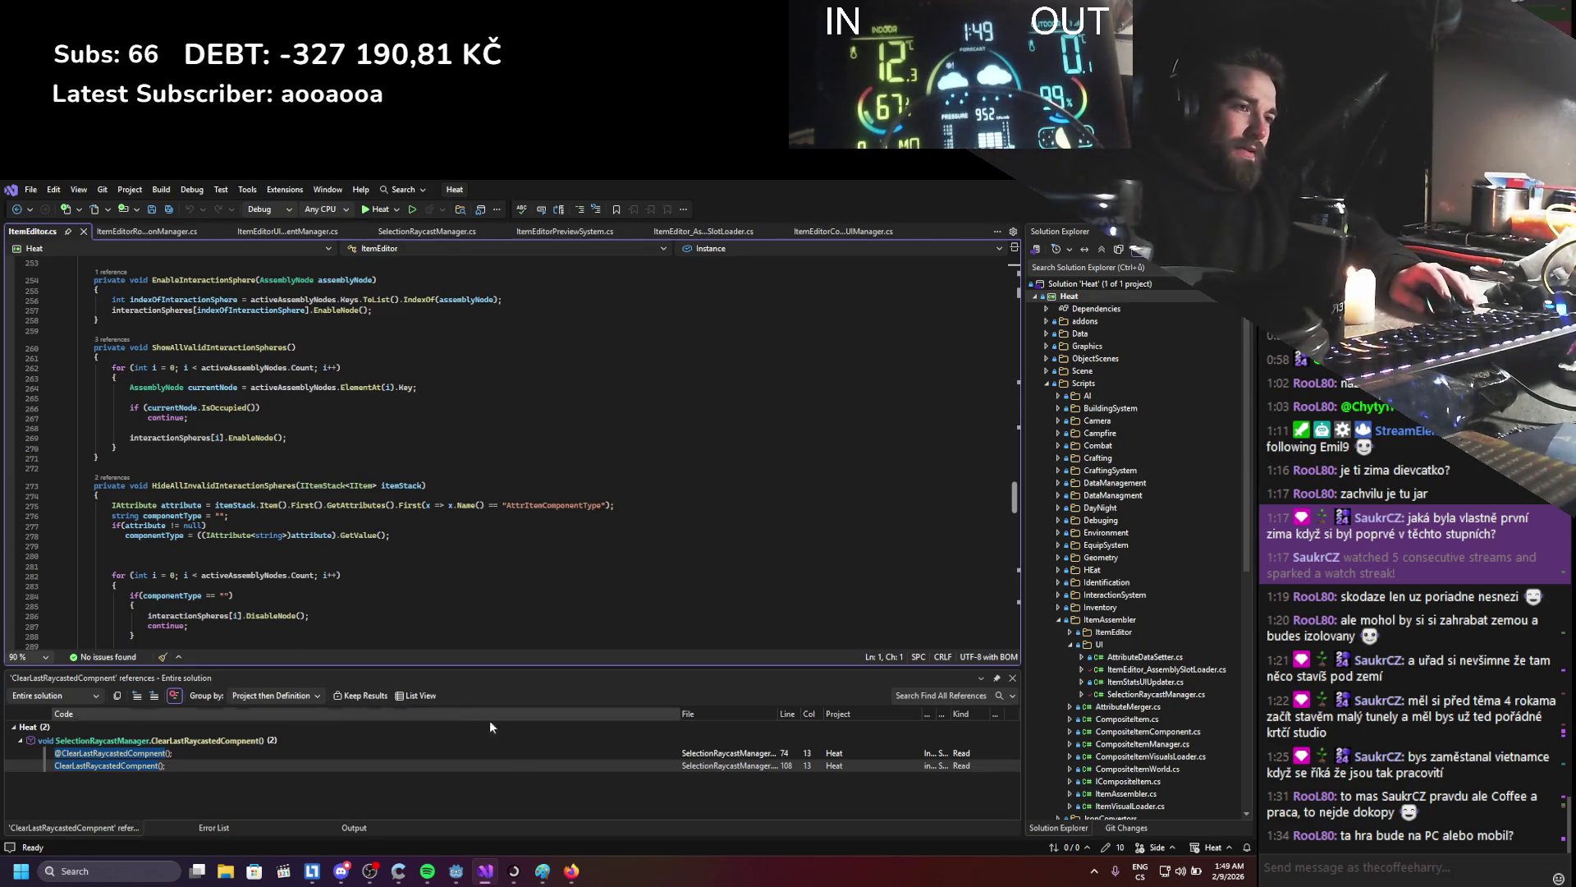
mouse_move(543, 871)
mouse_move(580, 825)
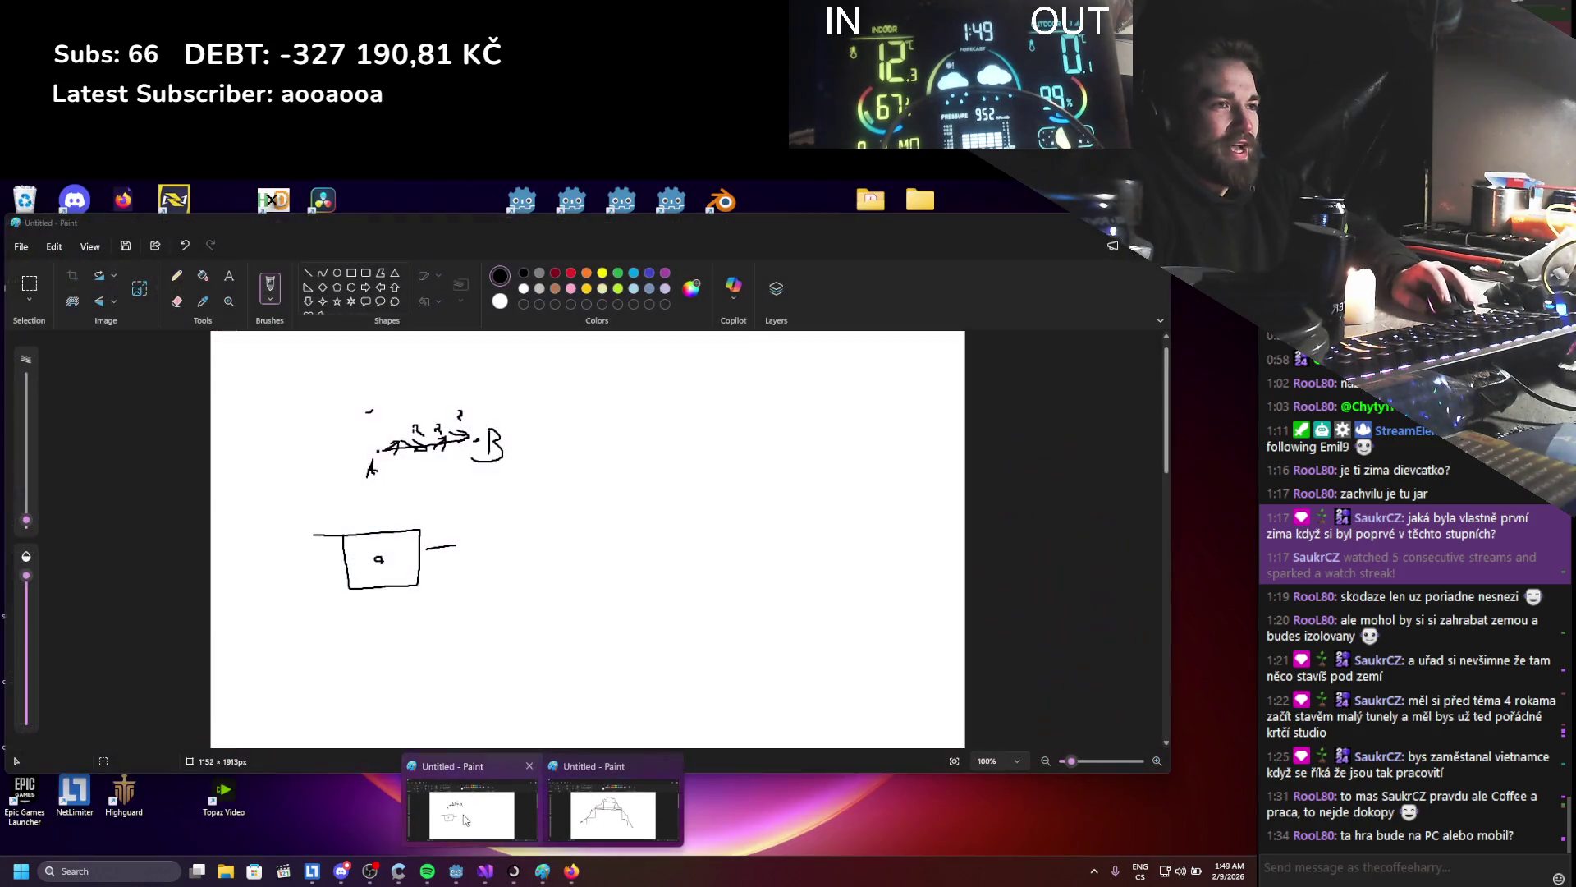
- Clear the old sketch and pencil a hammer-head box plus a separate handle stick
click(472, 813)
key(ctrl+a)
key(Delete)
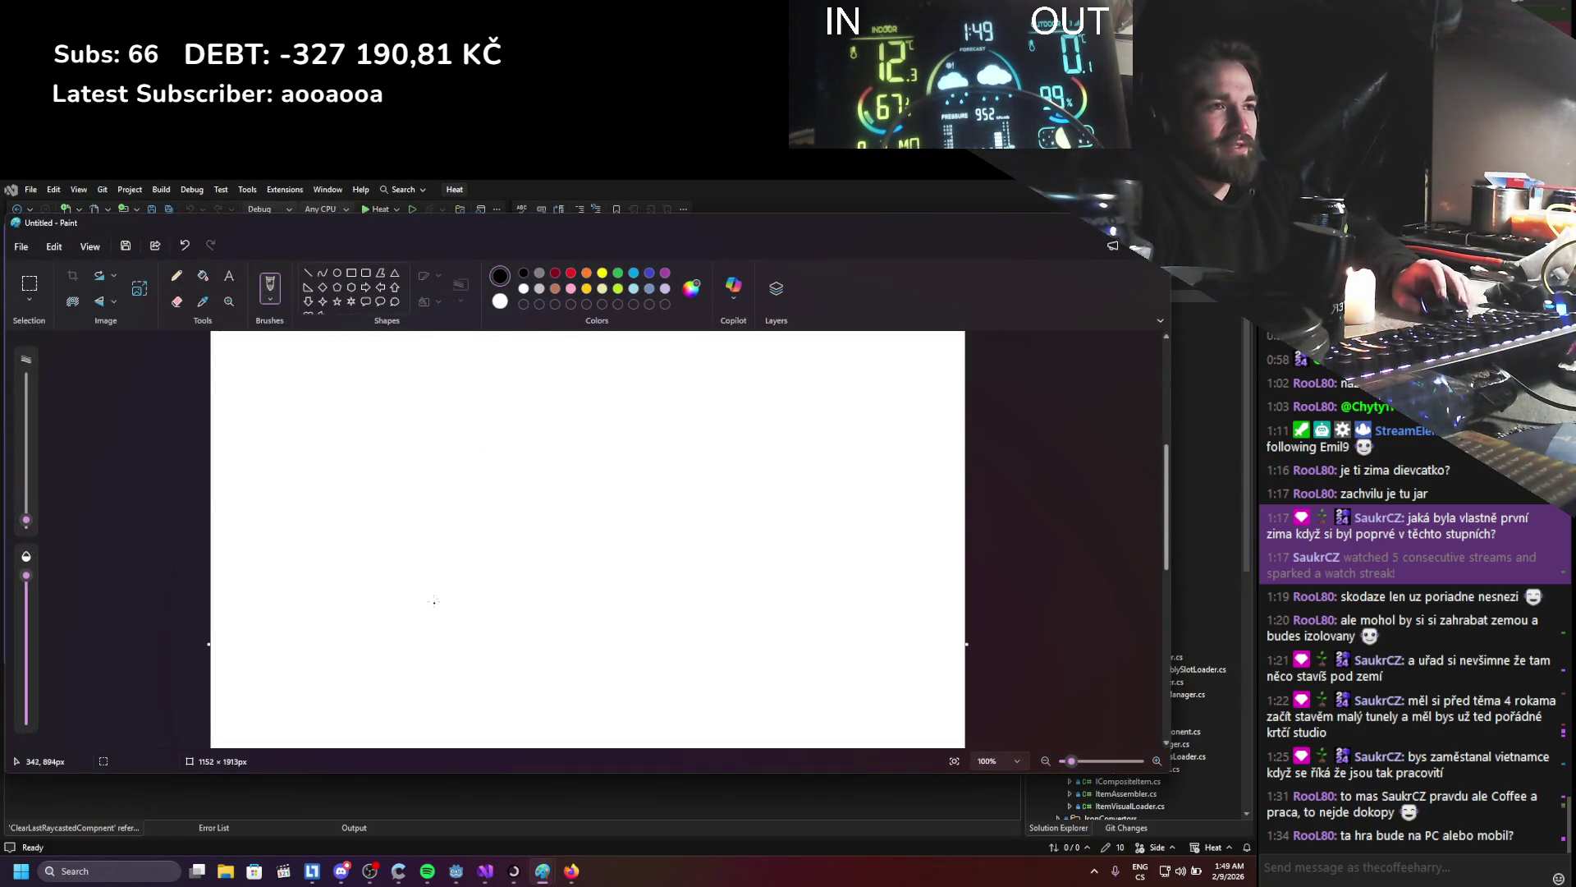
mouse_move(357, 464)
mouse_down()
mouse_move(355, 503)
mouse_move(429, 476)
mouse_up()
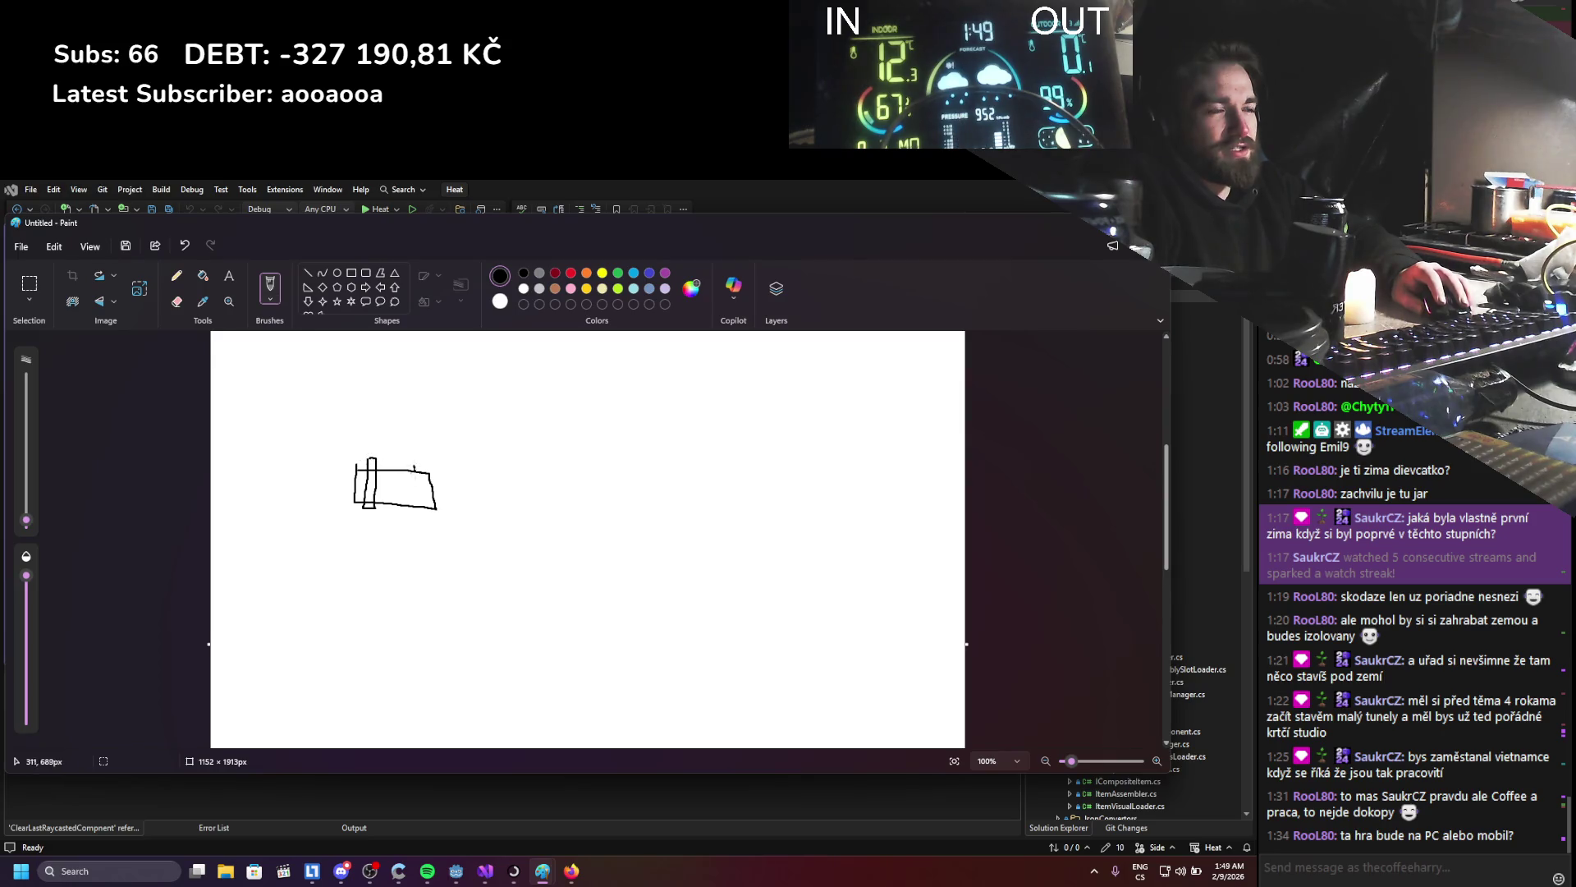
drag(436, 508, 416, 462)
mouse_move(591, 466)
mouse_down()
mouse_move(583, 565)
mouse_move(588, 468)
mouse_up()
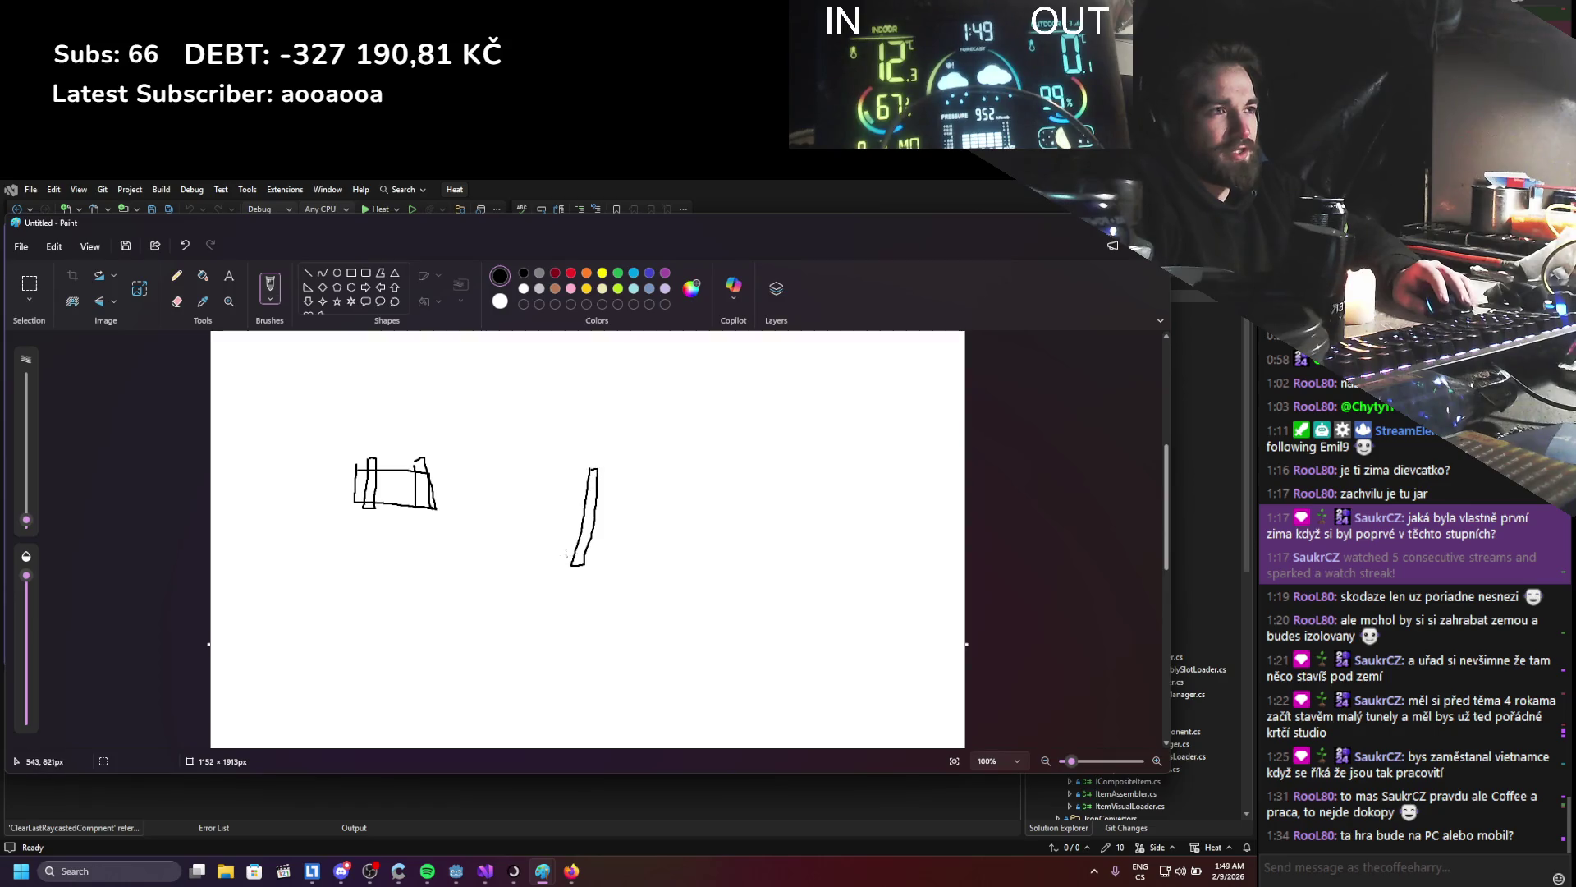
drag(577, 534, 589, 556)
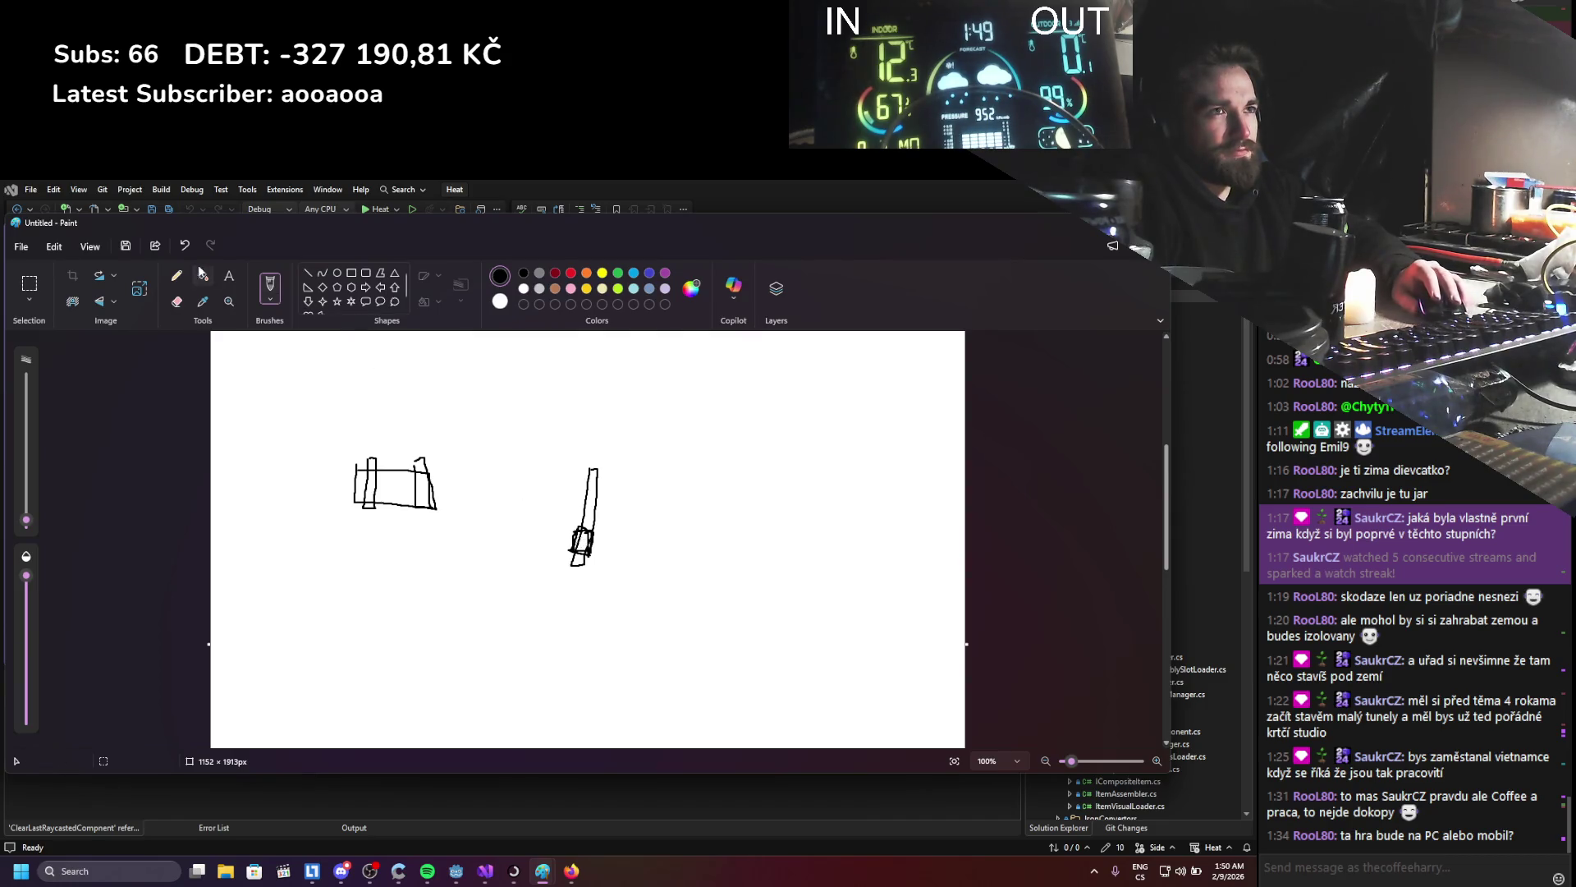
- Select the head sketch, try moving it onto the handle, undo, and leave it left of the handle
click(29, 283)
drag(322, 420, 460, 557)
drag(382, 489, 570, 482)
key(ctrl+z)
click(525, 402)
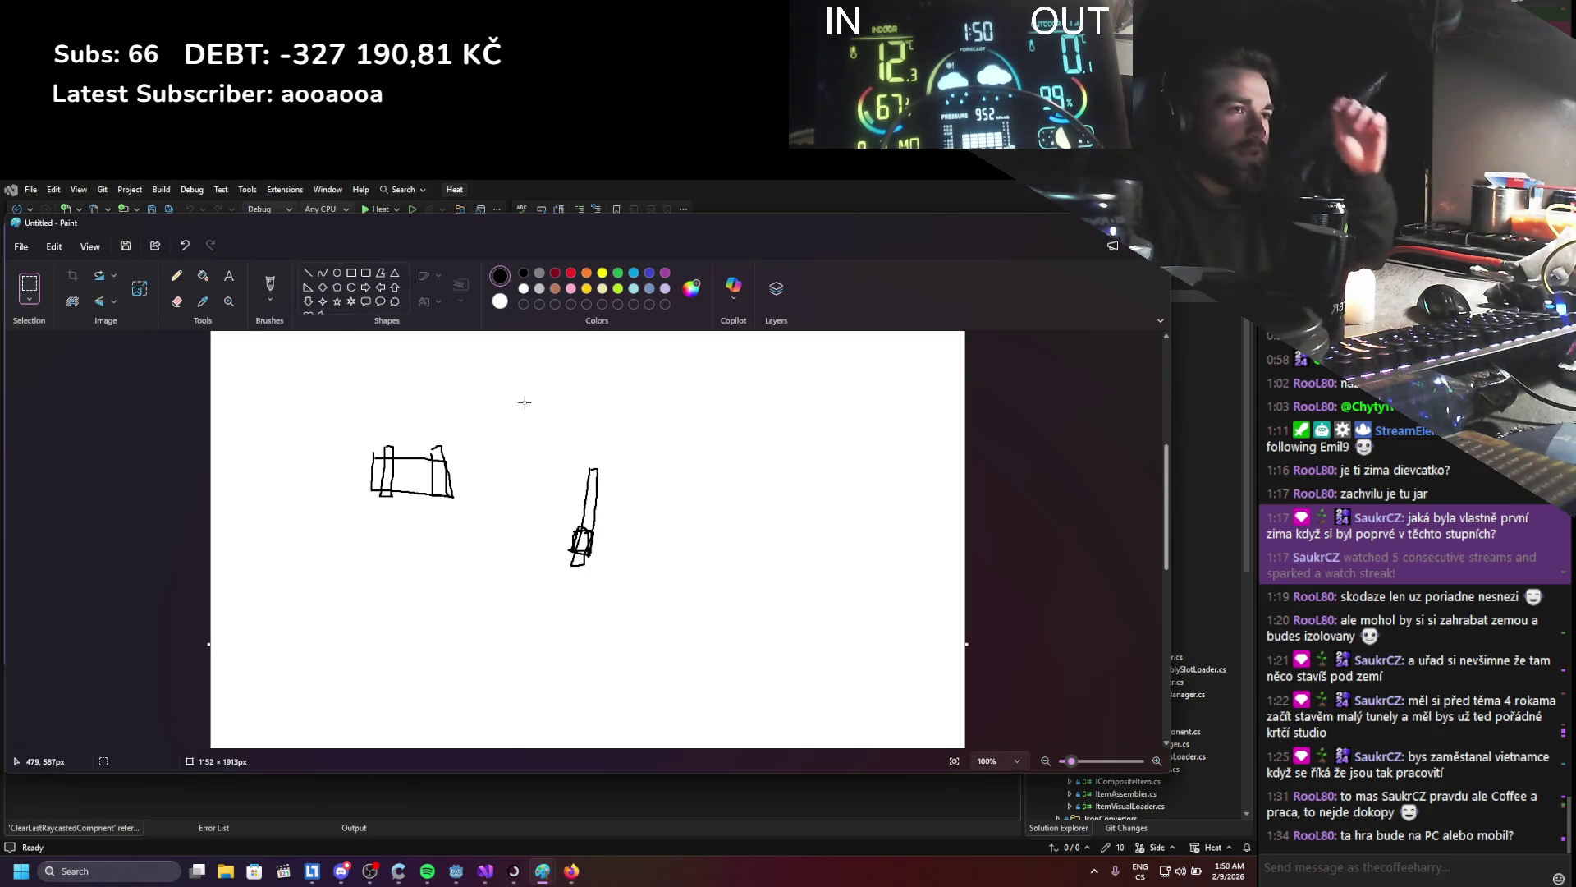
mouse_move(349, 429)
mouse_down()
mouse_move(476, 517)
mouse_move(586, 480)
mouse_move(620, 548)
mouse_move(410, 498)
mouse_up()
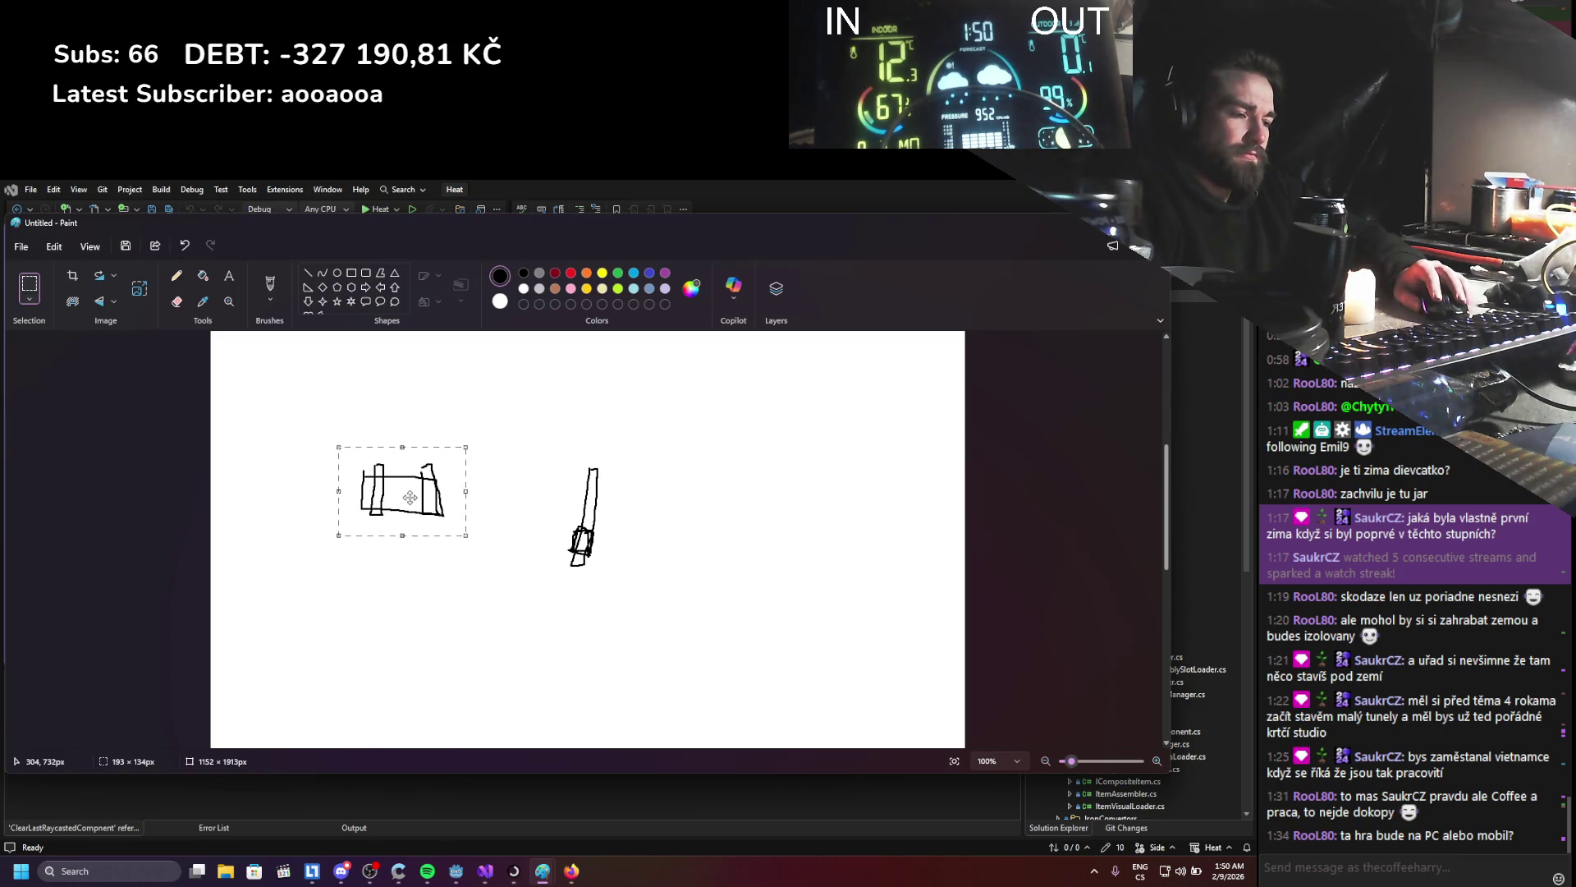
click(351, 394)
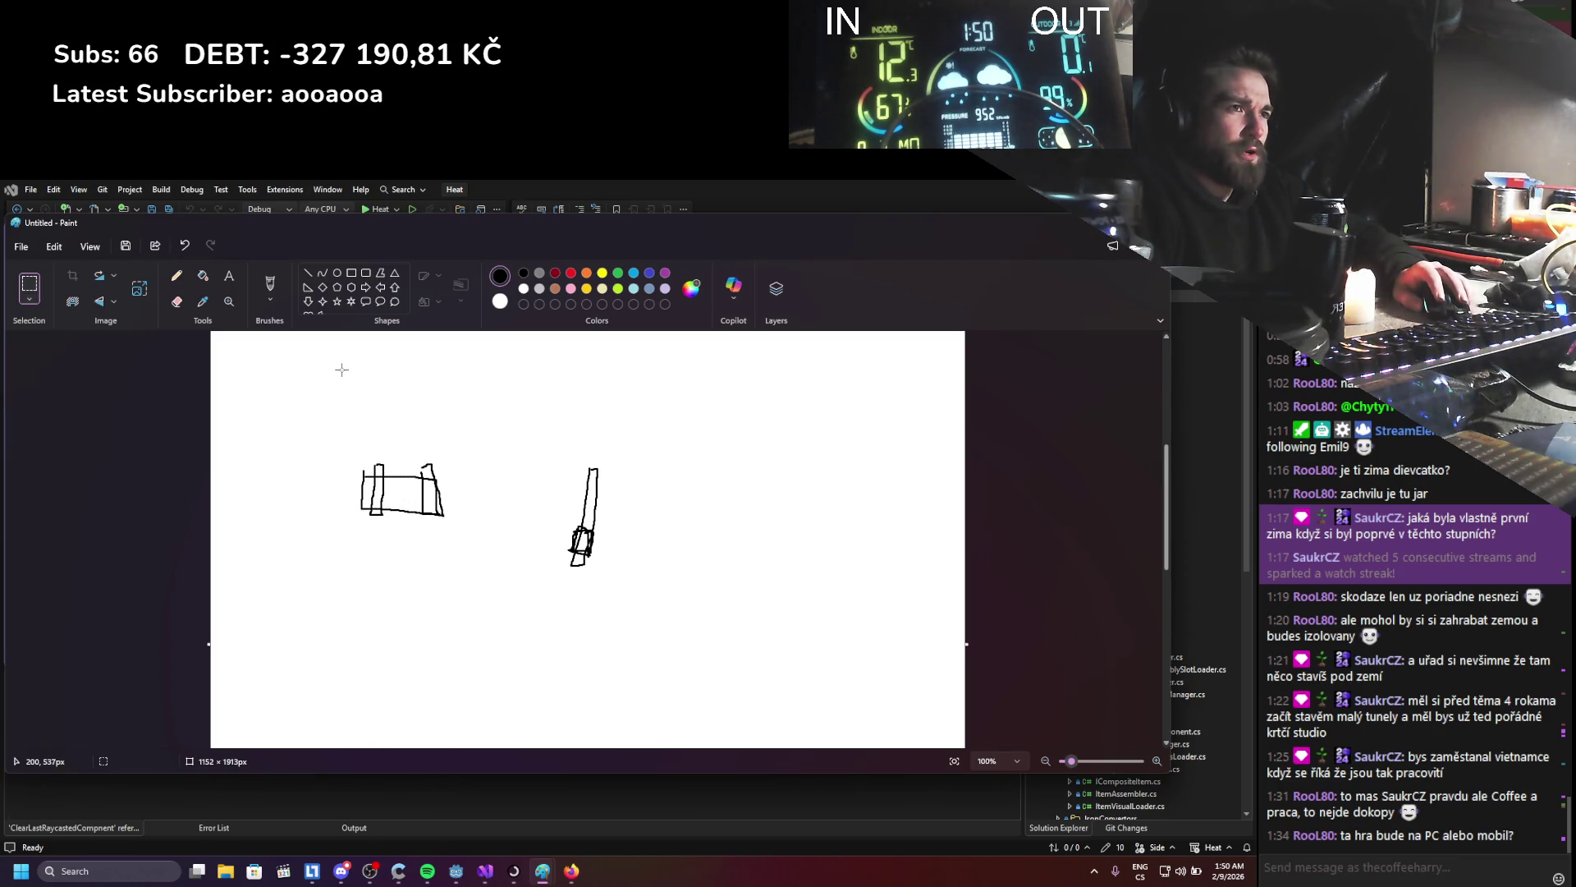
- Brush labels '1' and '2' above the head box and '0' beside the handle, then return to Visual Studio
click(270, 285)
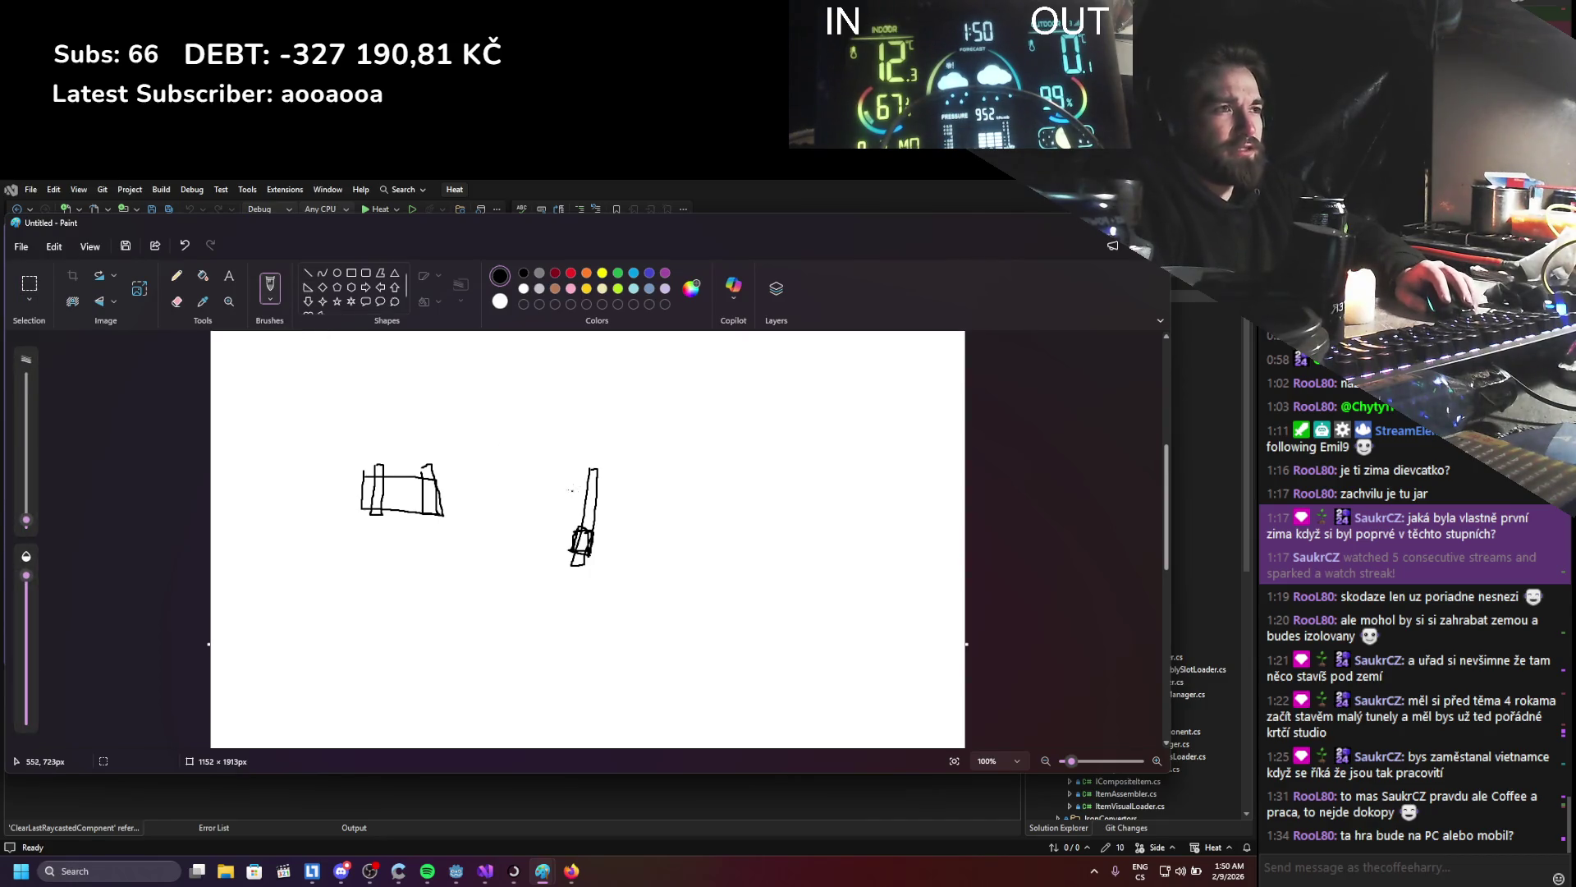
drag(402, 465, 436, 461)
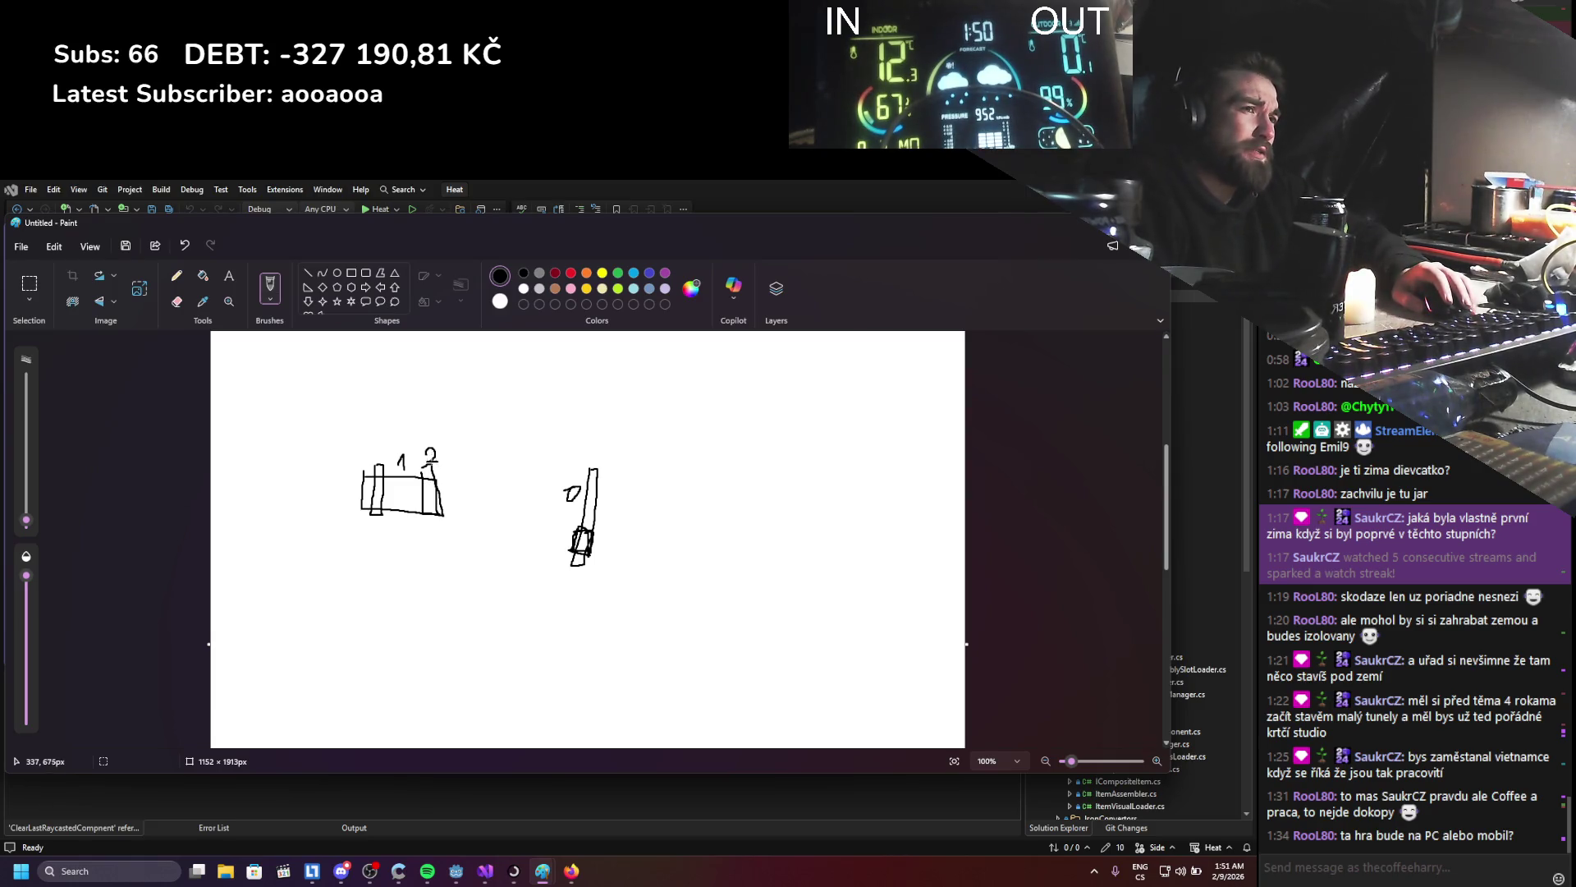
click(486, 870)
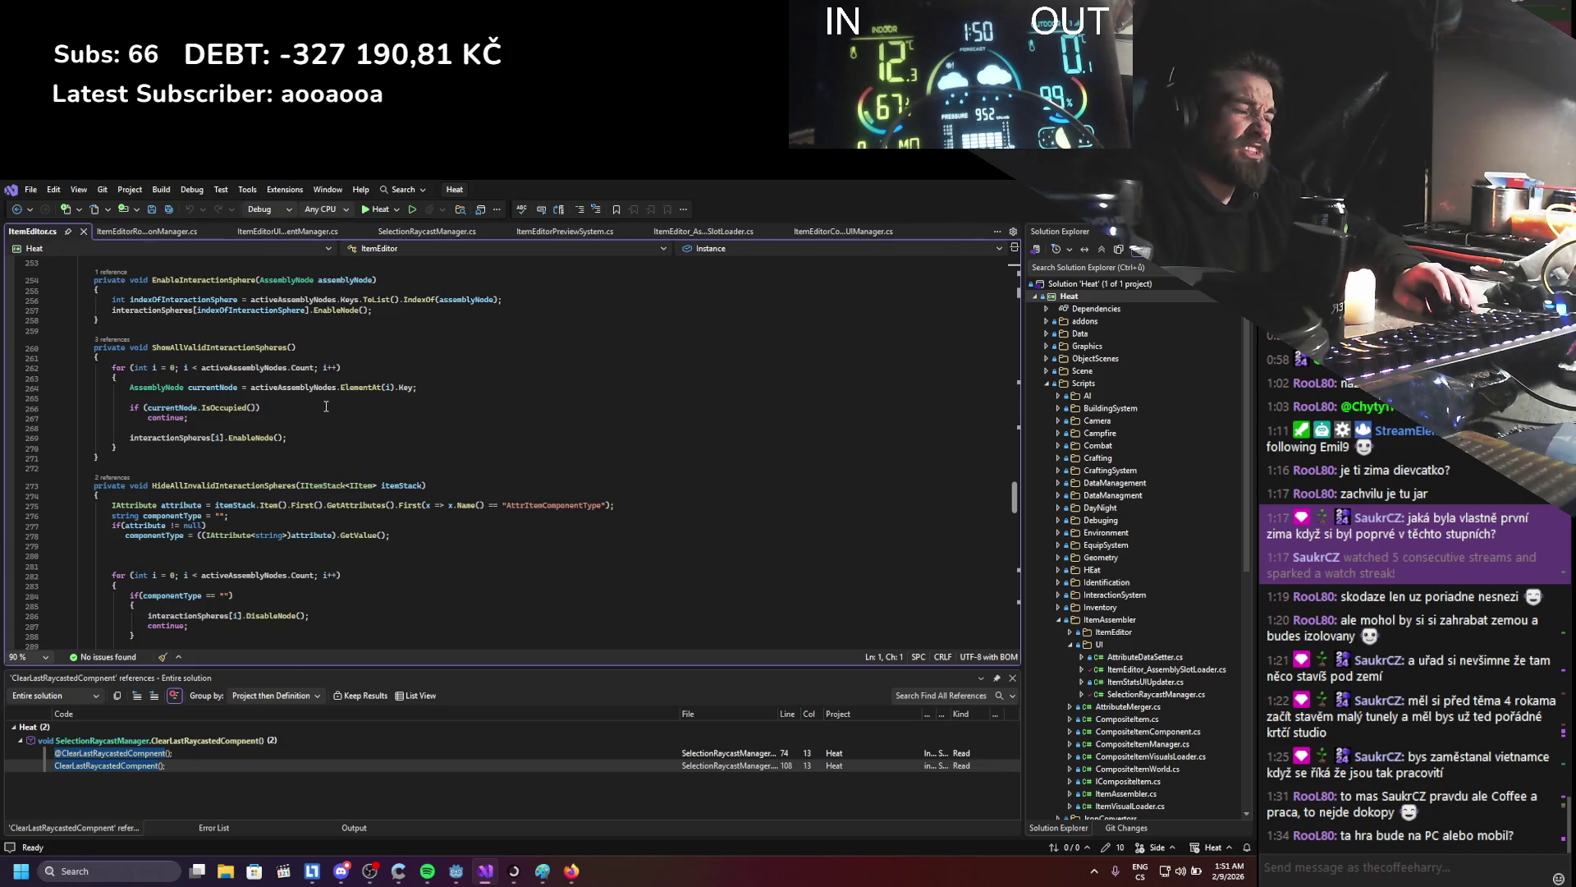
- Add if(itemStack.Item().First().HasAttribute("AttrItemComponentType")) at the start of HideAllInvalidInteractionSpheres
click(316, 495)
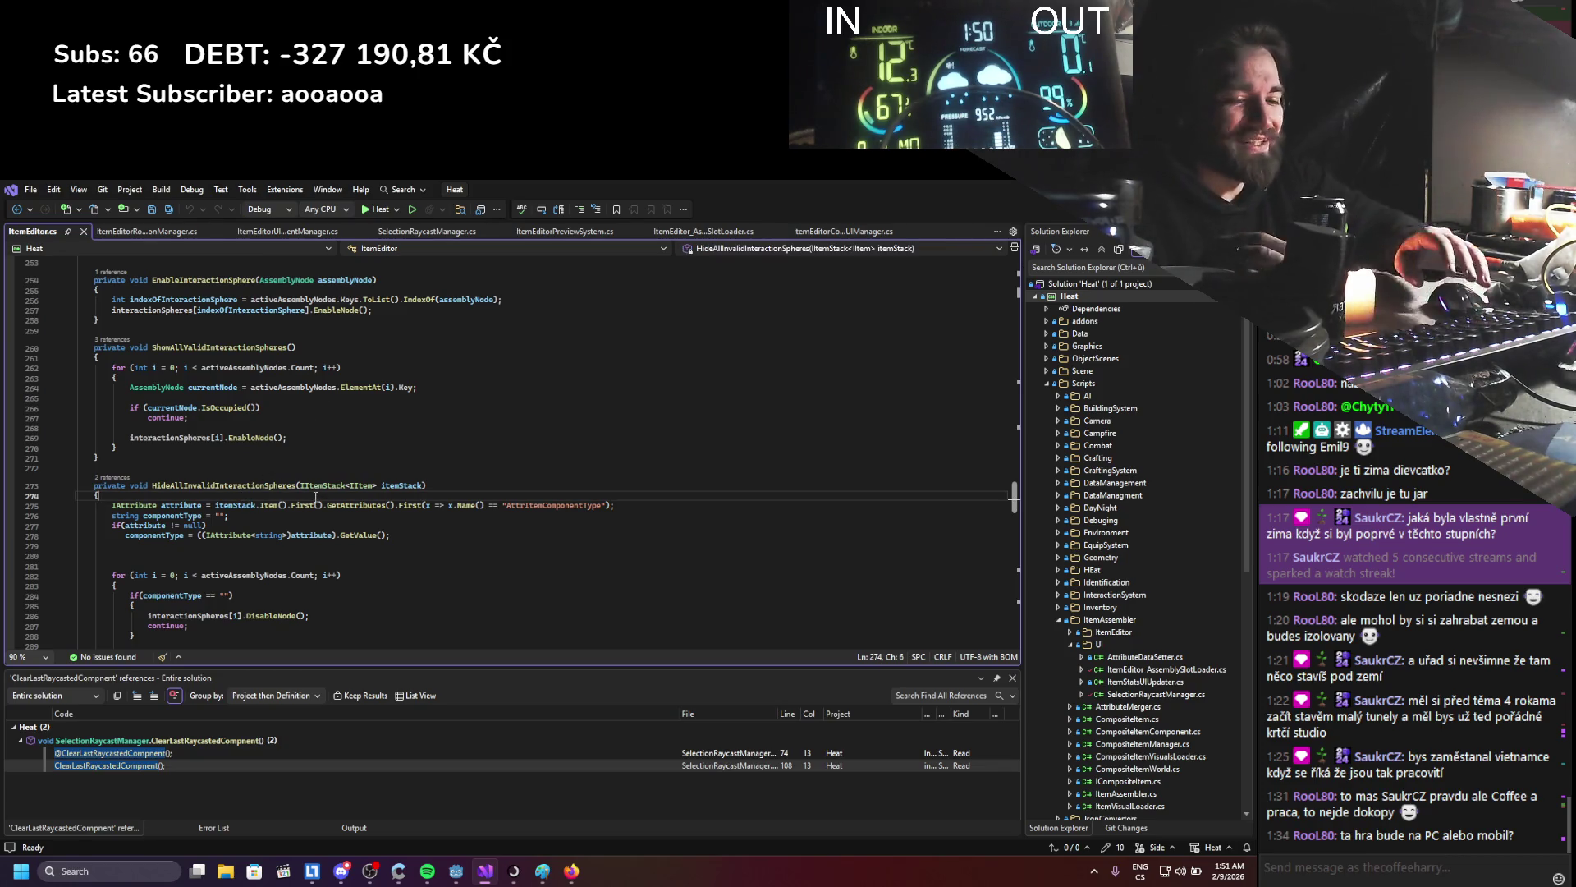
key(Return)
text(if/()
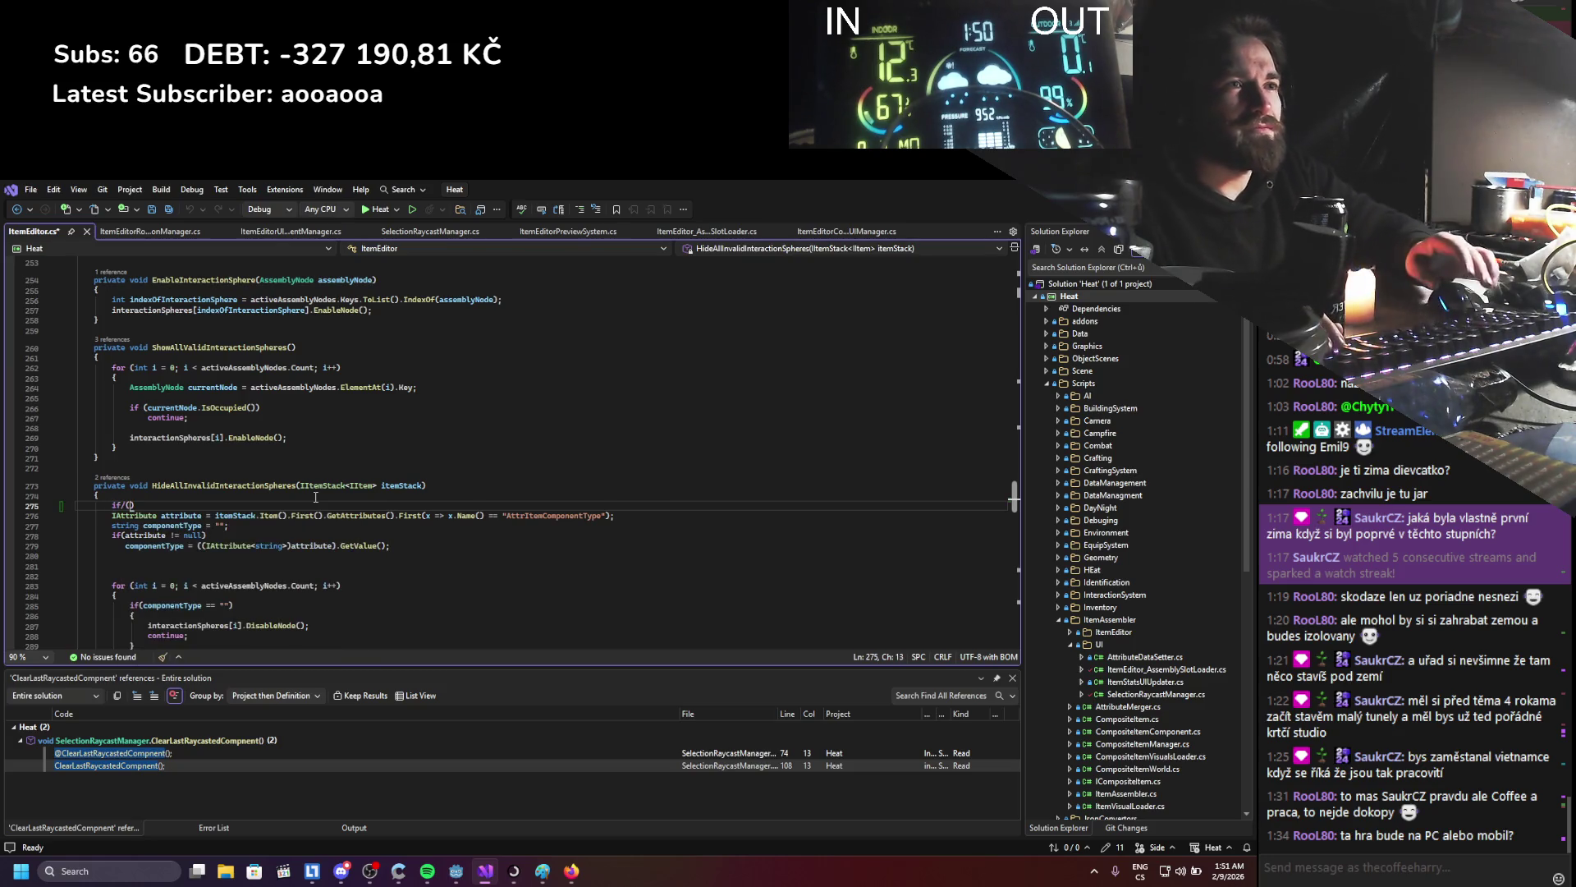
key(BackSpace)
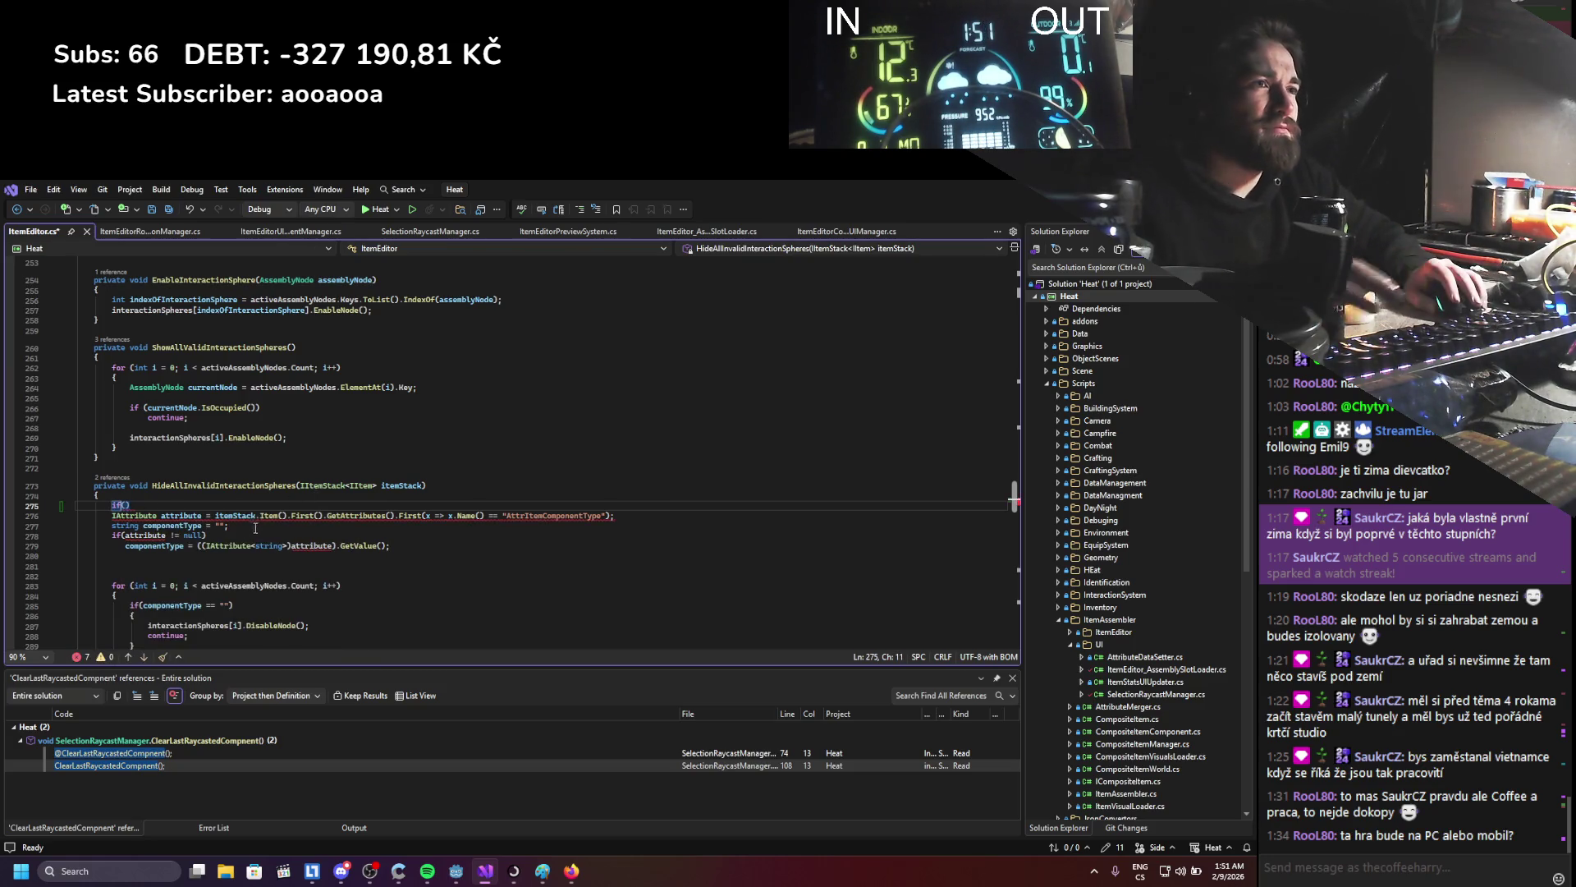
drag(215, 515, 323, 516)
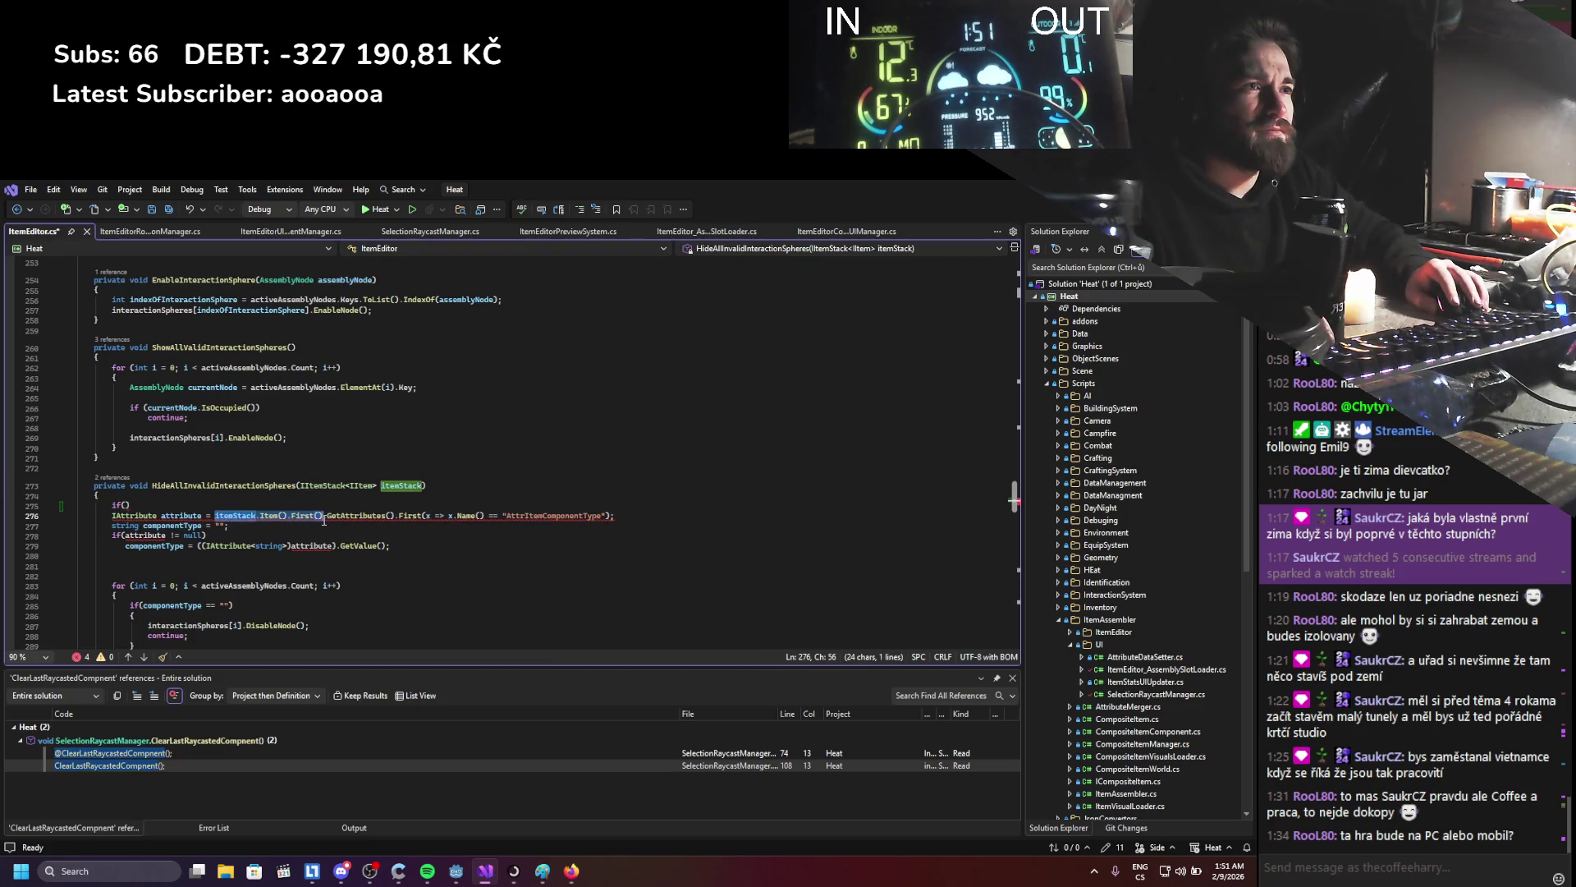
key(ctrl+c)
click(123, 504)
key(ctrl+v)
text(.has)
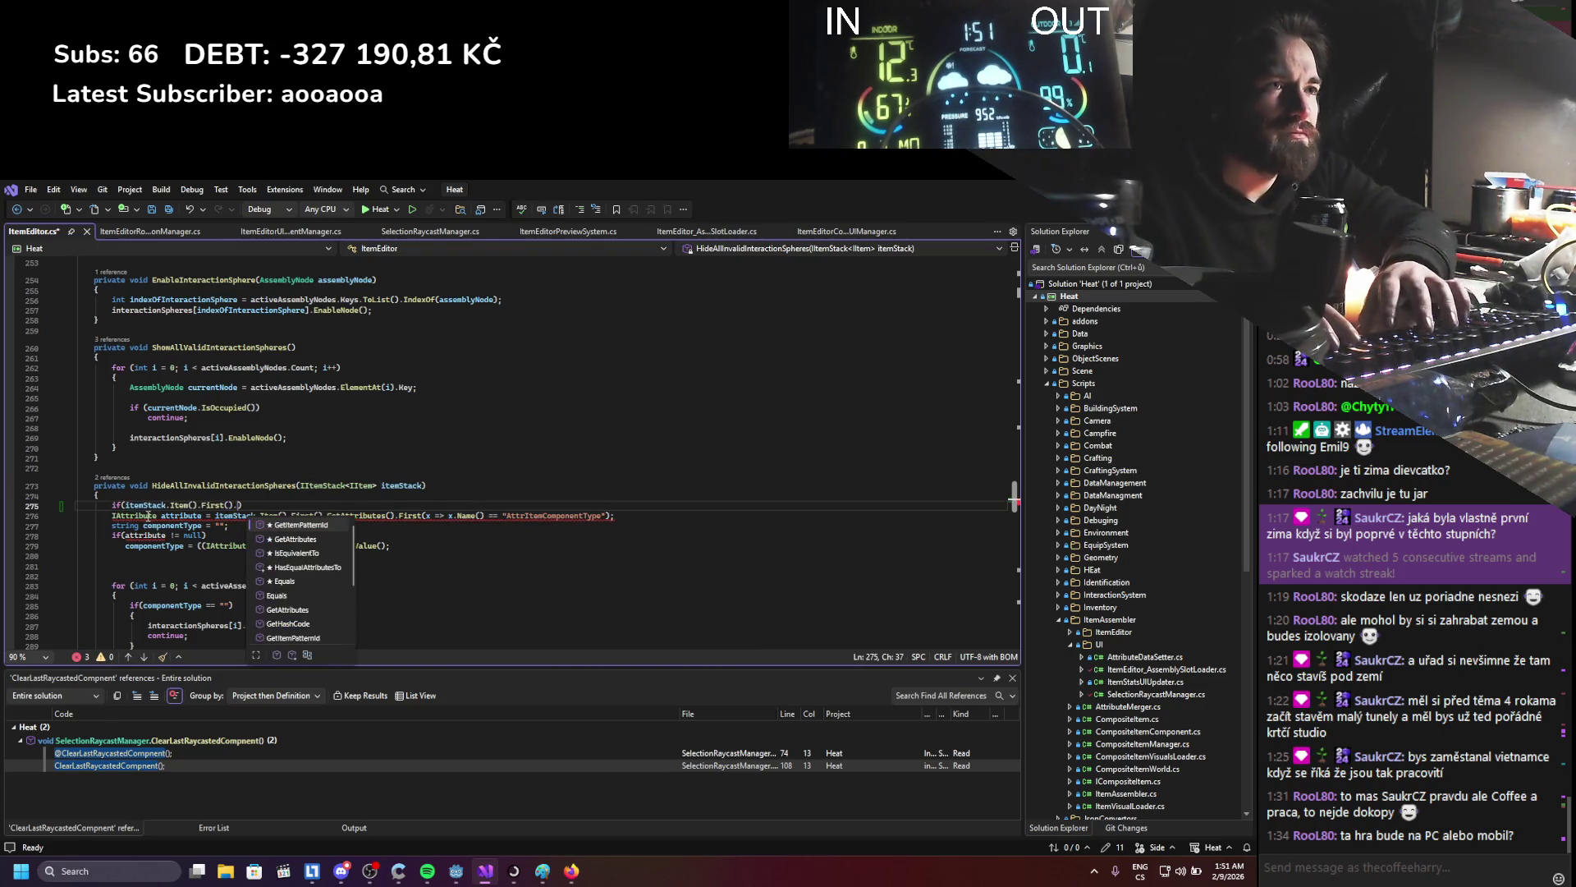
key(Down)
key(Tab)
text(())
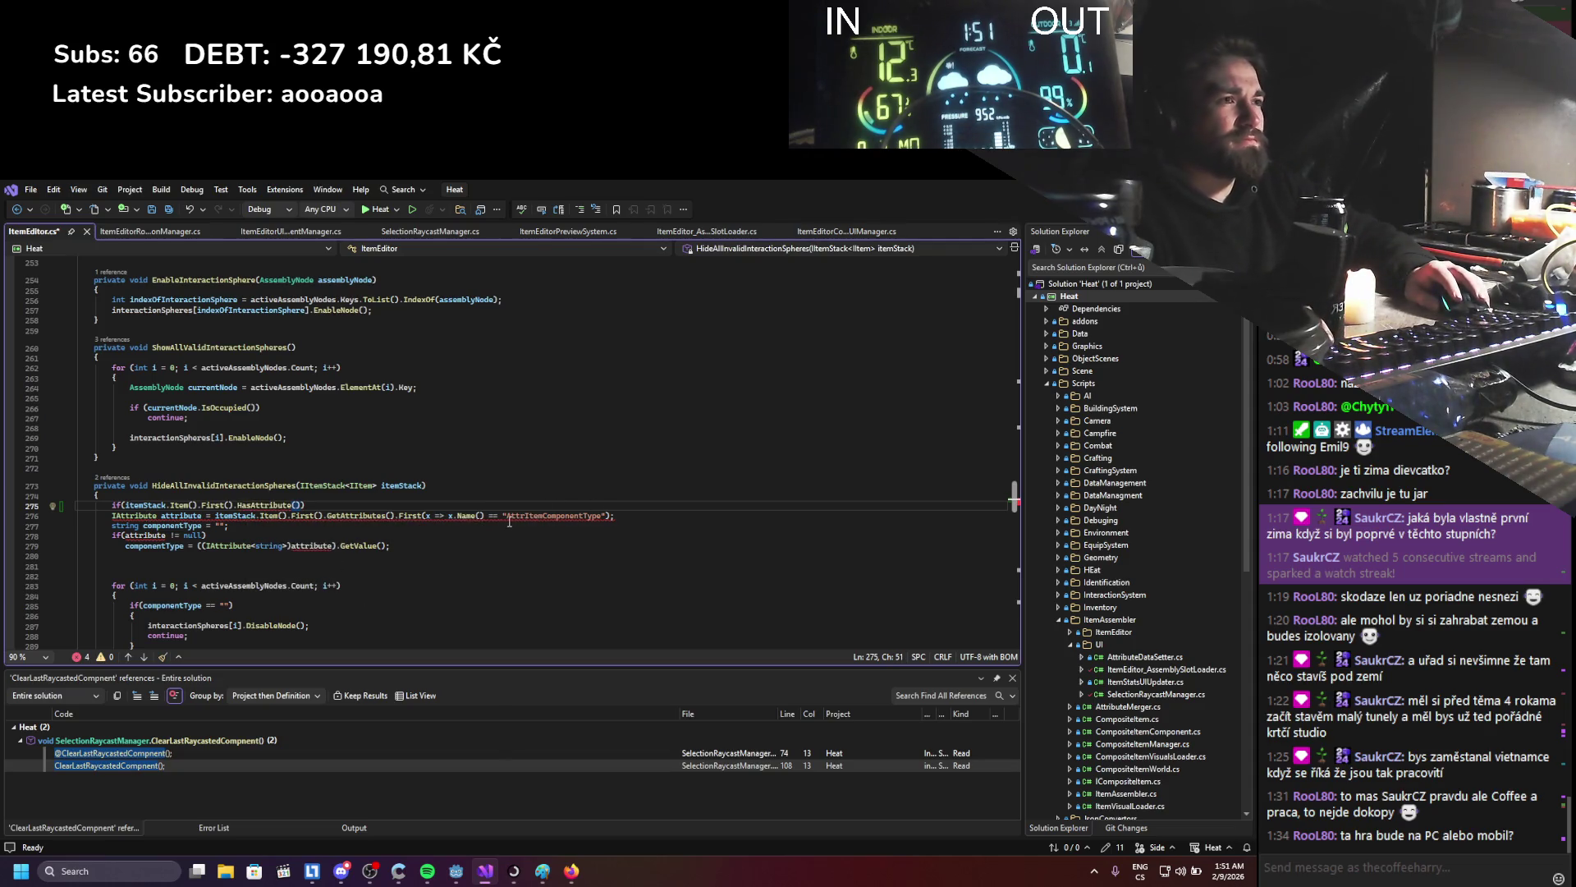
drag(506, 514, 603, 515)
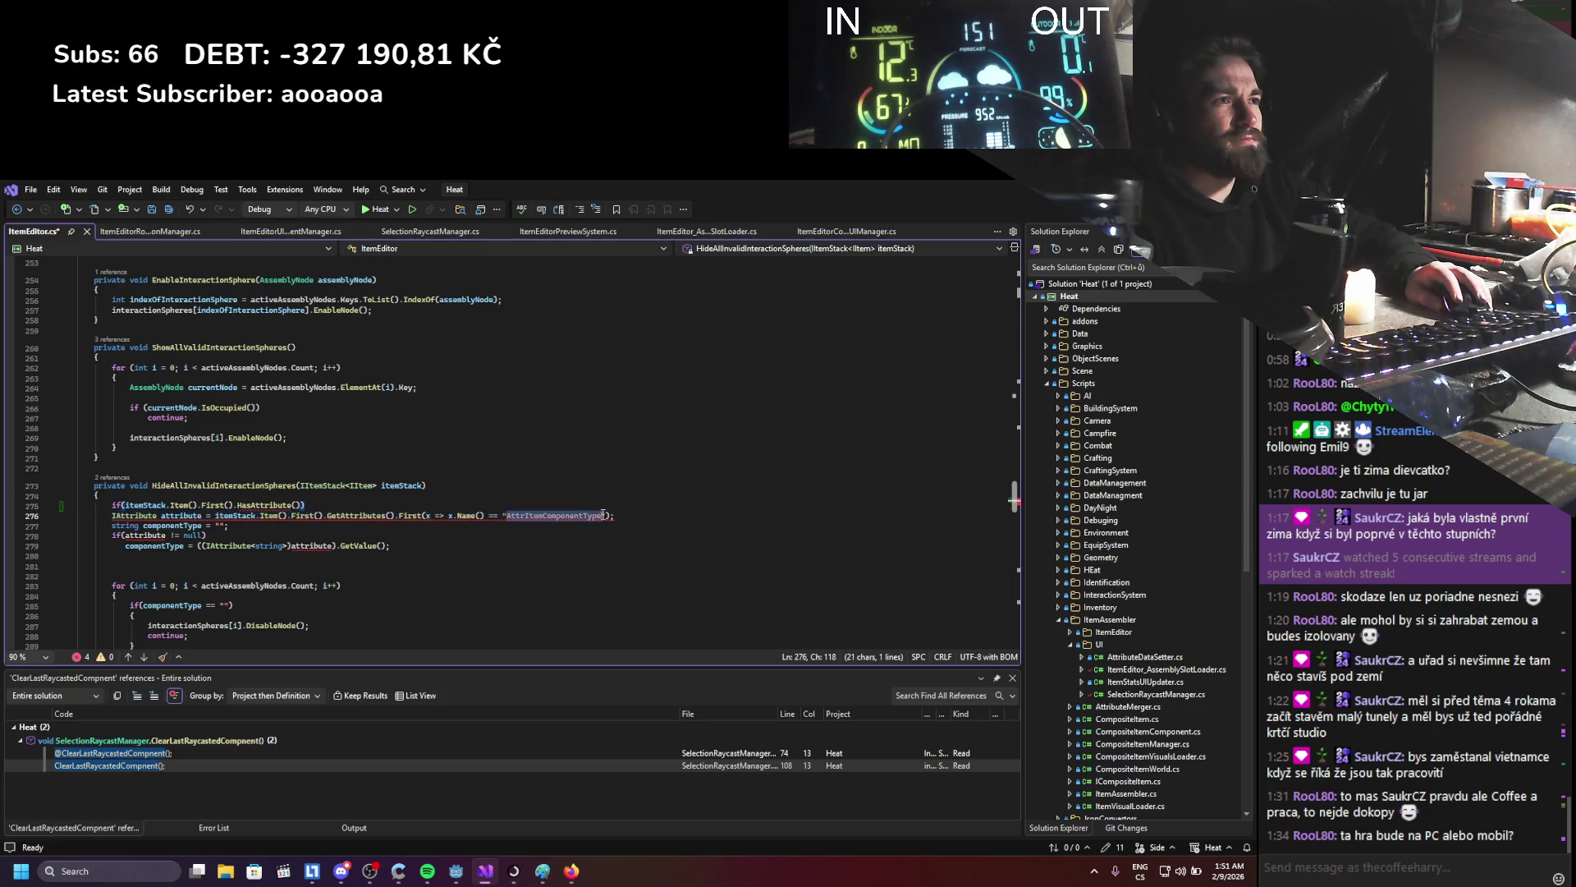
drag(502, 514, 609, 519)
click(300, 505)
key(ctrl+v)
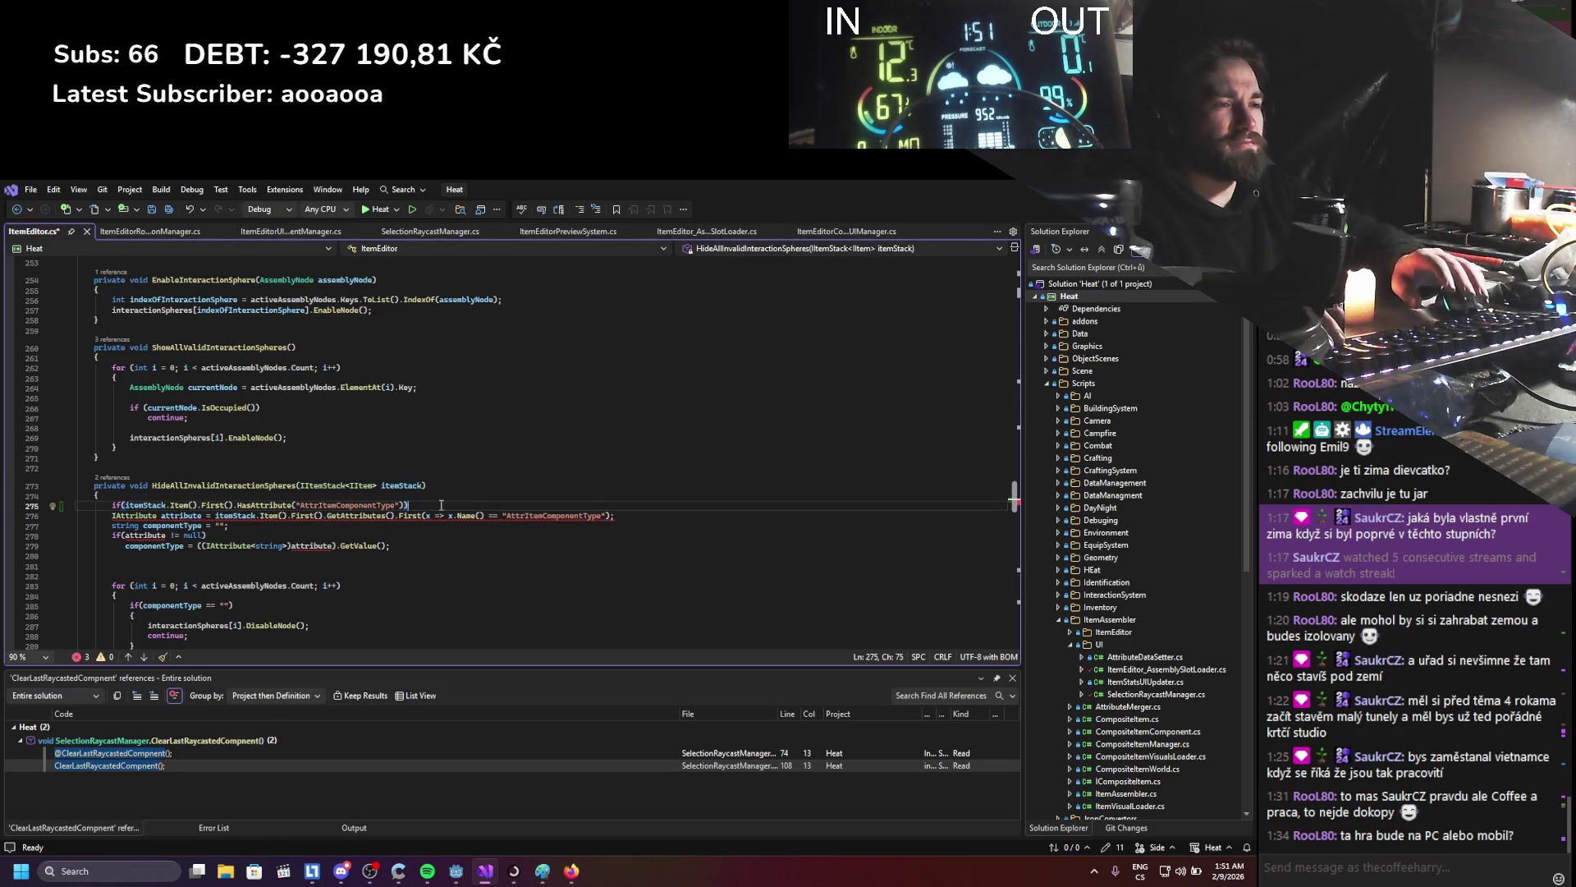
- Open a brace block under the if and move its closing brace below the componentType assignment
key(Return)
text({)
key(Return)
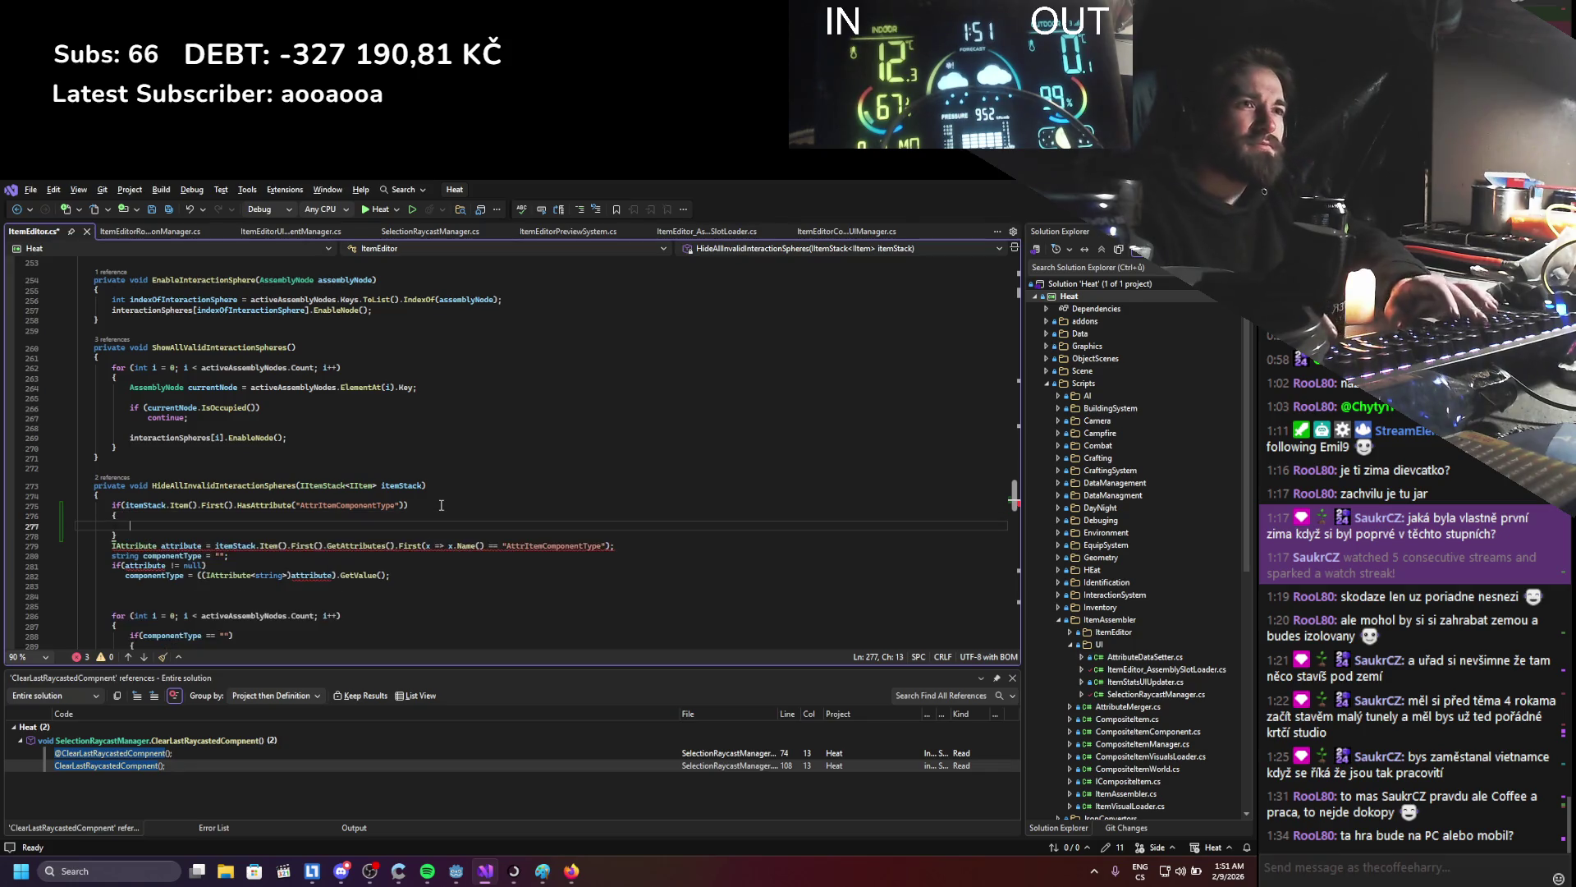
key(alt+Down)
key(alt+Down)
key(alt+Down)
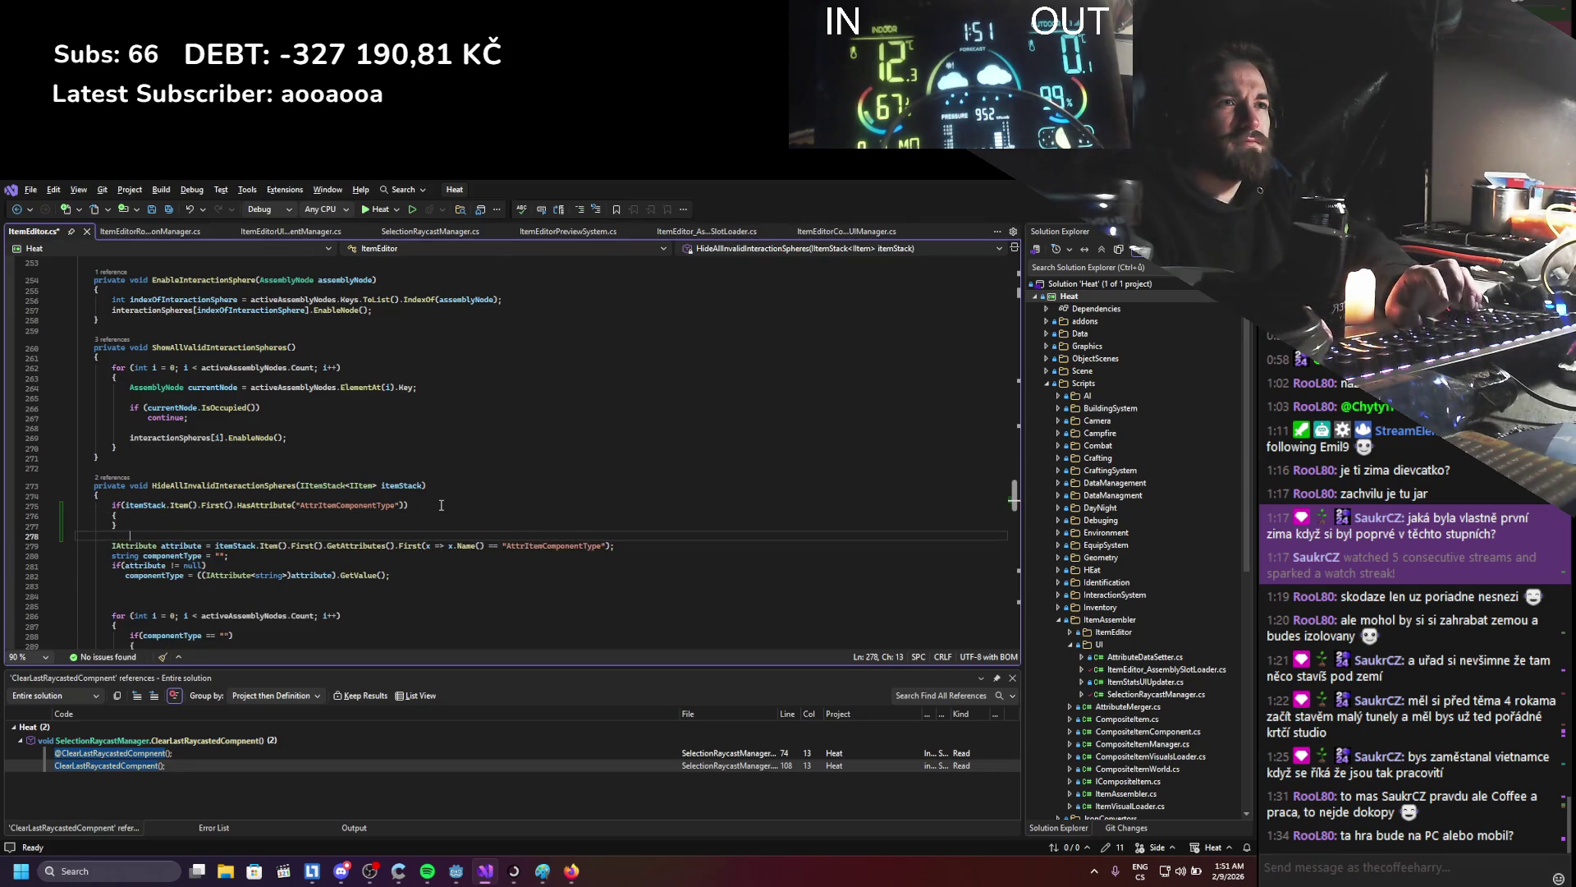
key(alt+Up)
key(alt+Up)
key(alt+Up)
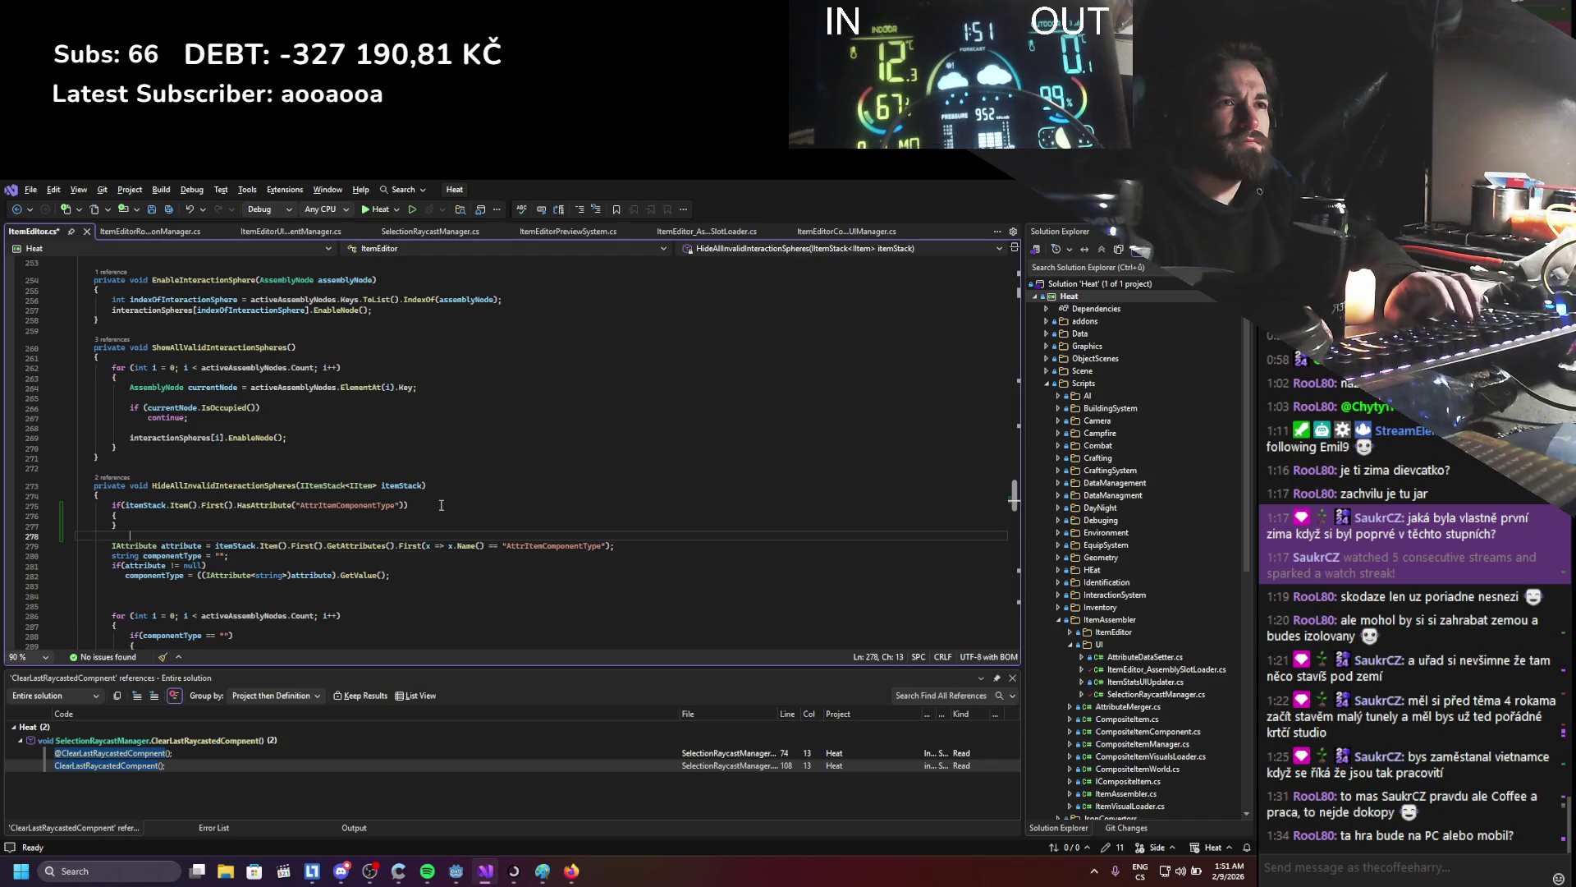
key(Down)
key(alt+Down)
key(alt+Down)
key(alt+Down)
key(alt+Down)
key(Up)
key(Up)
- Move the componentType declaration above the if, indent the lookup lines into the block, and save
key(alt+f)
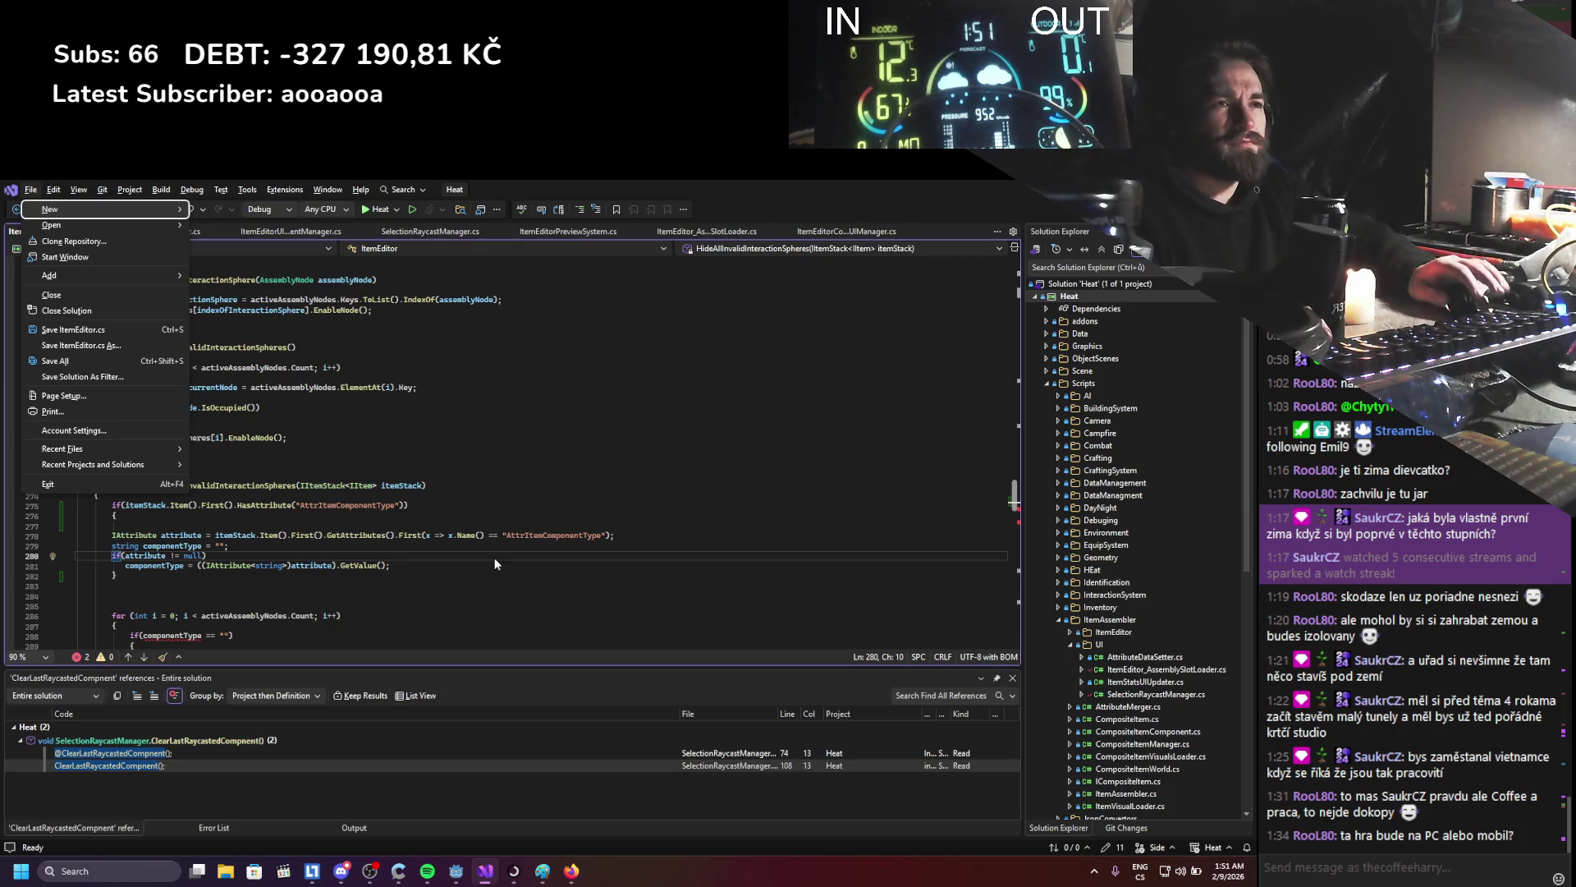
click(476, 552)
click(465, 545)
key(alt+Up)
key(alt+Up)
key(alt+Up)
key(alt+Up)
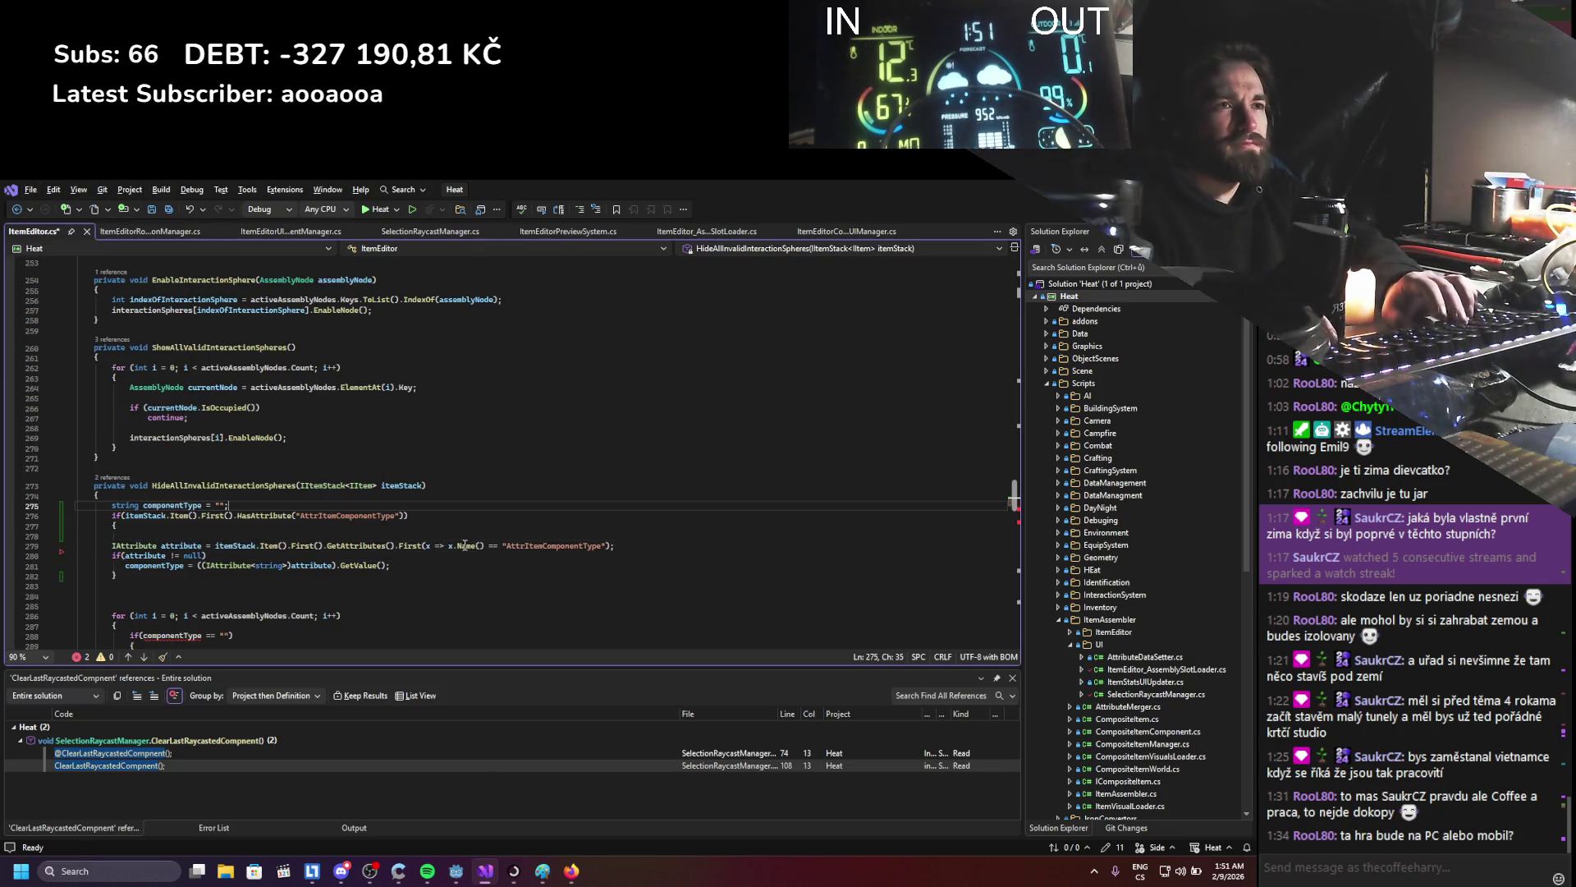
key(Down)
key(Down)
key(Down)
key(shift+Down)
key(shift+End)
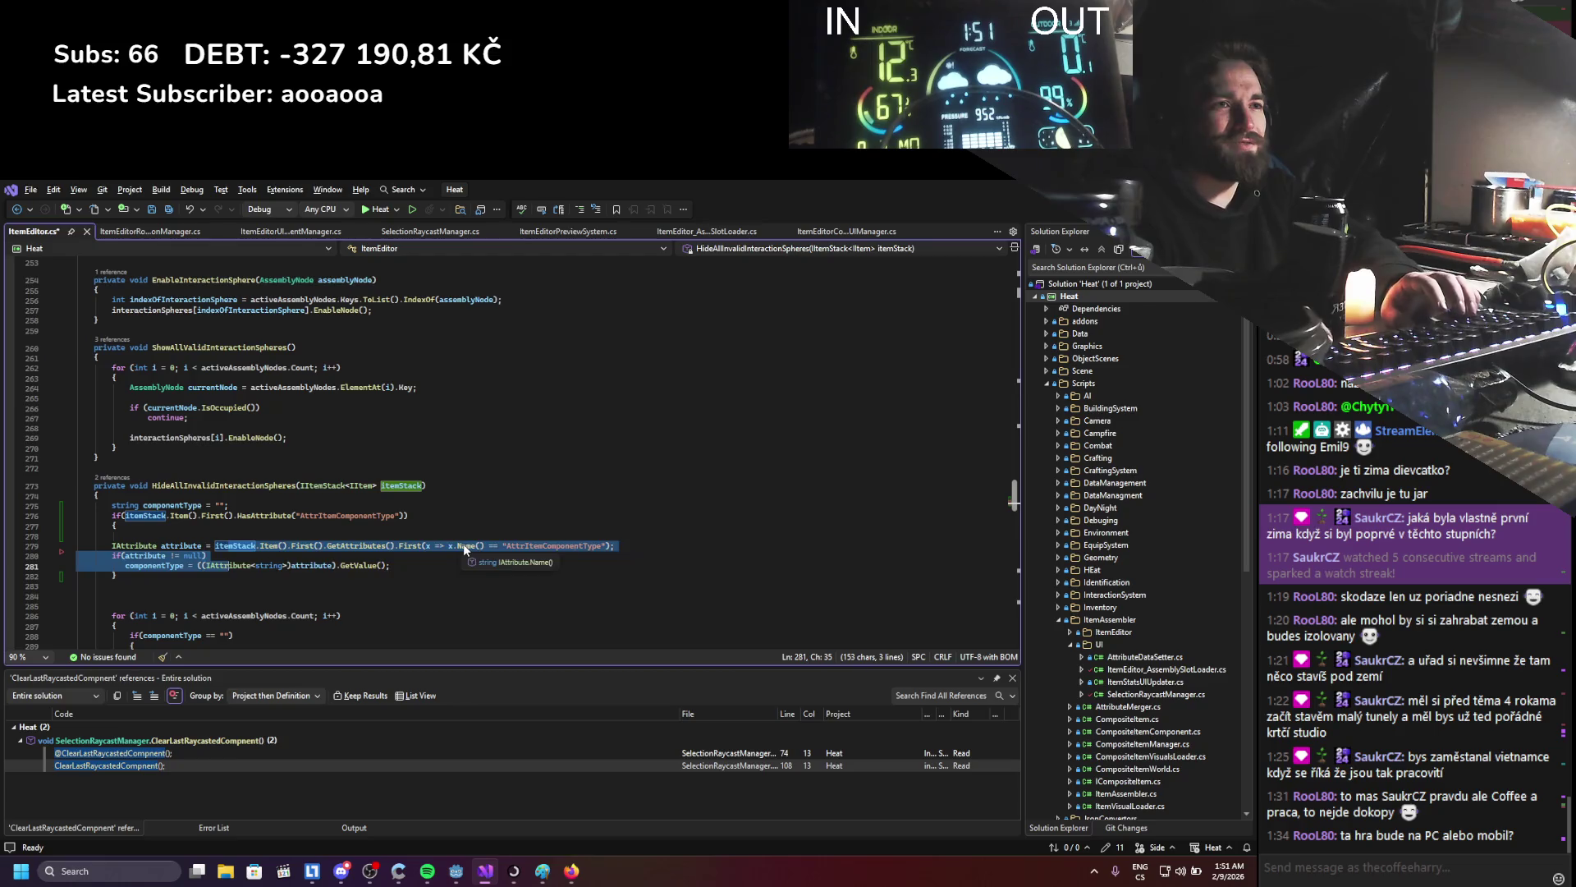
key(Tab)
key(ctrl+s)
click(463, 515)
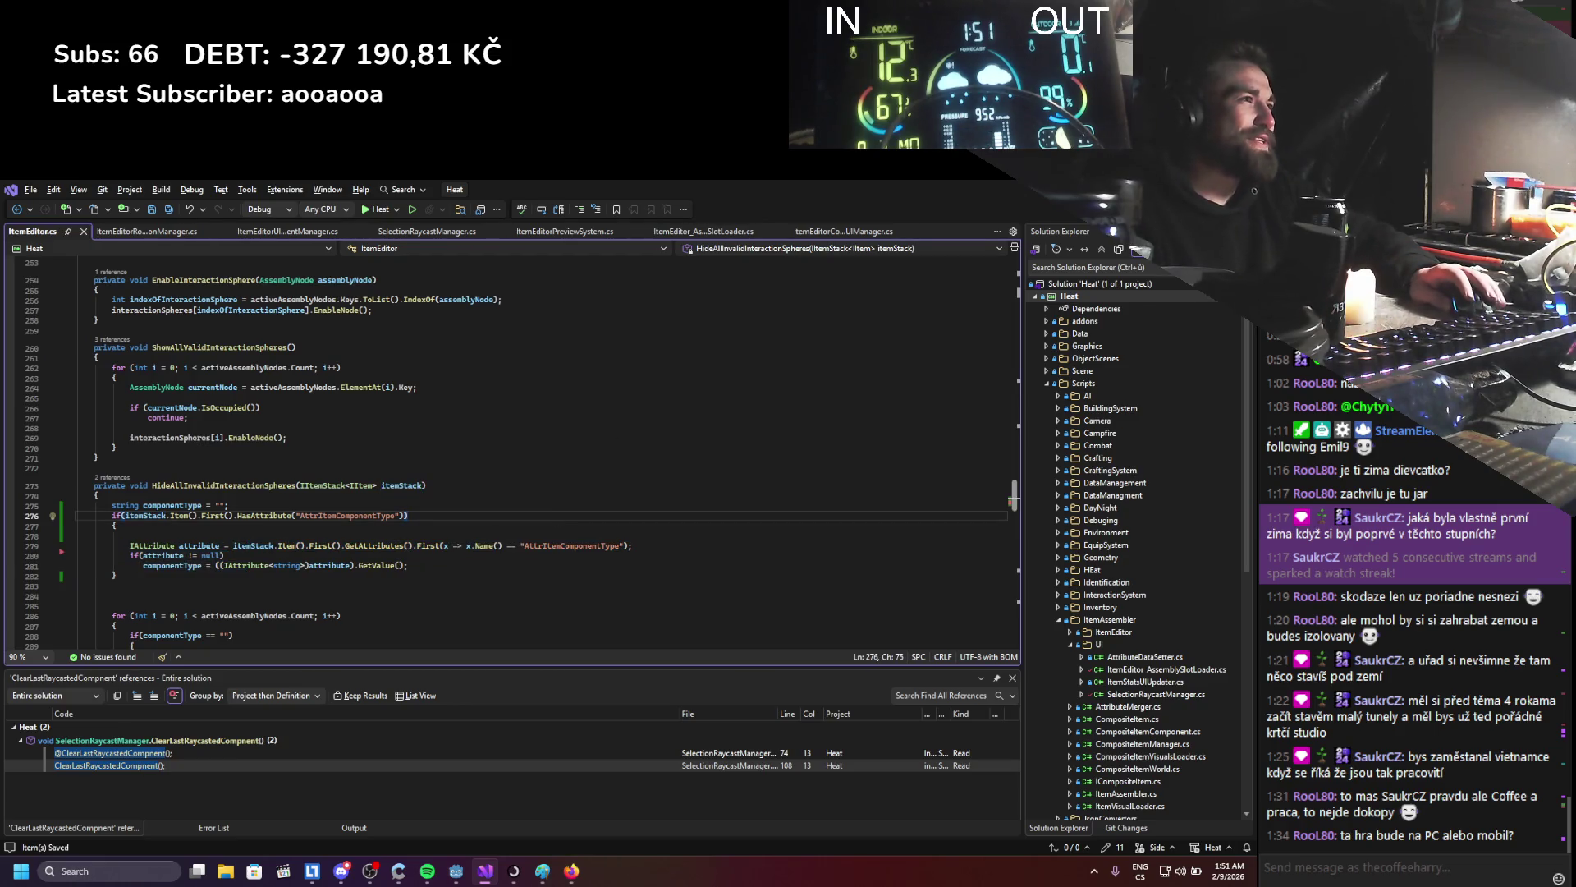
key(alt+Tab)
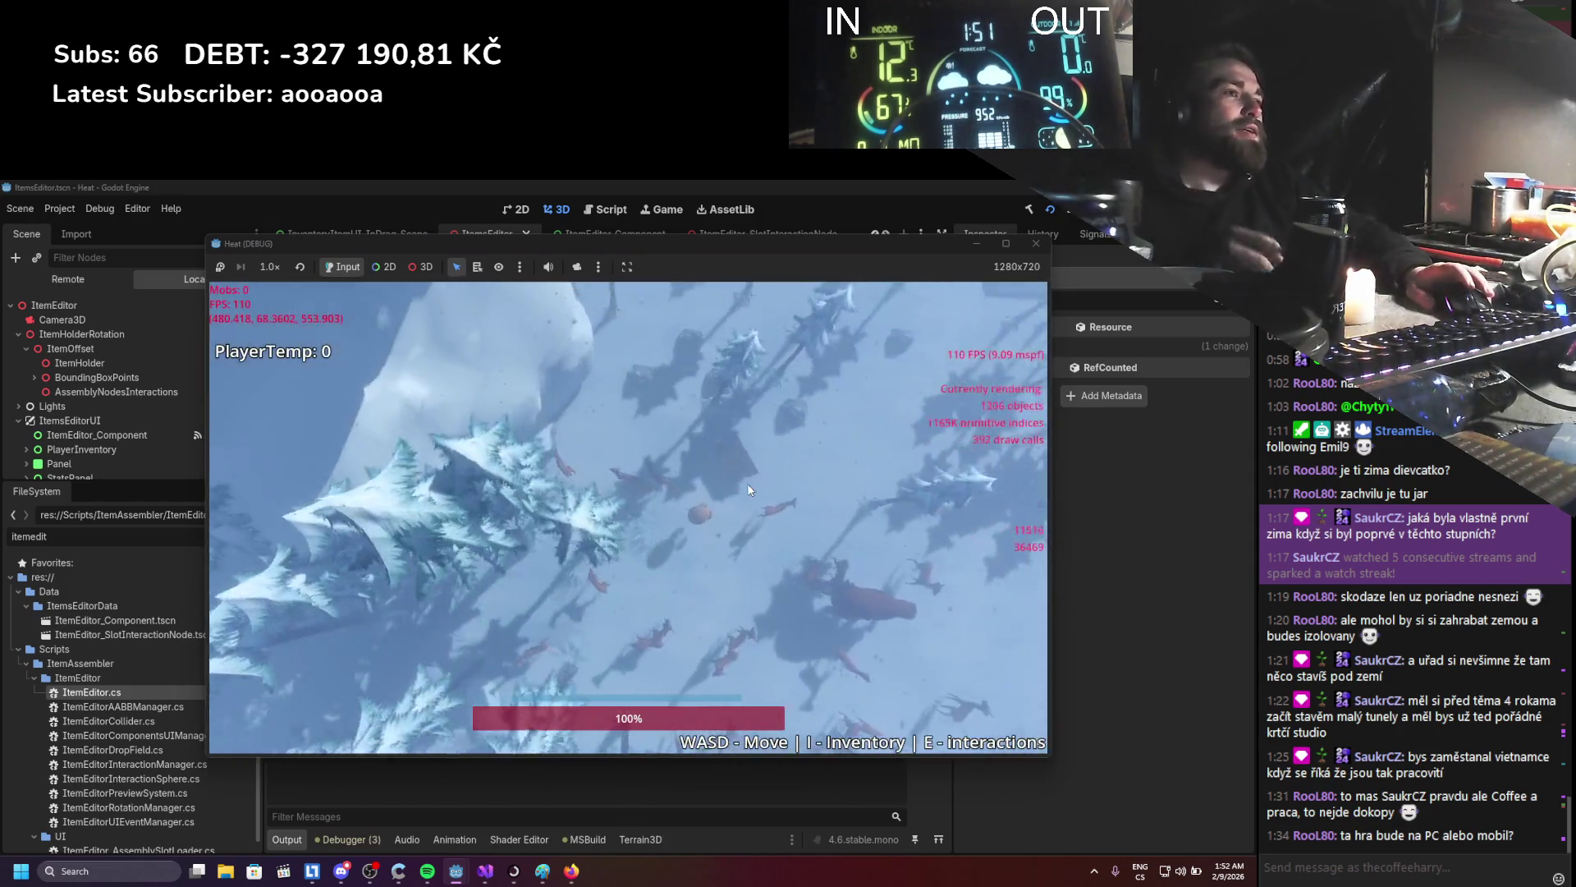
- Open the inventory and item editor, assemble a hammer (Weight 1, Damage 10) and equip it in a hand slot
key(i)
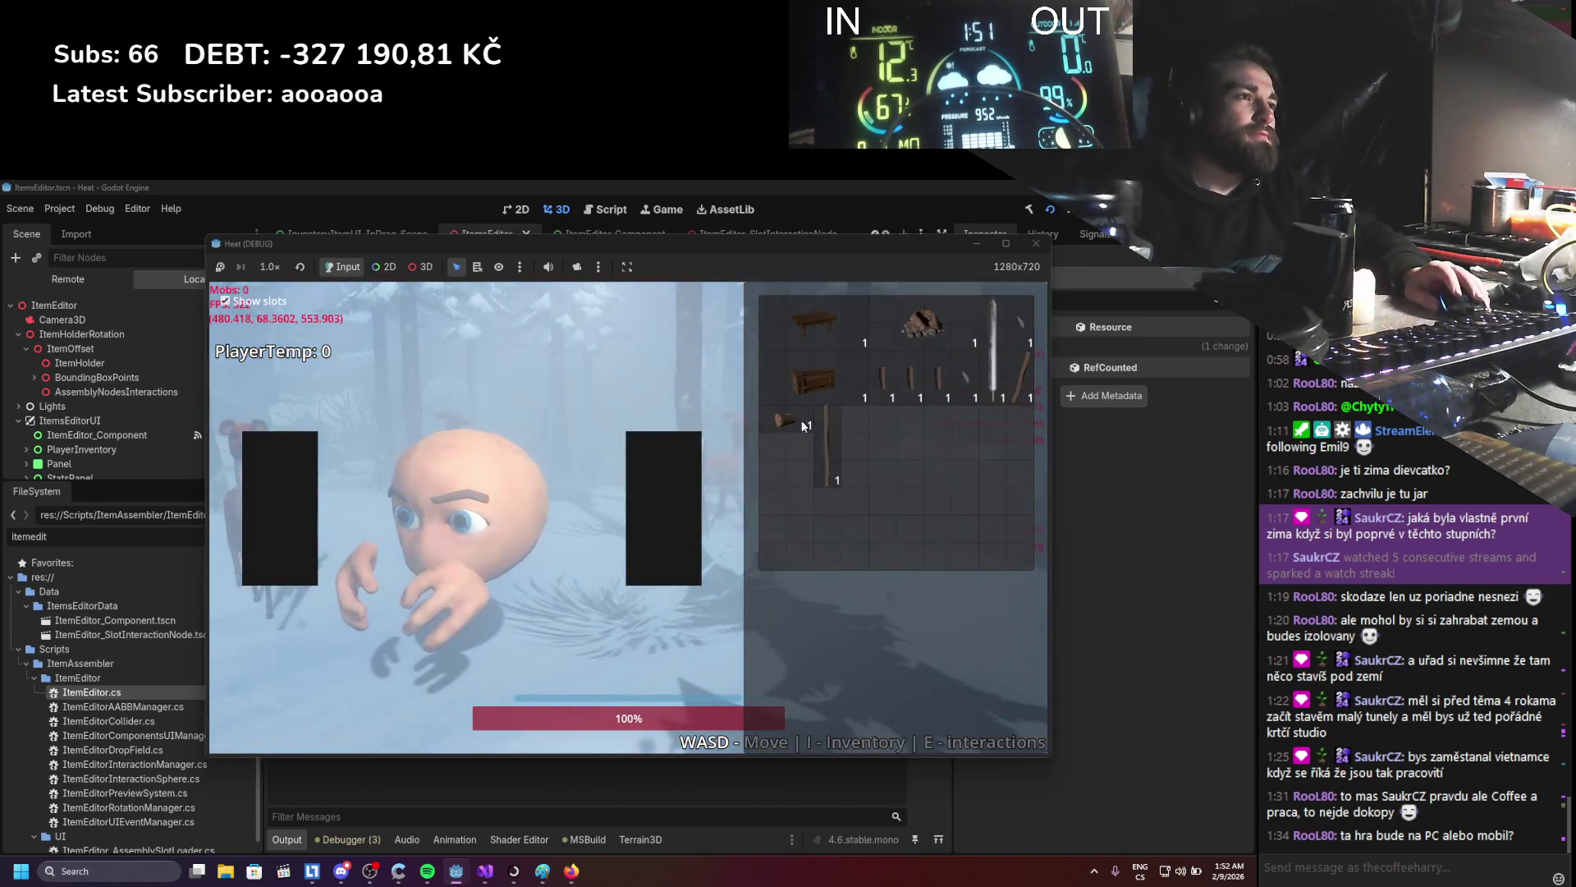
click(821, 427)
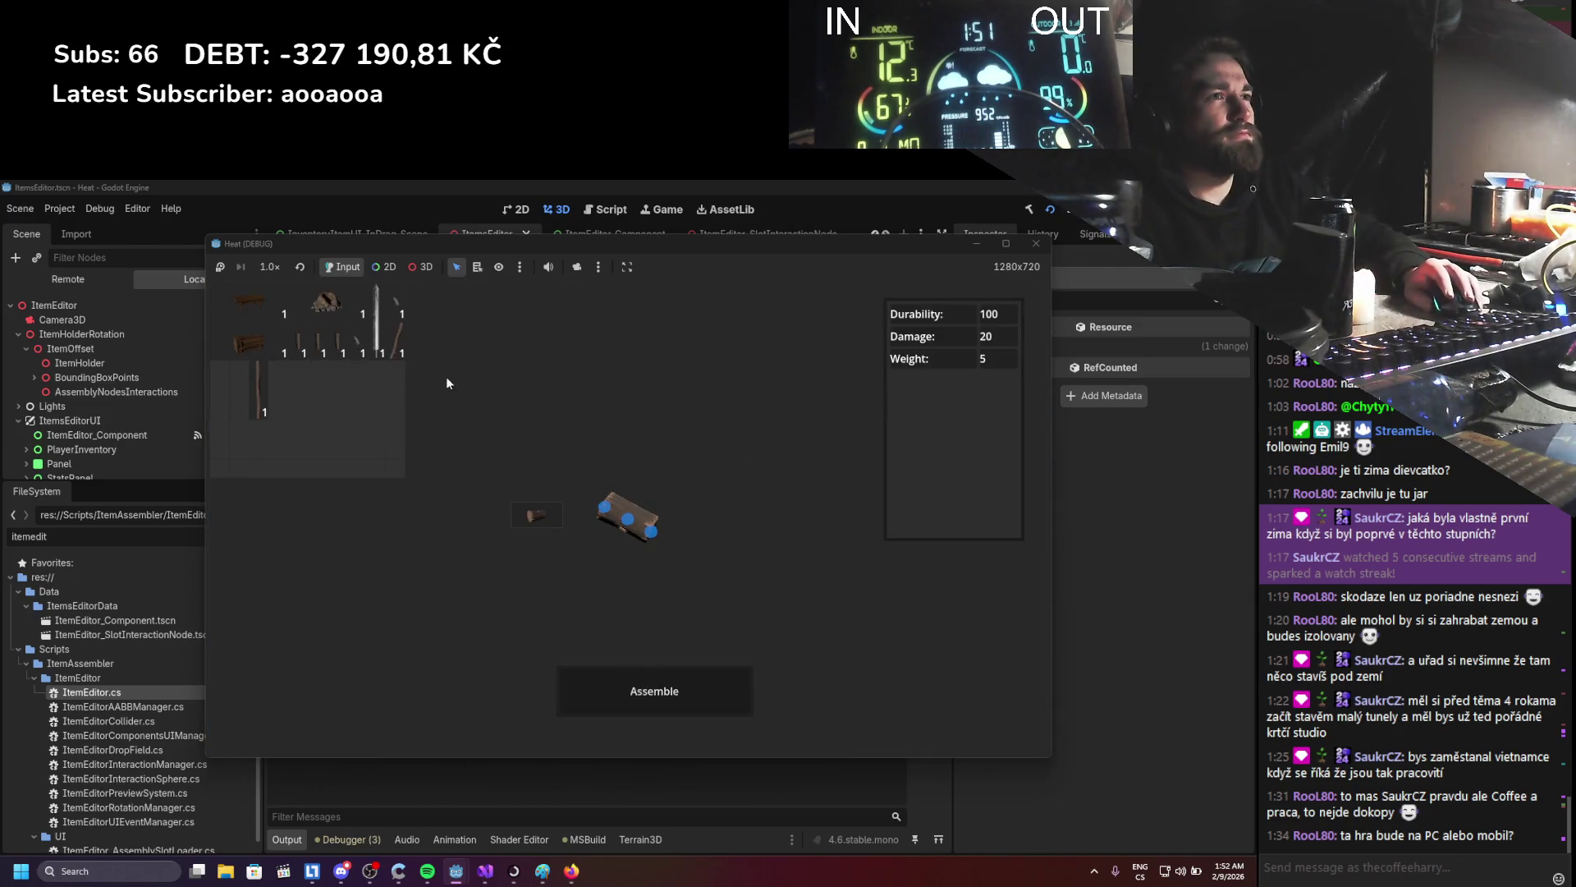
click(635, 669)
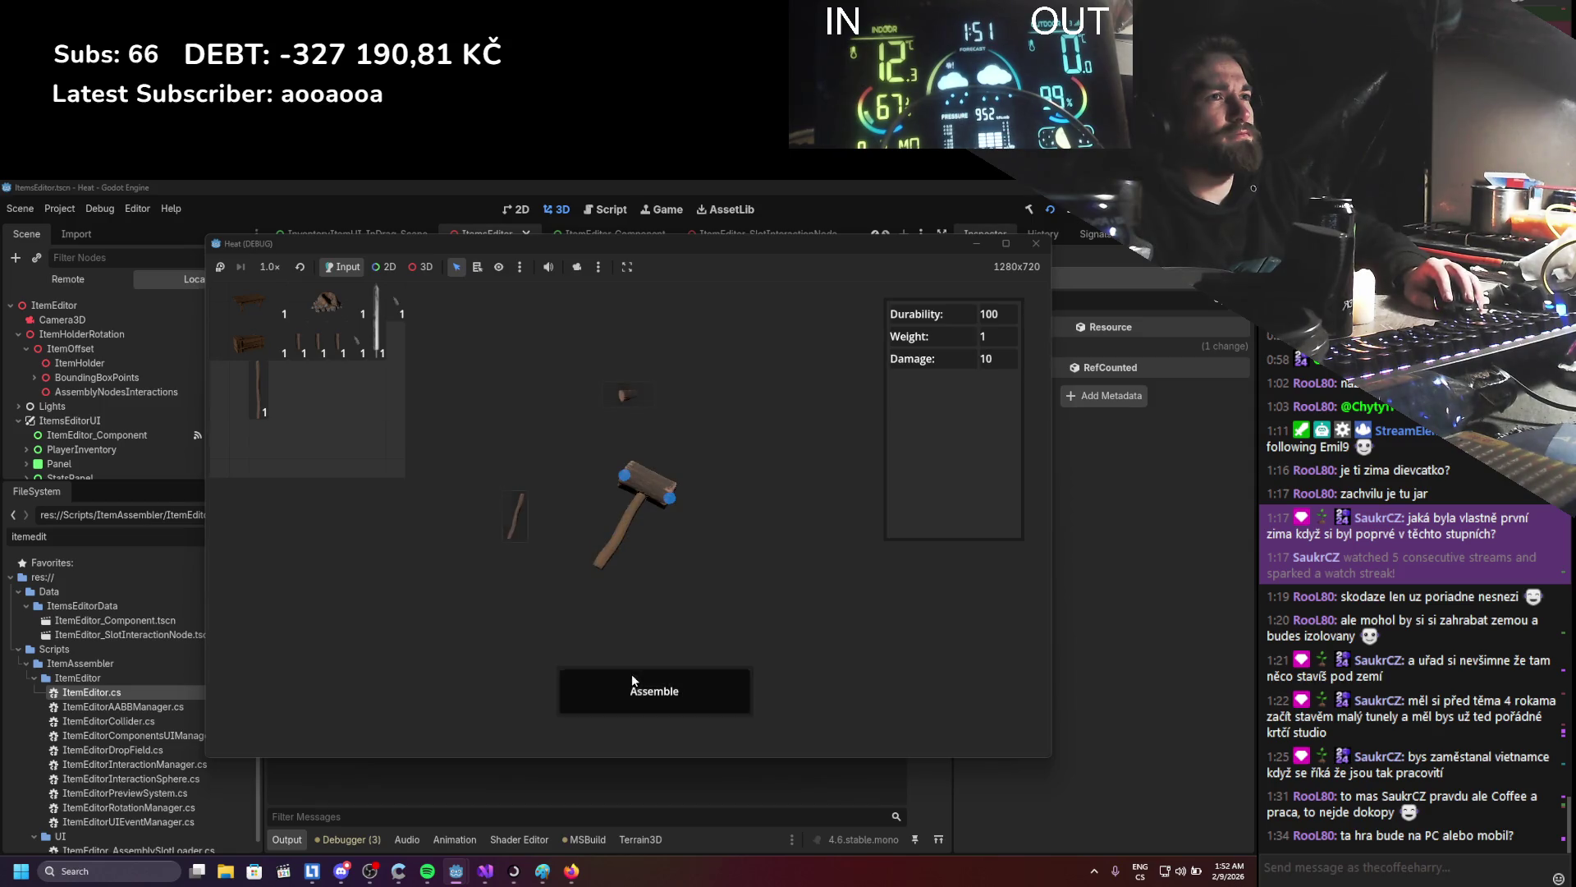
key(Escape)
click(795, 423)
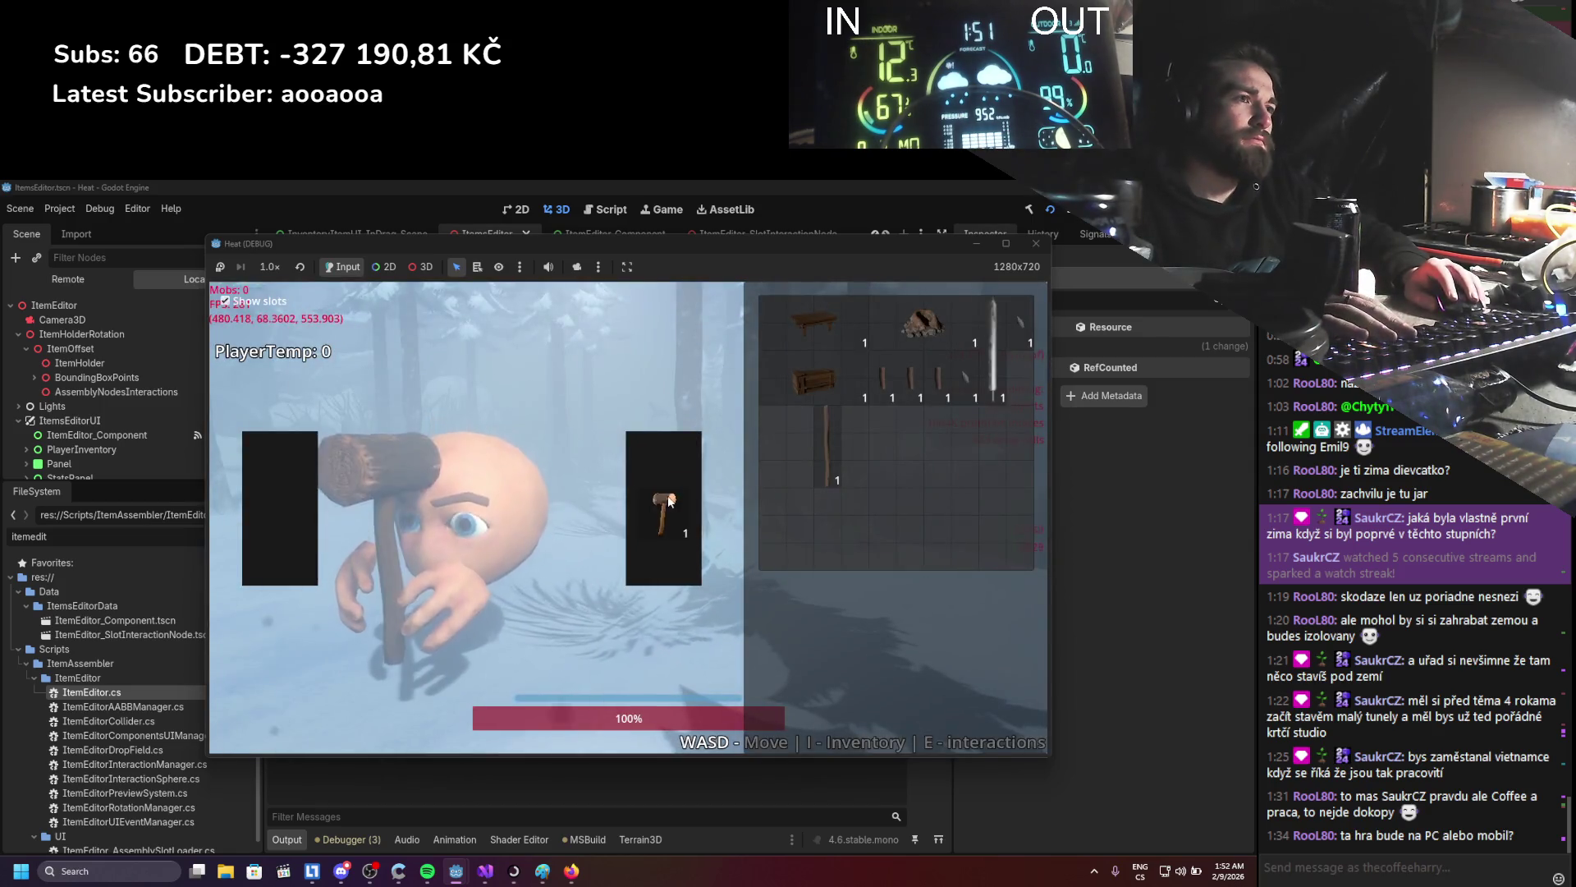
- Close the inventory and walk the character around the snowy pine forest with WASD
key(i)
key(s)
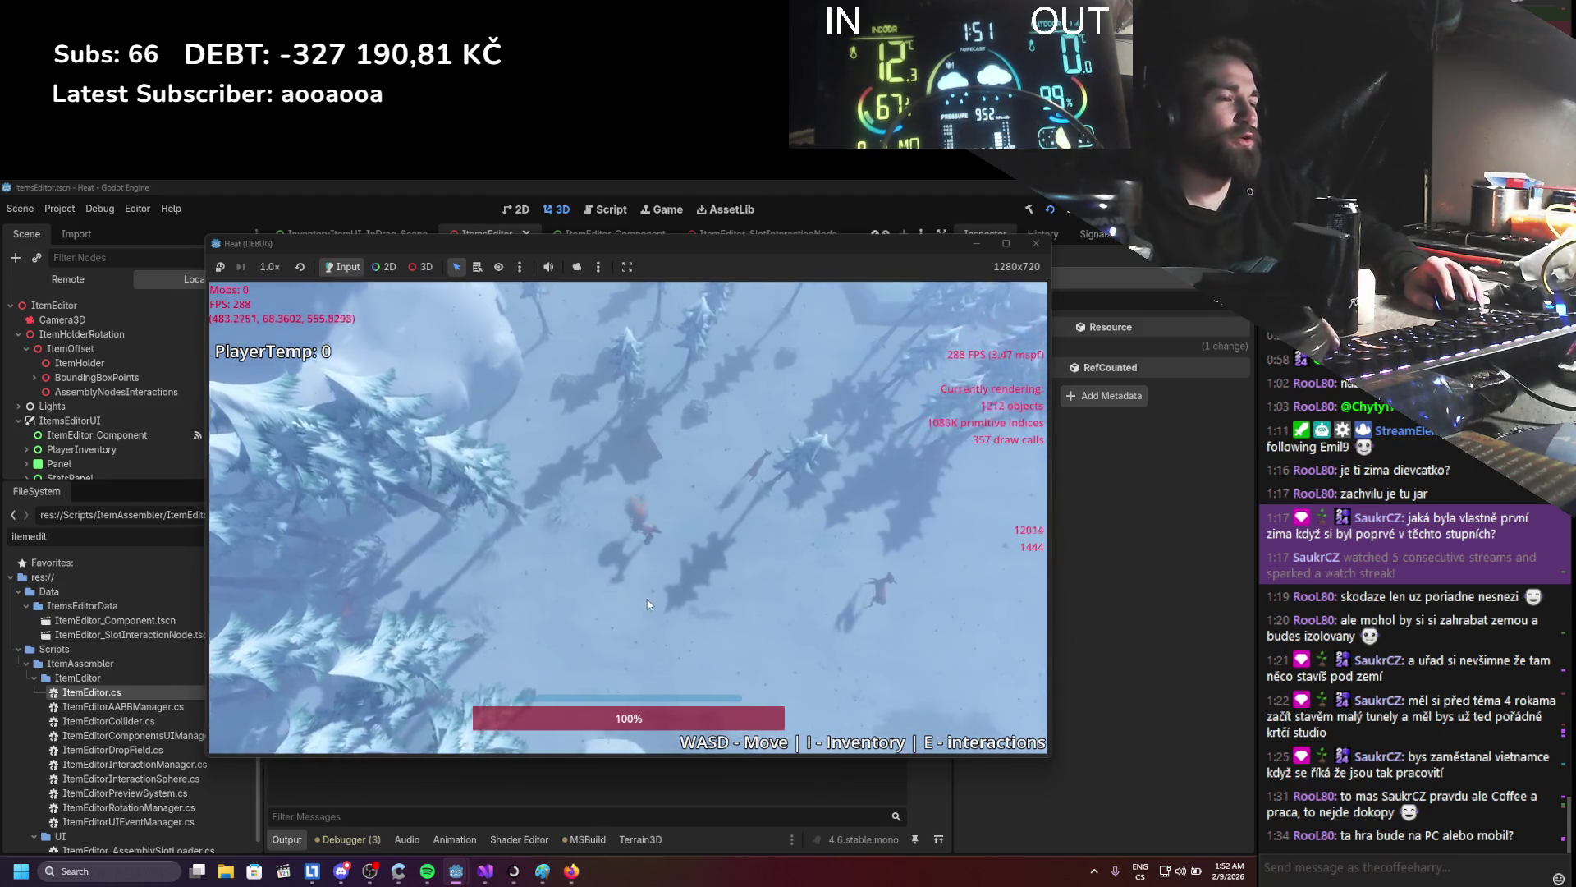
key(d)
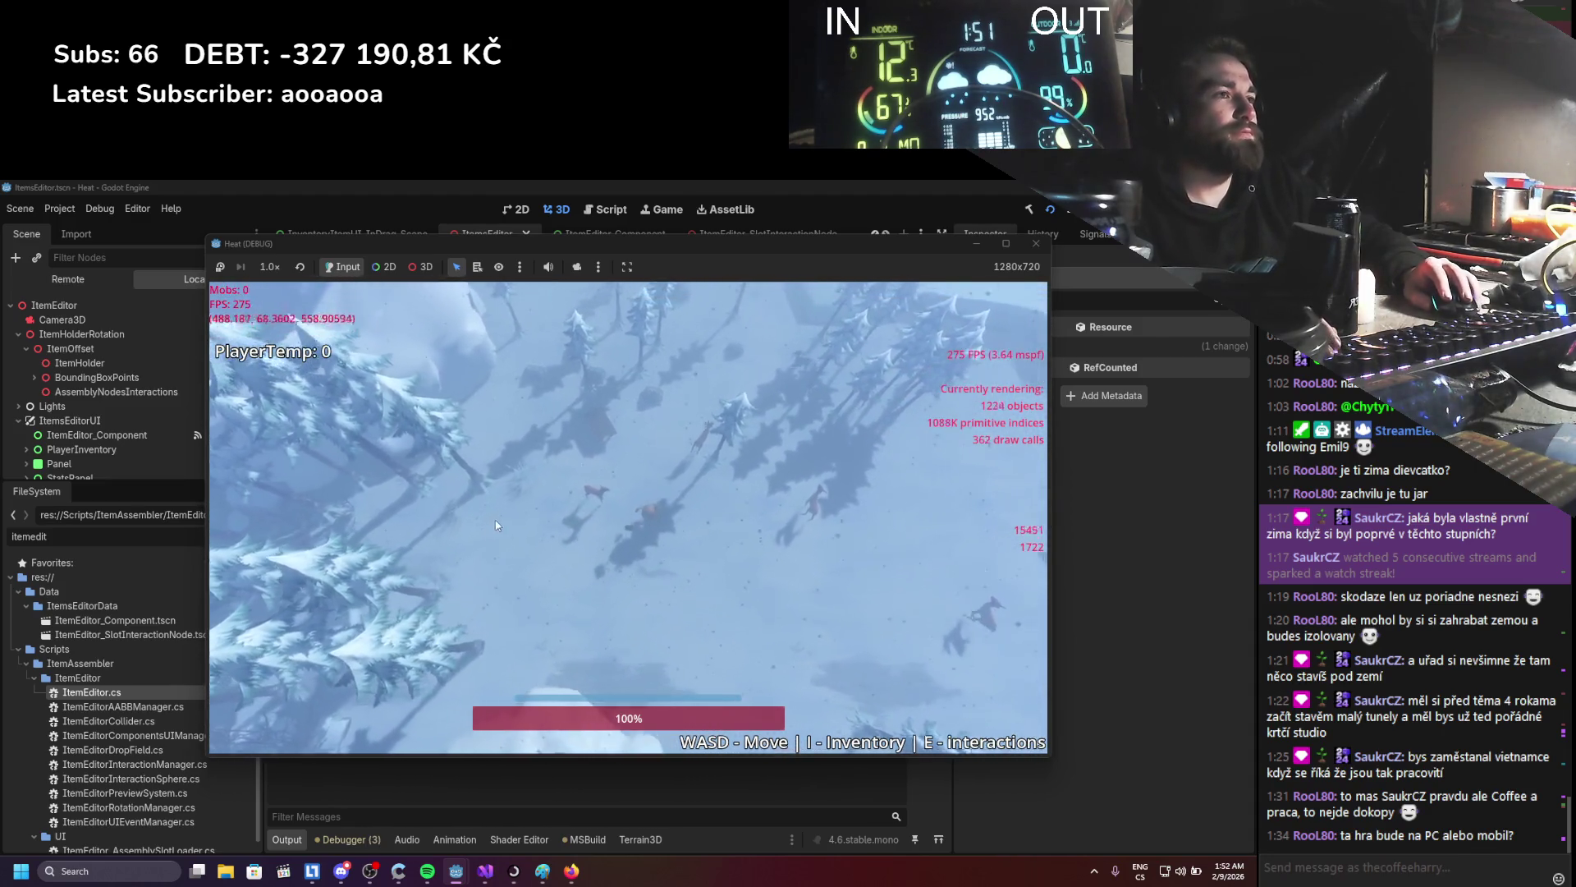
key(d)
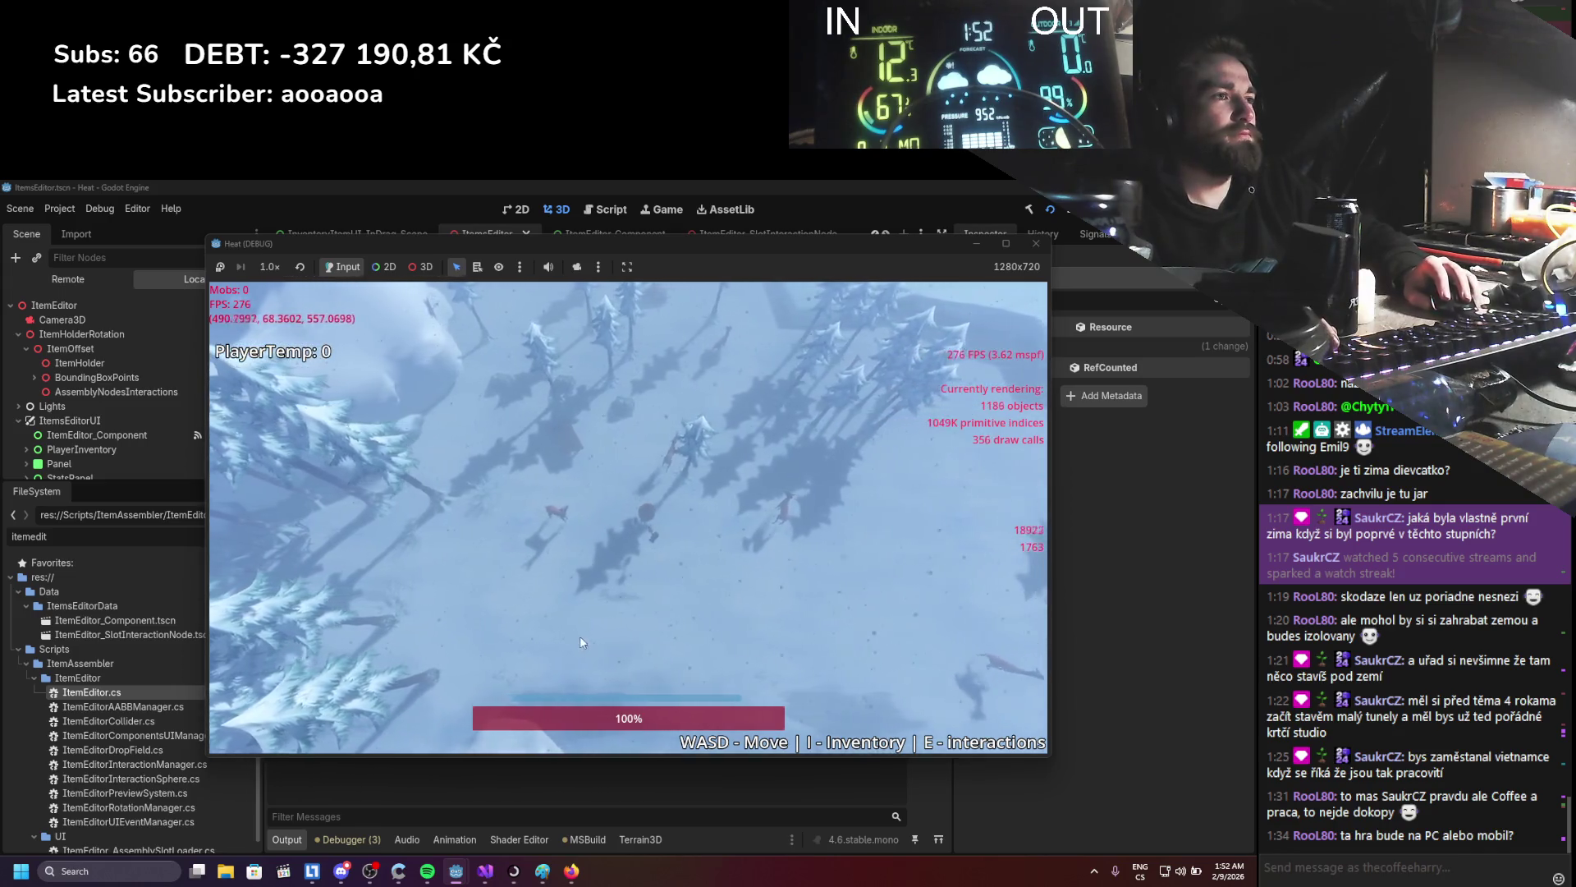
key(d)
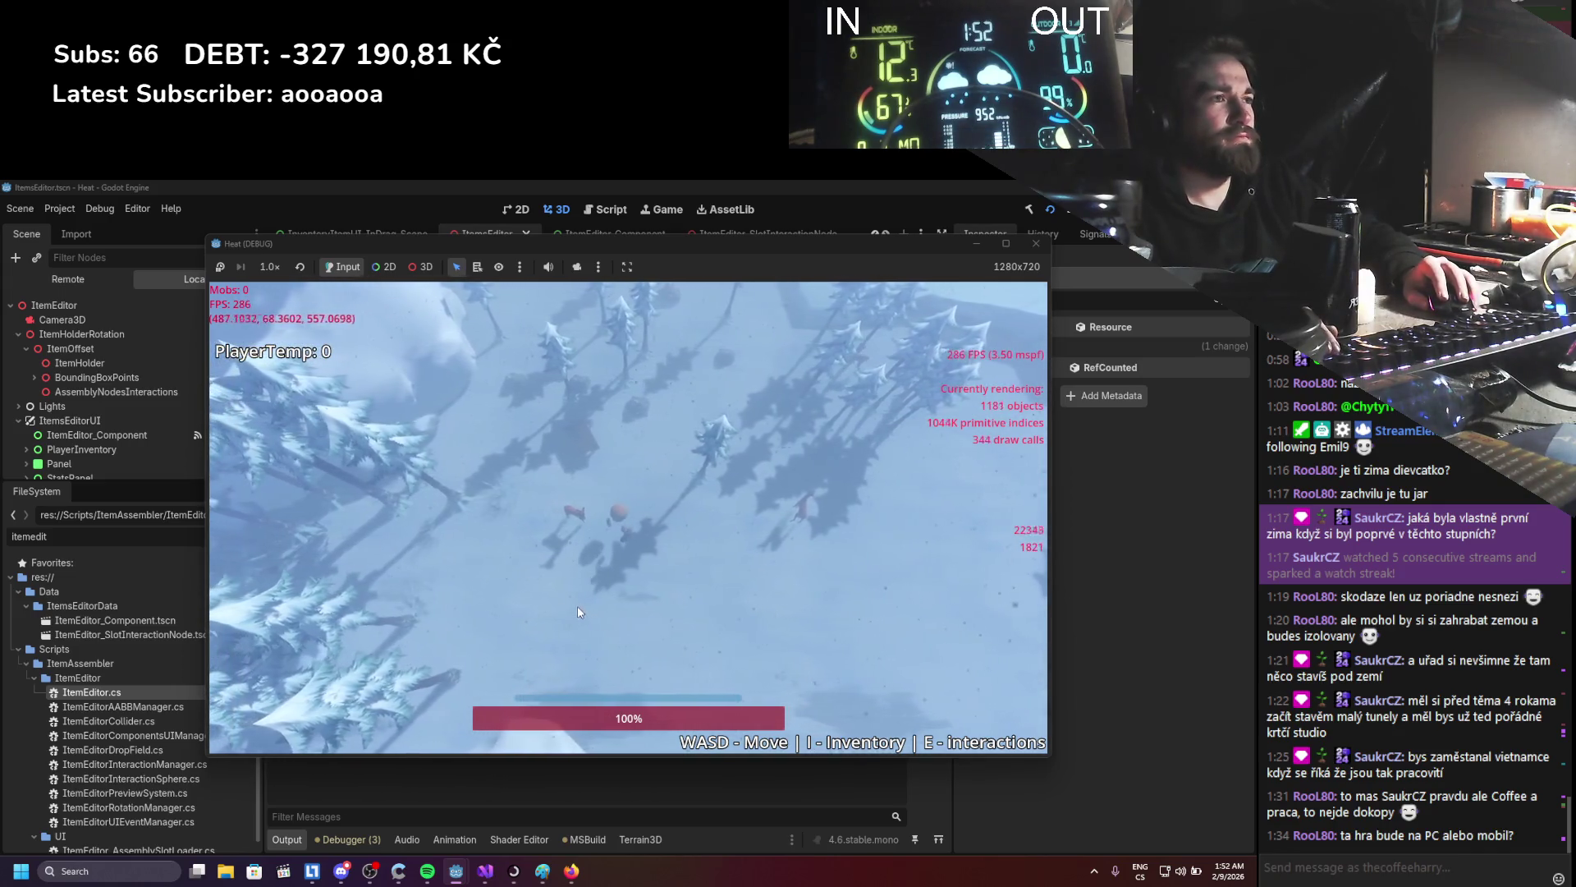
key(d)
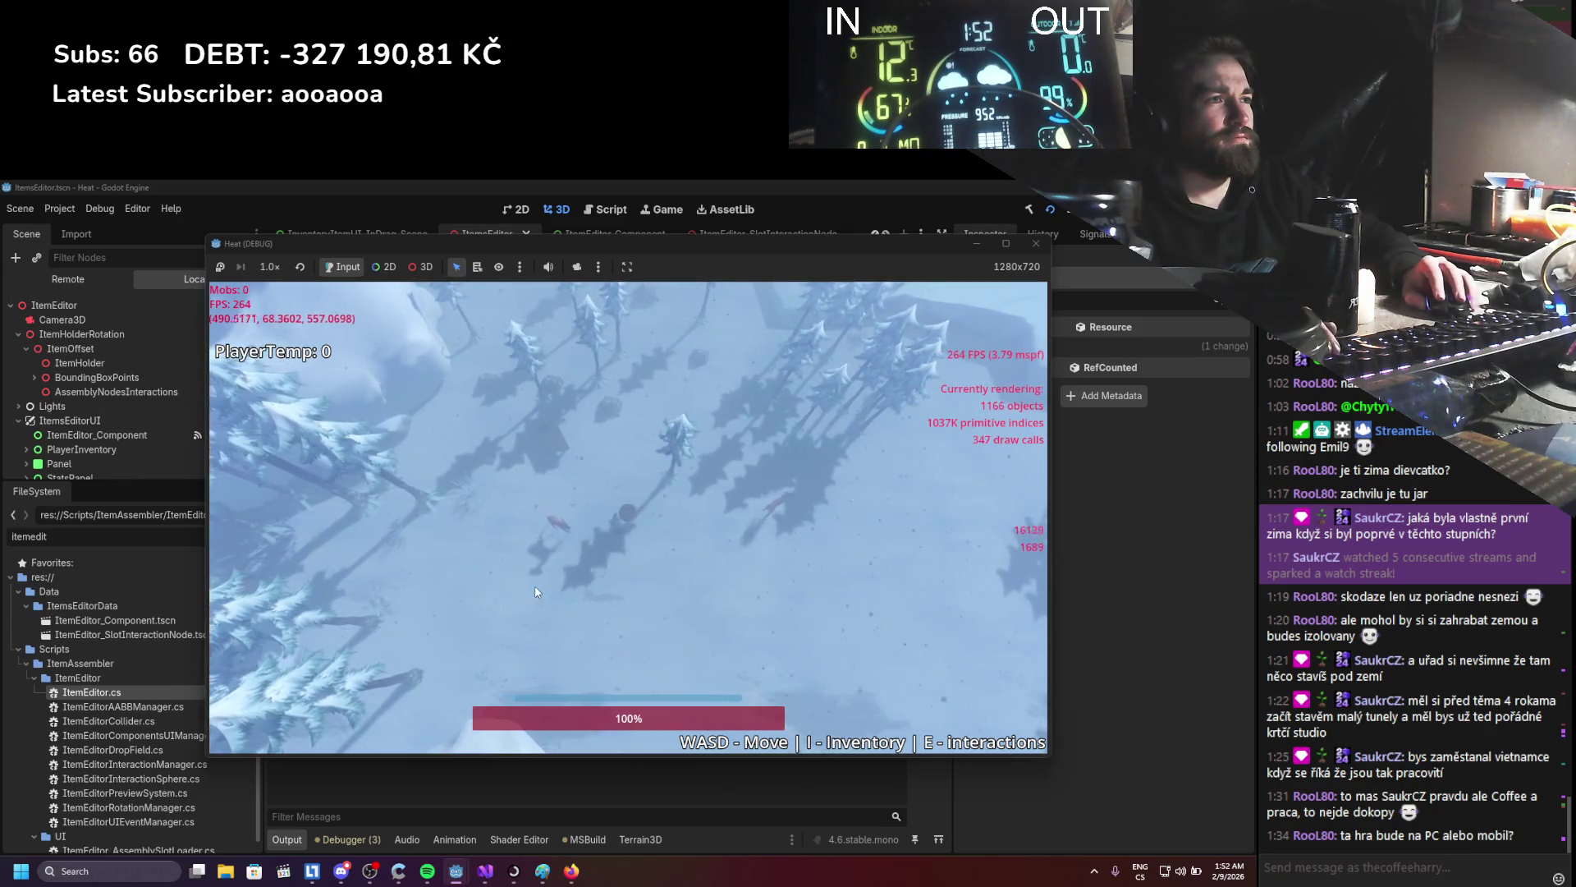
key(d)
key(s)
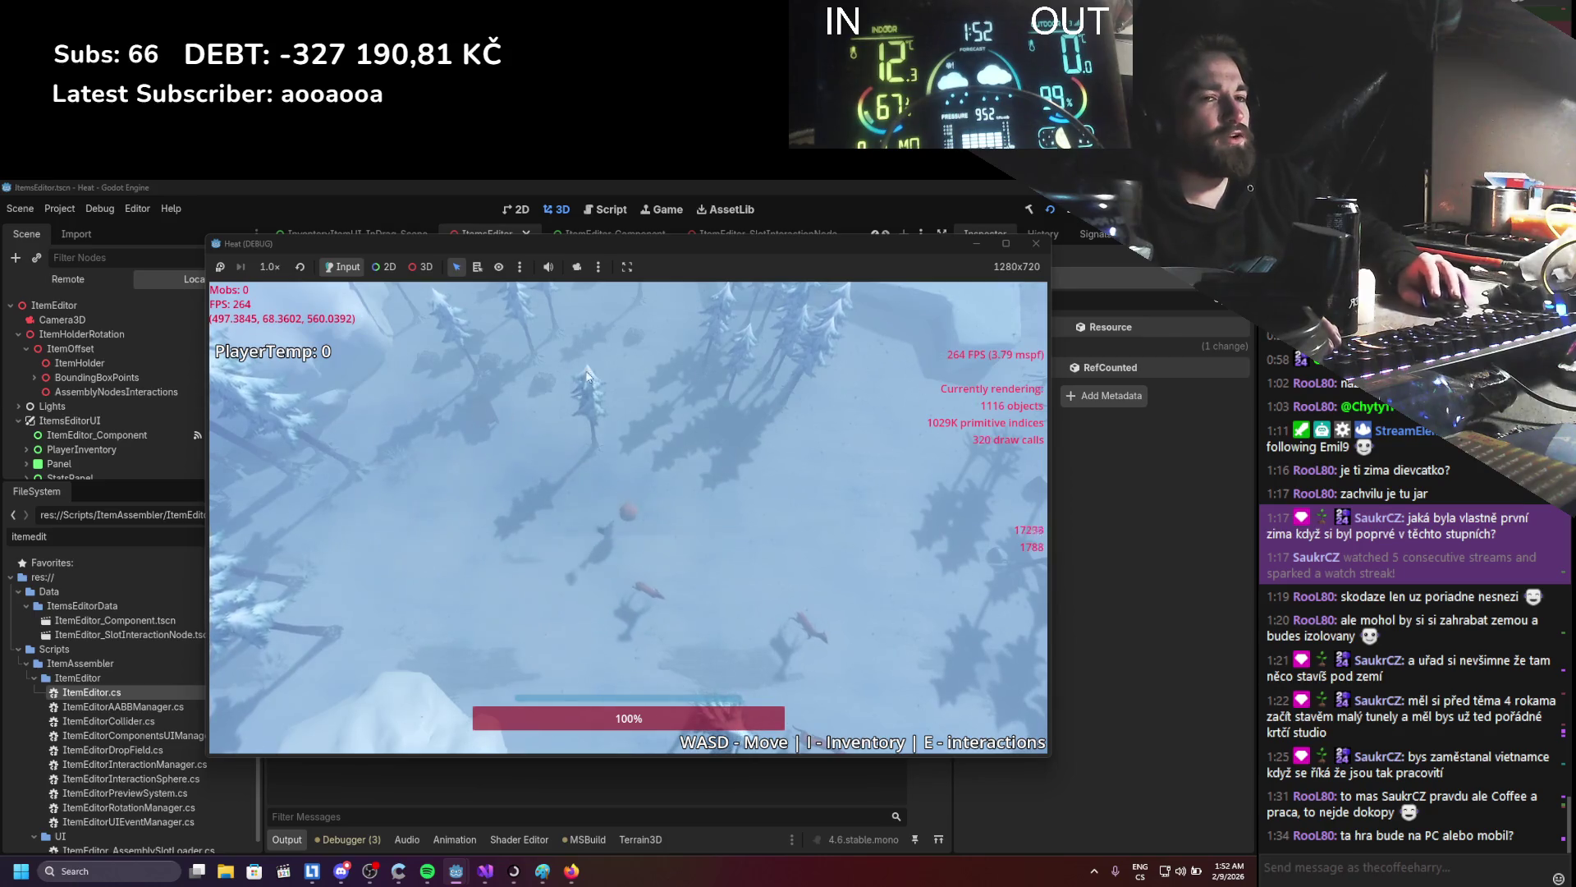
key(w)
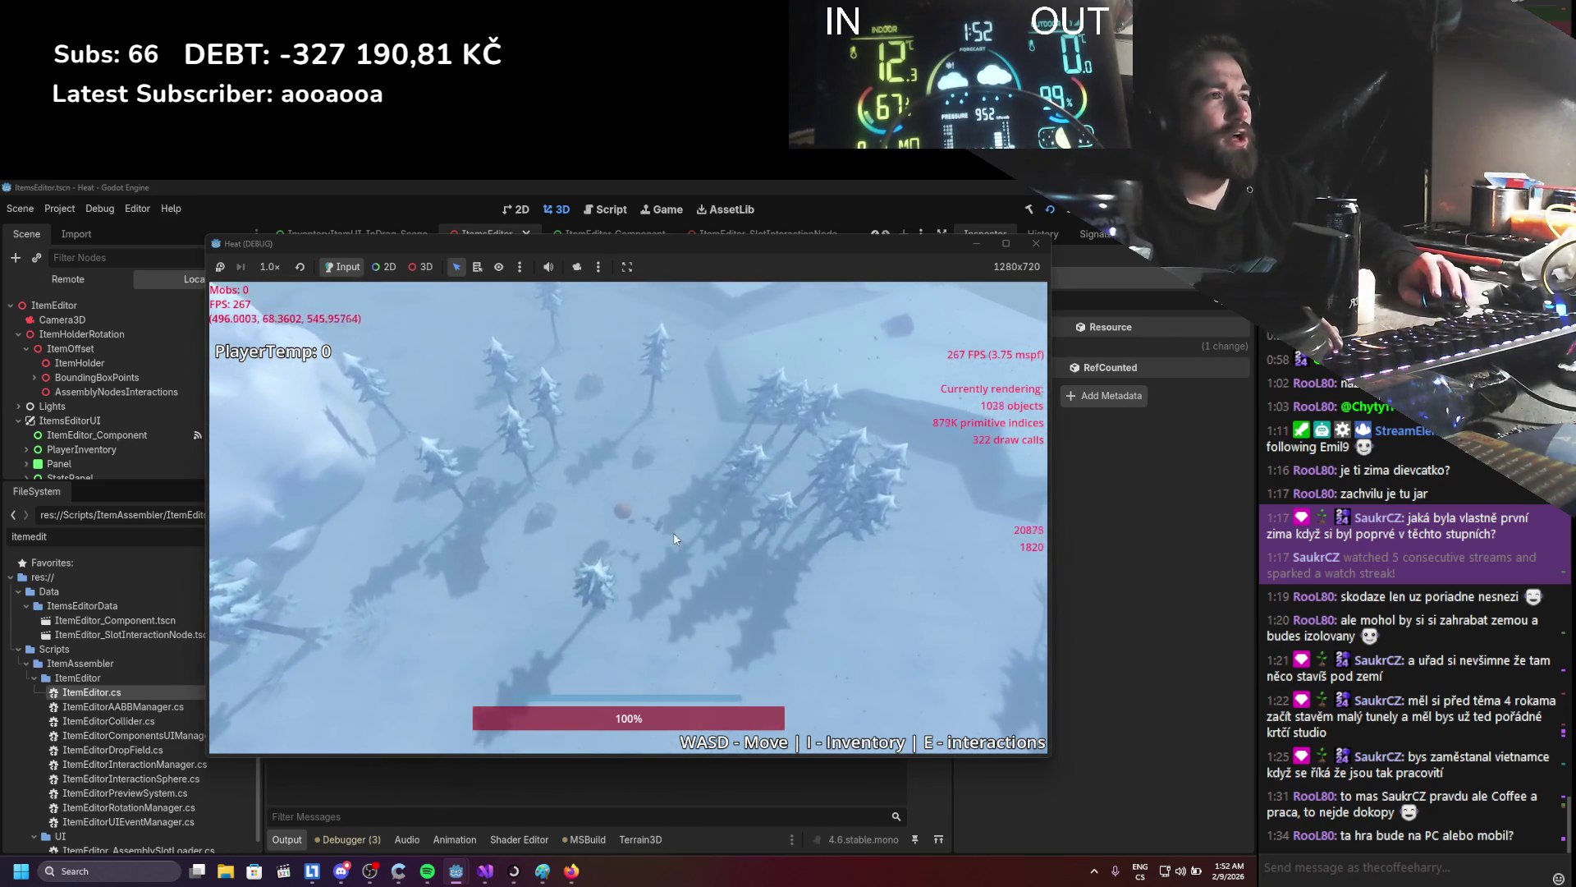
key(s)
key(a)
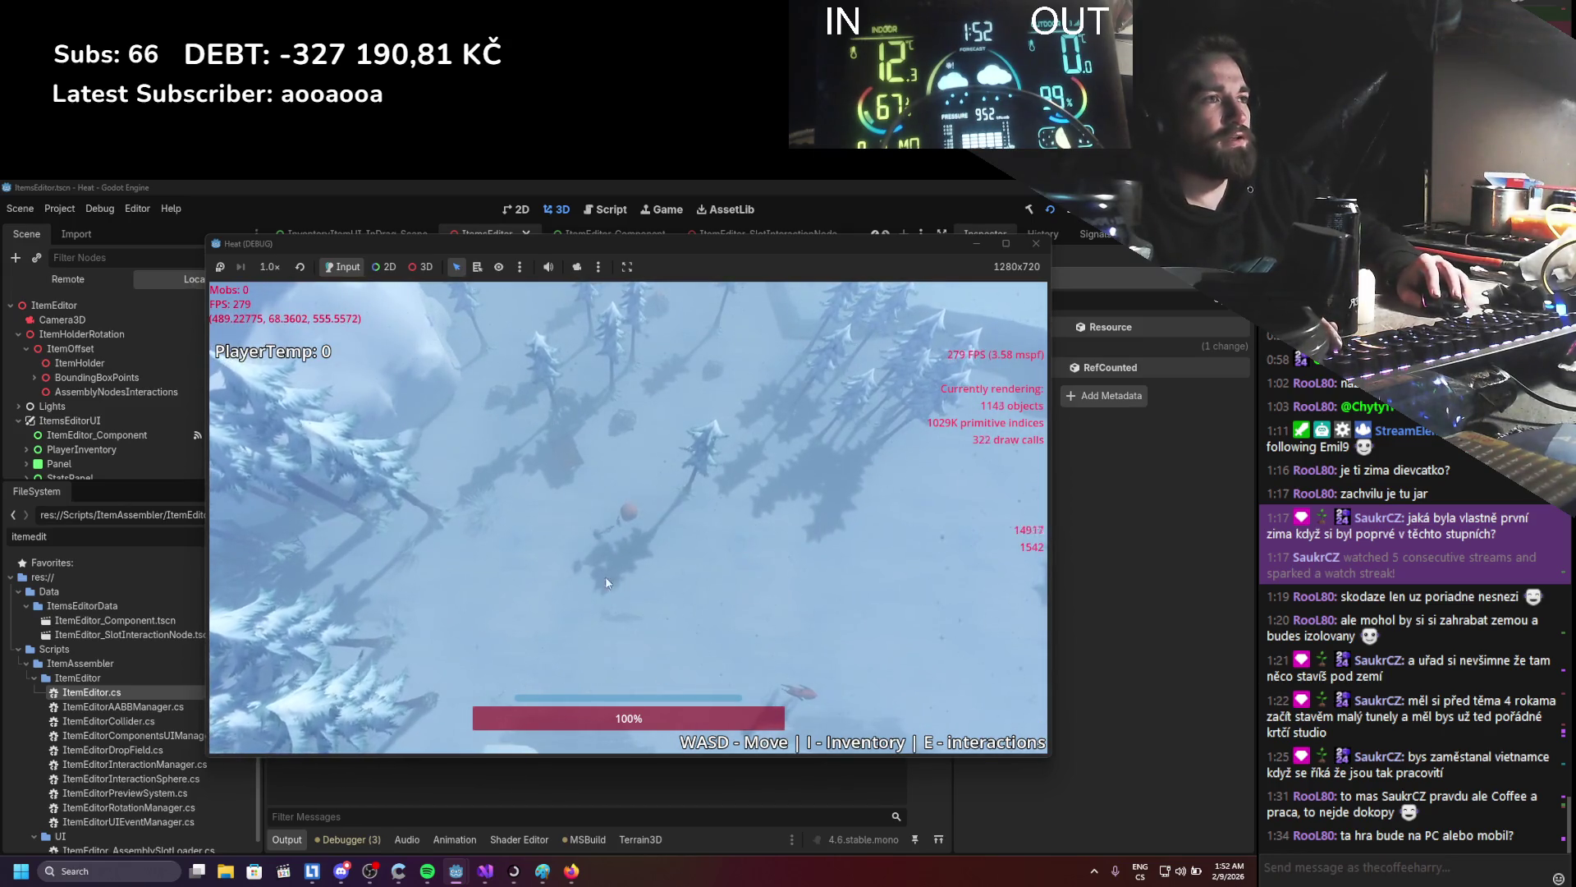
key(w)
key(d)
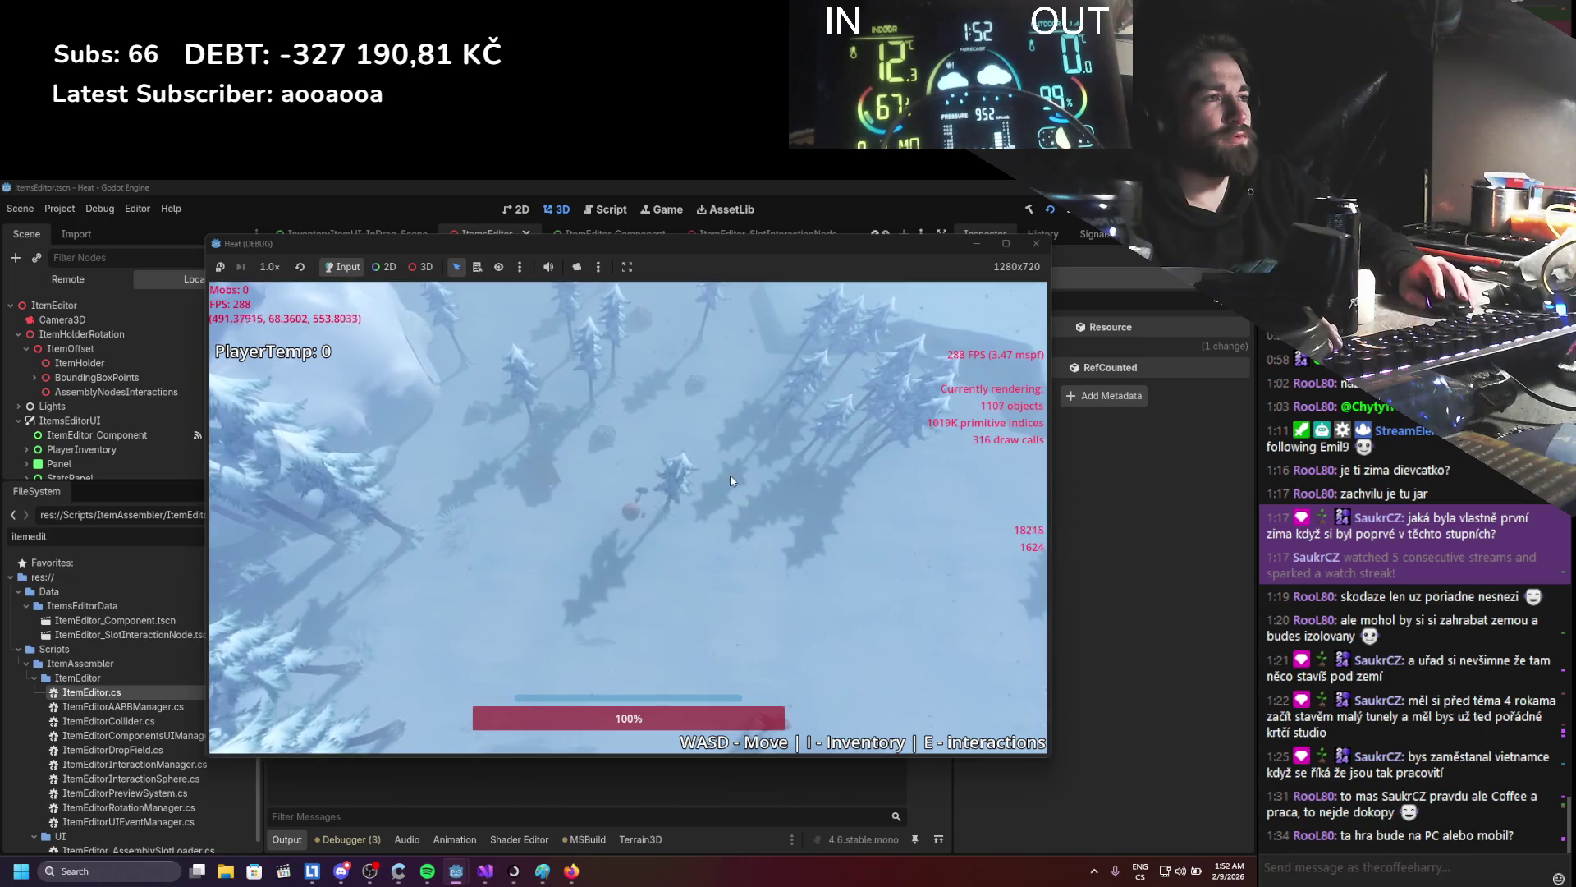
key(a)
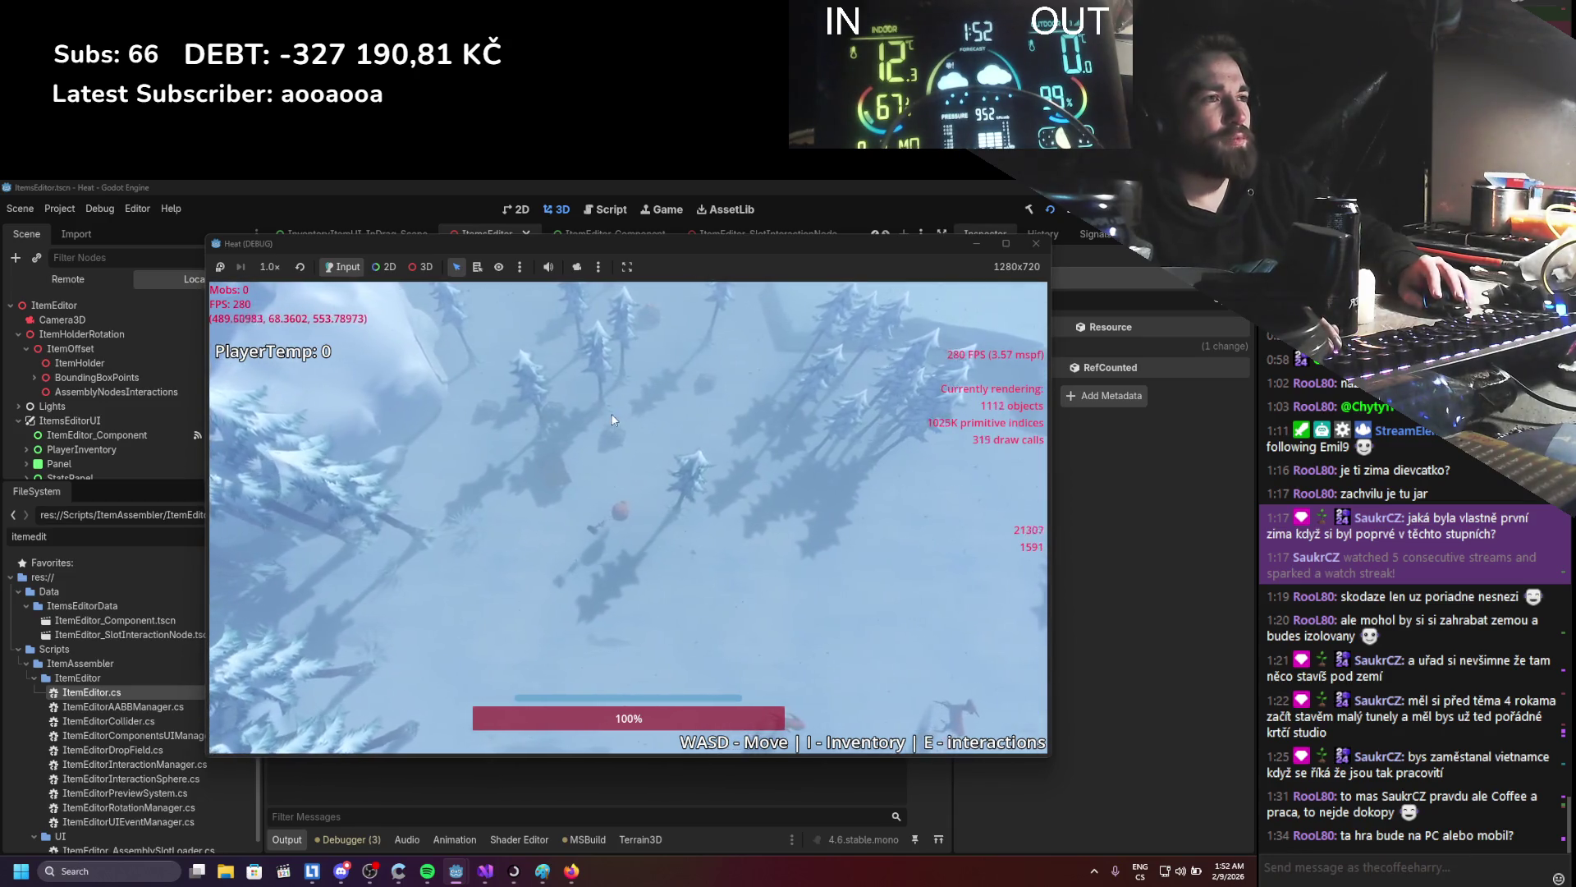
key(d)
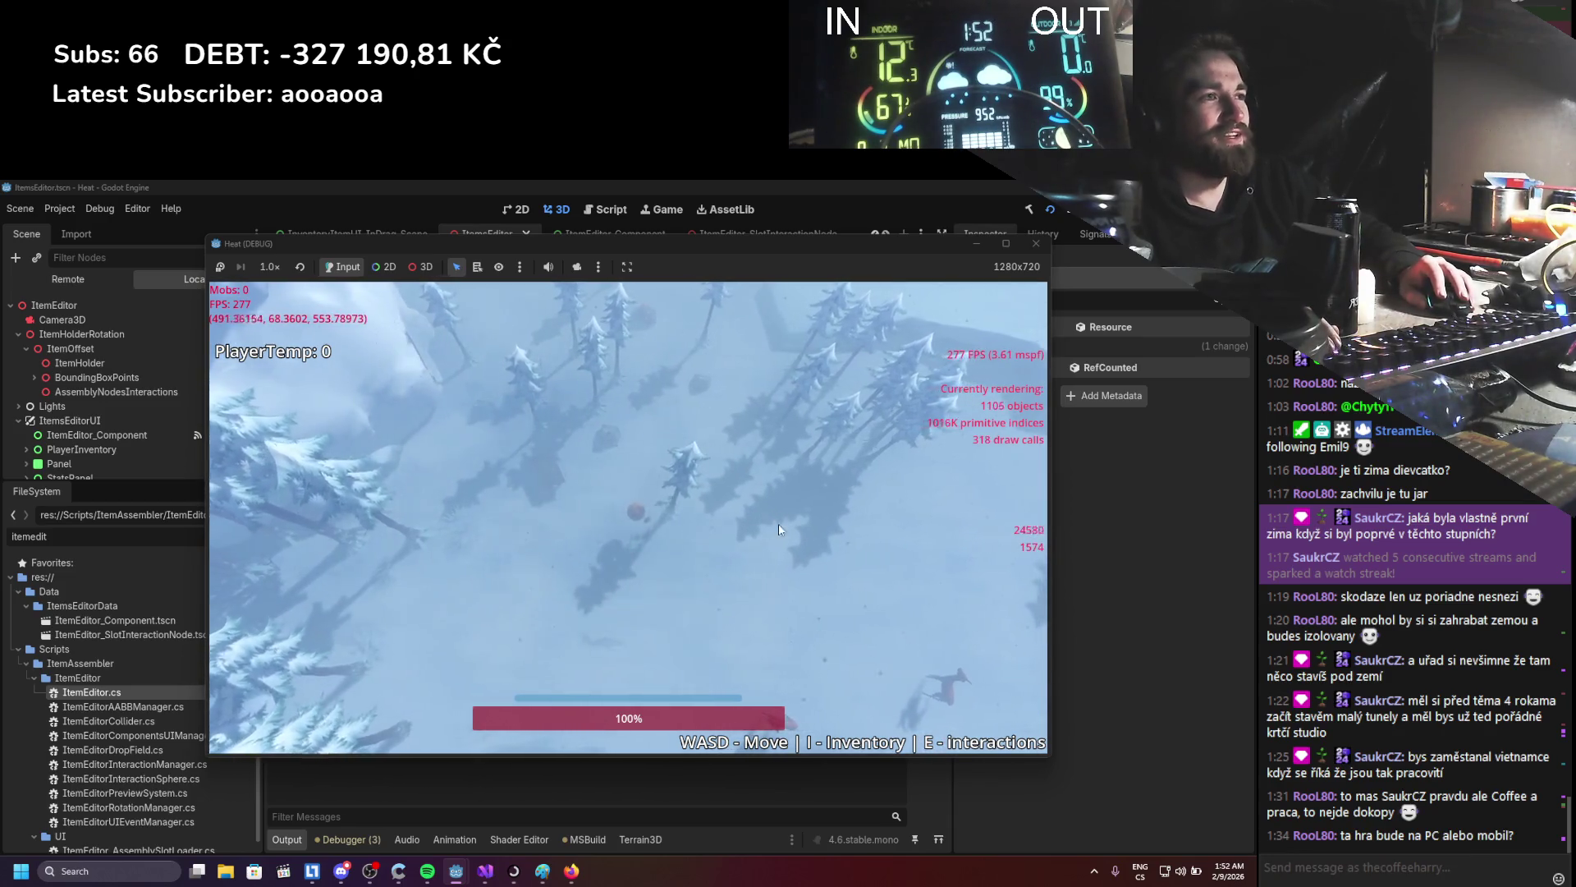
key(a)
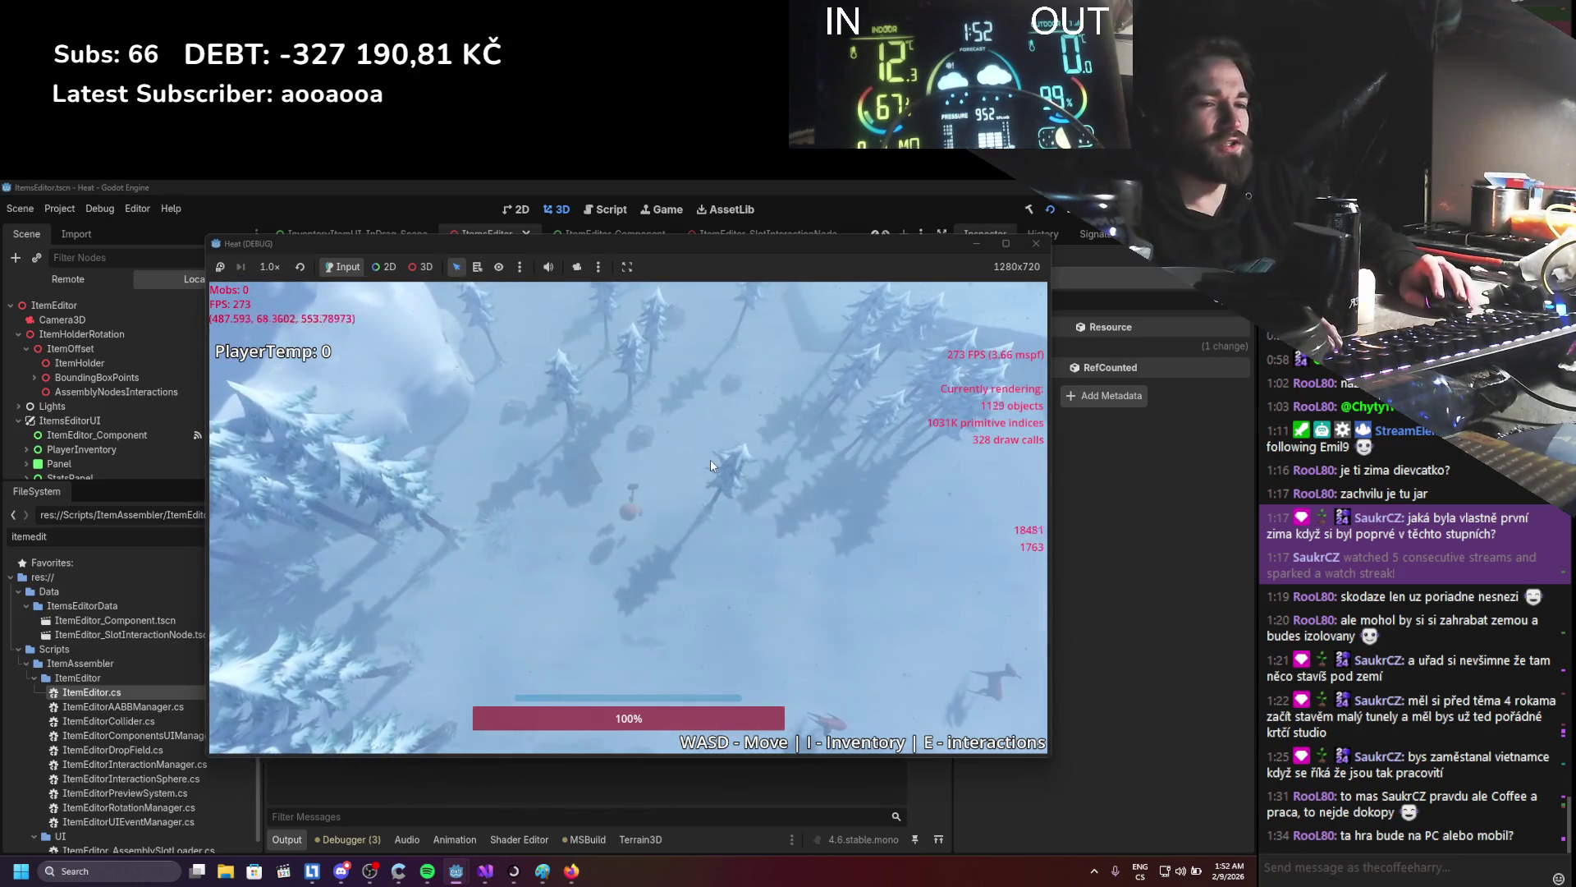
key(d)
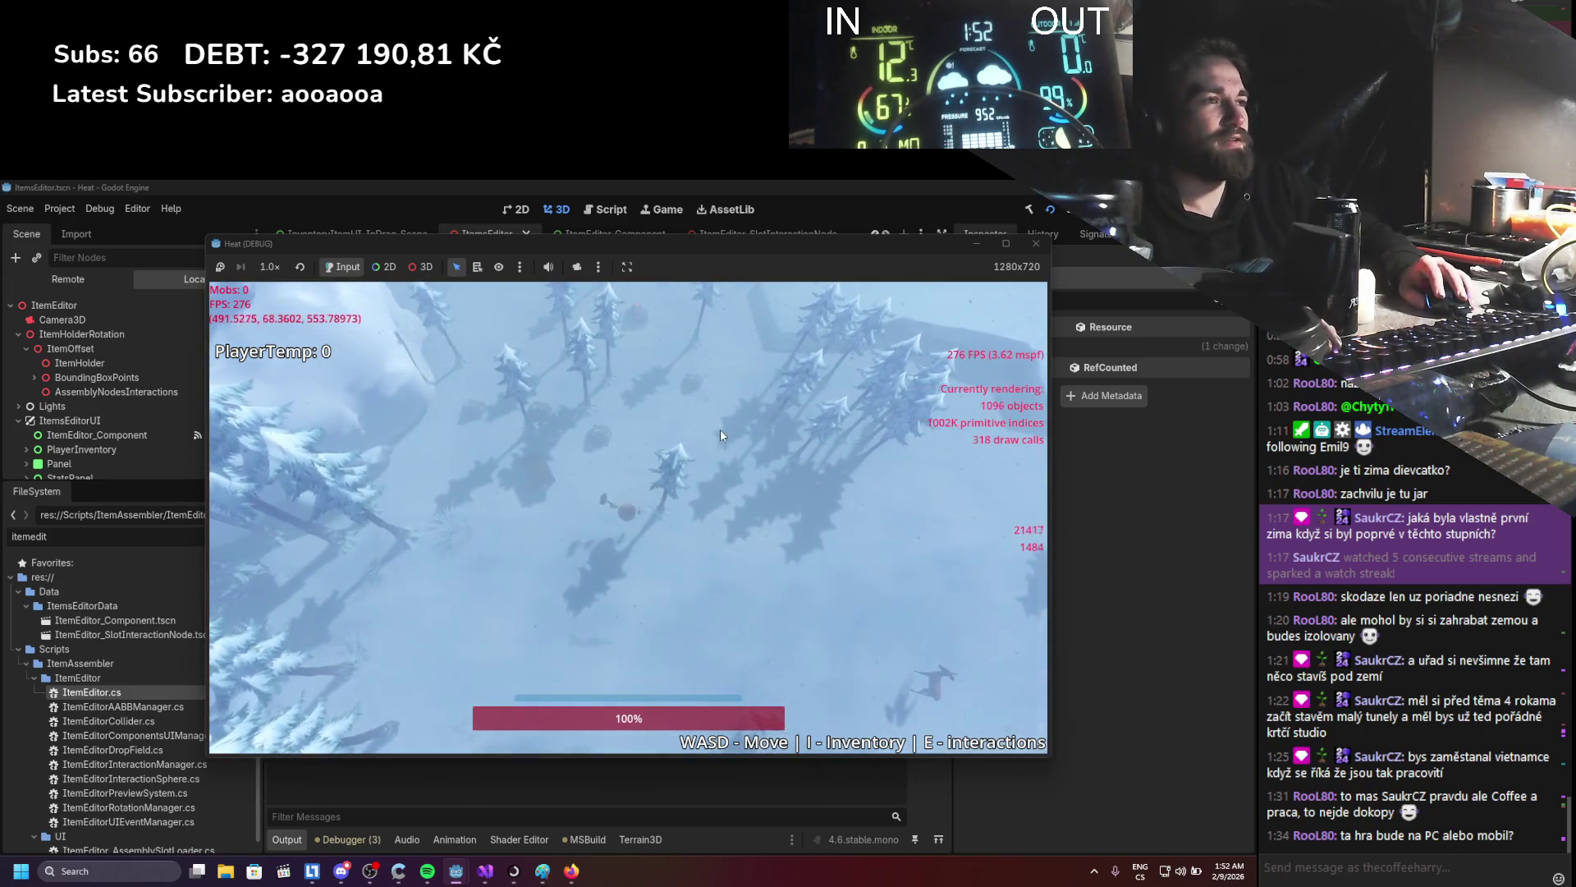
key(a)
key(s)
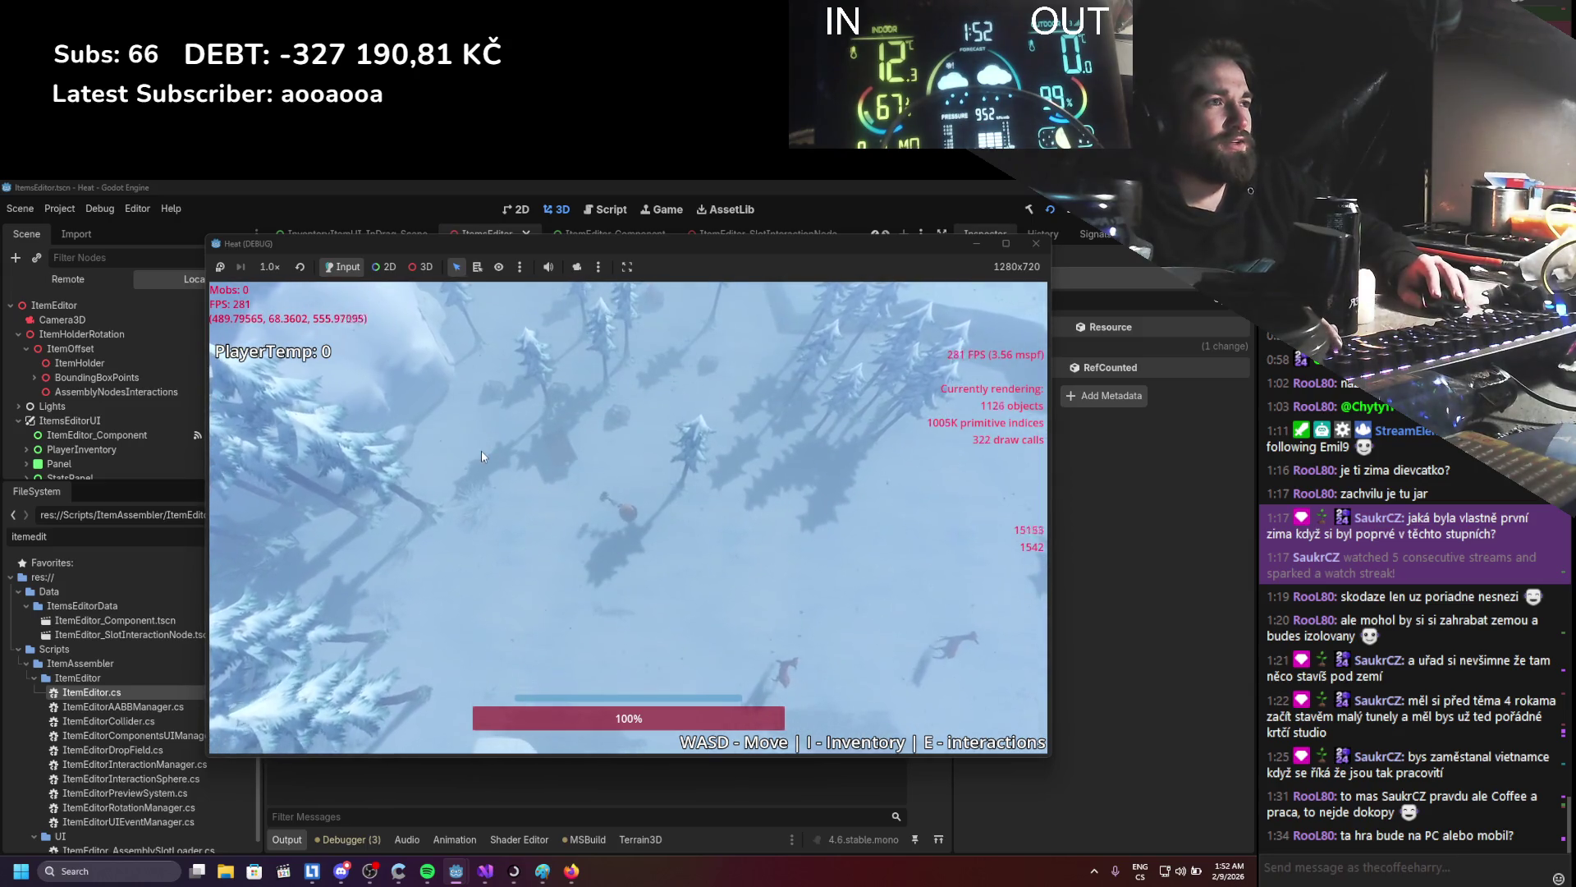
key(s)
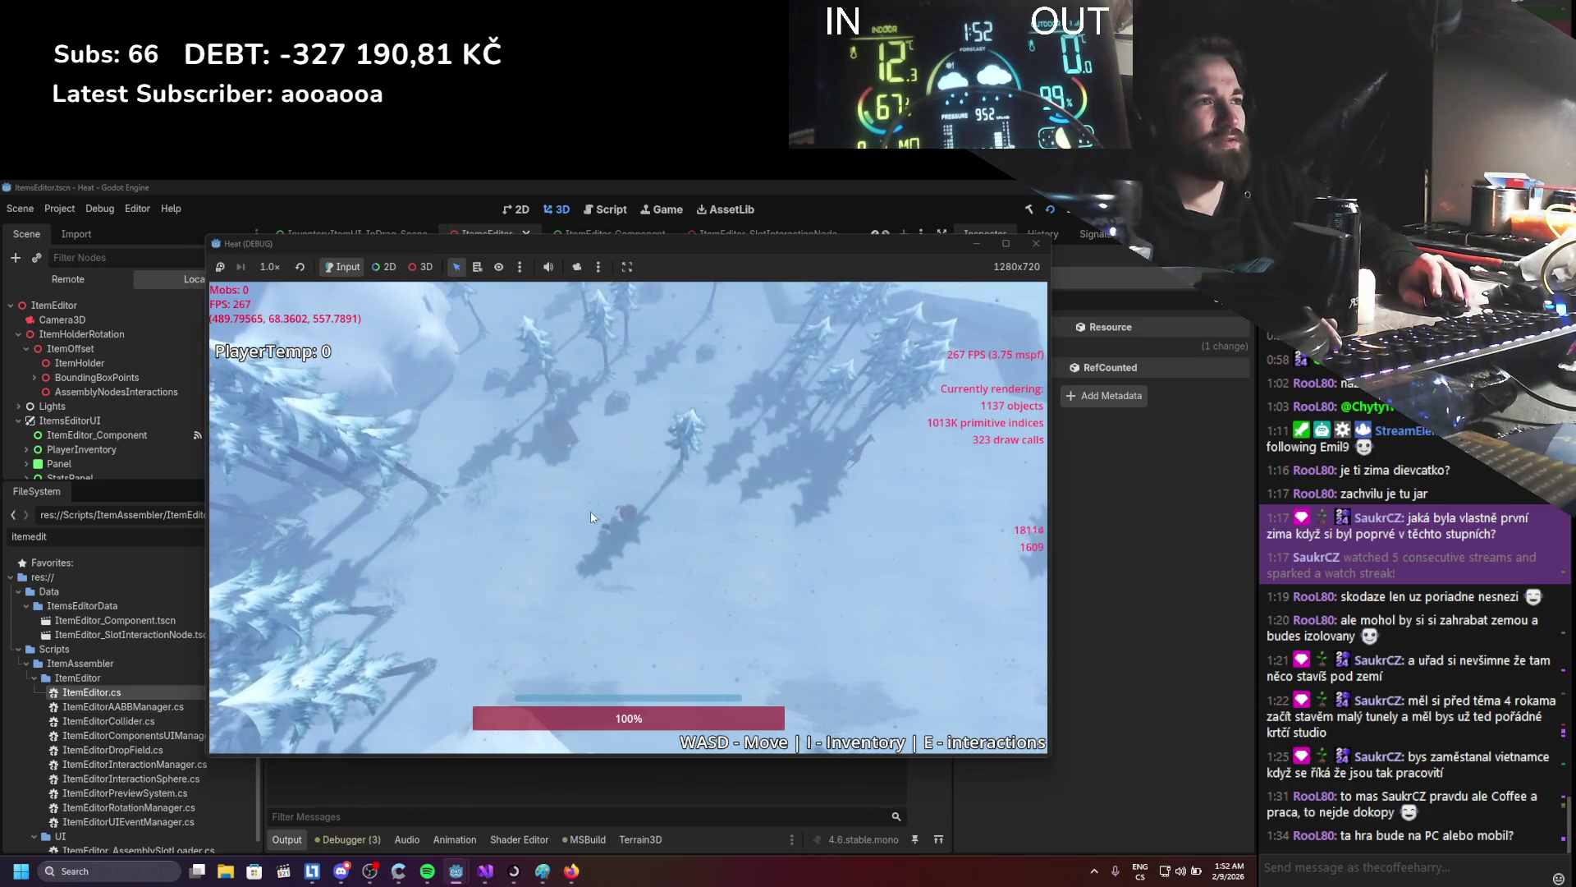
key(w+d)
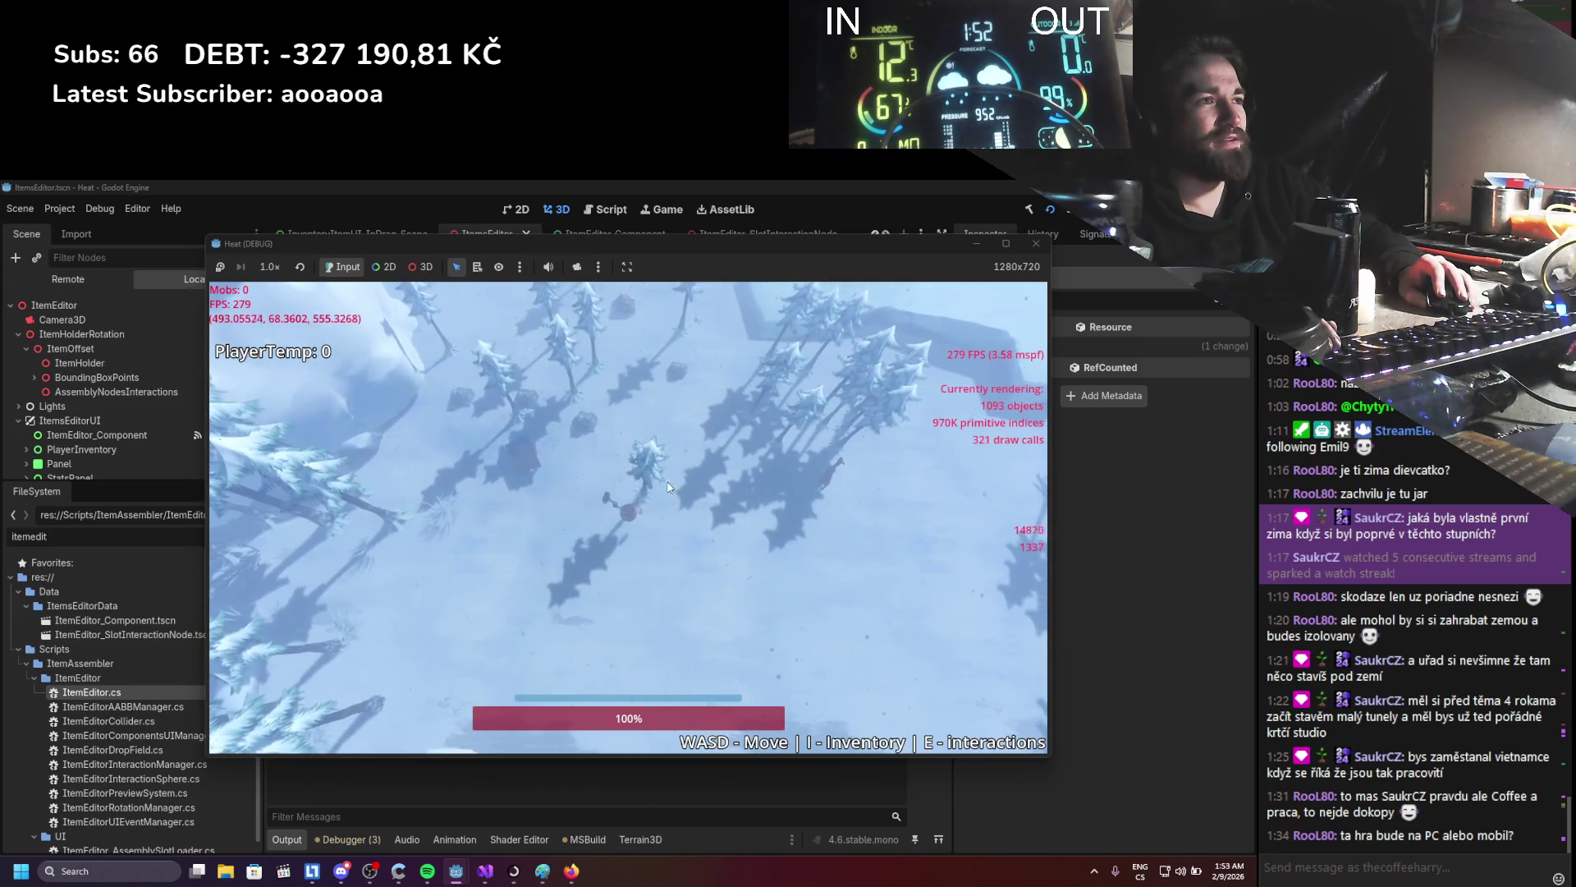
key(a)
key(a)
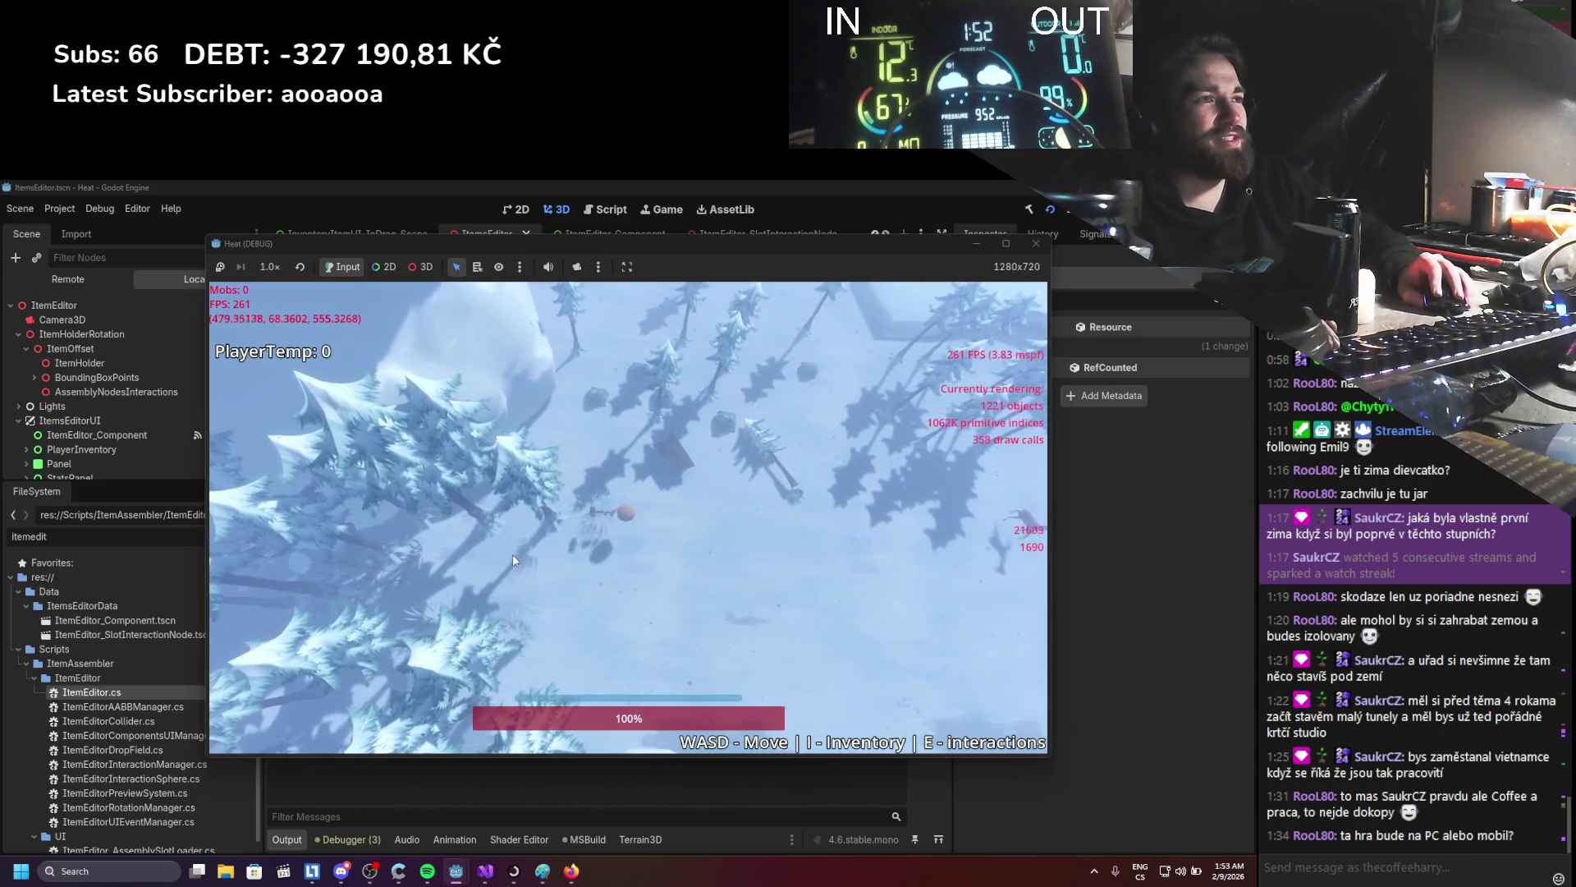
key(a)
key(d)
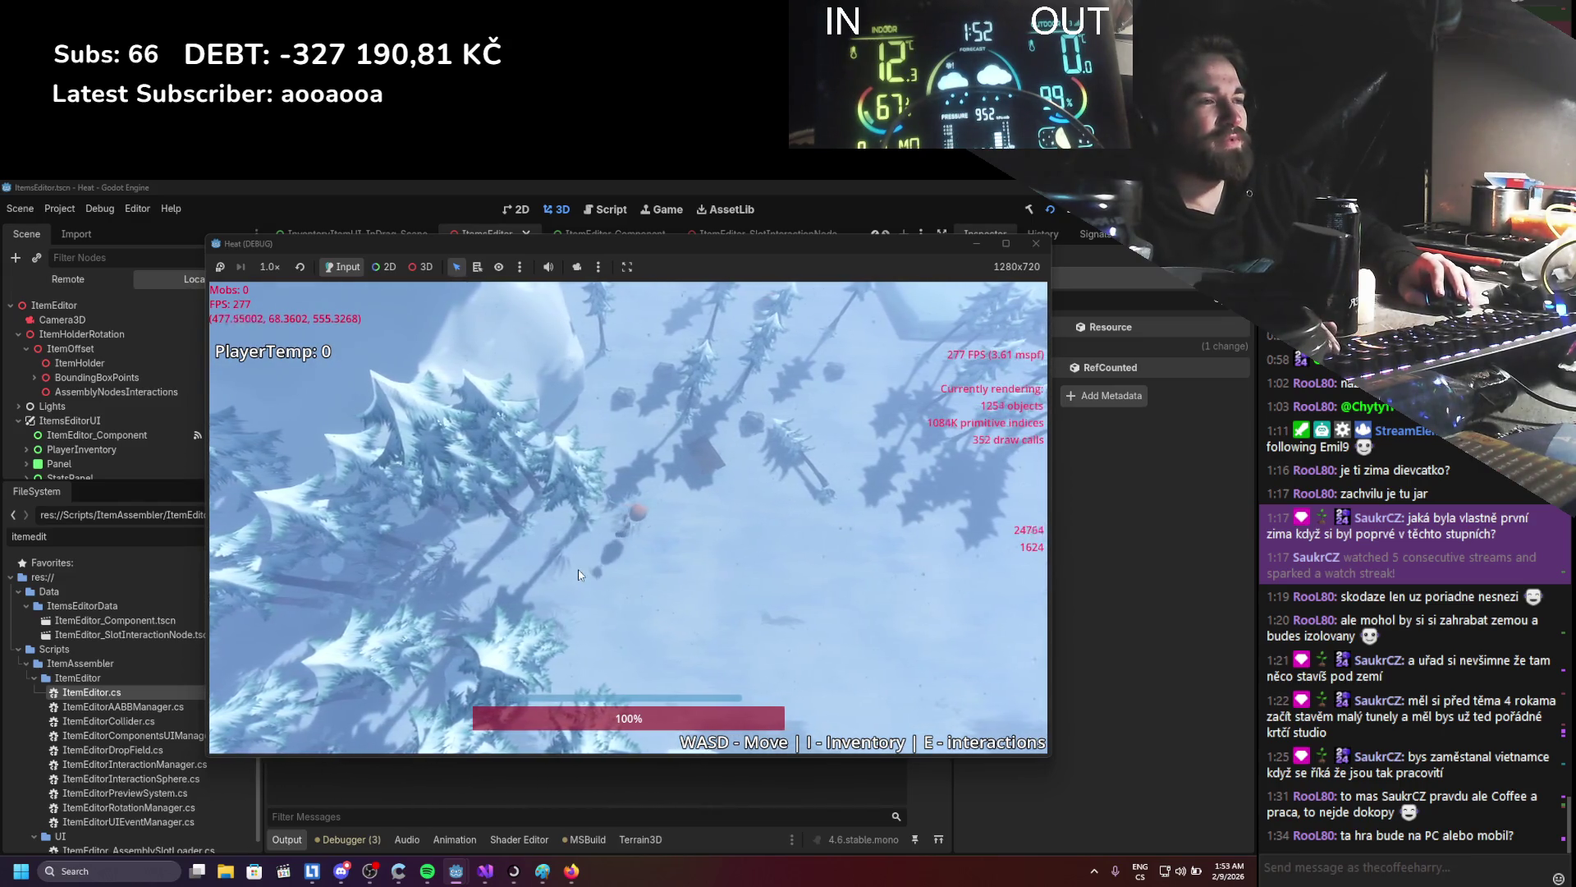
key(a)
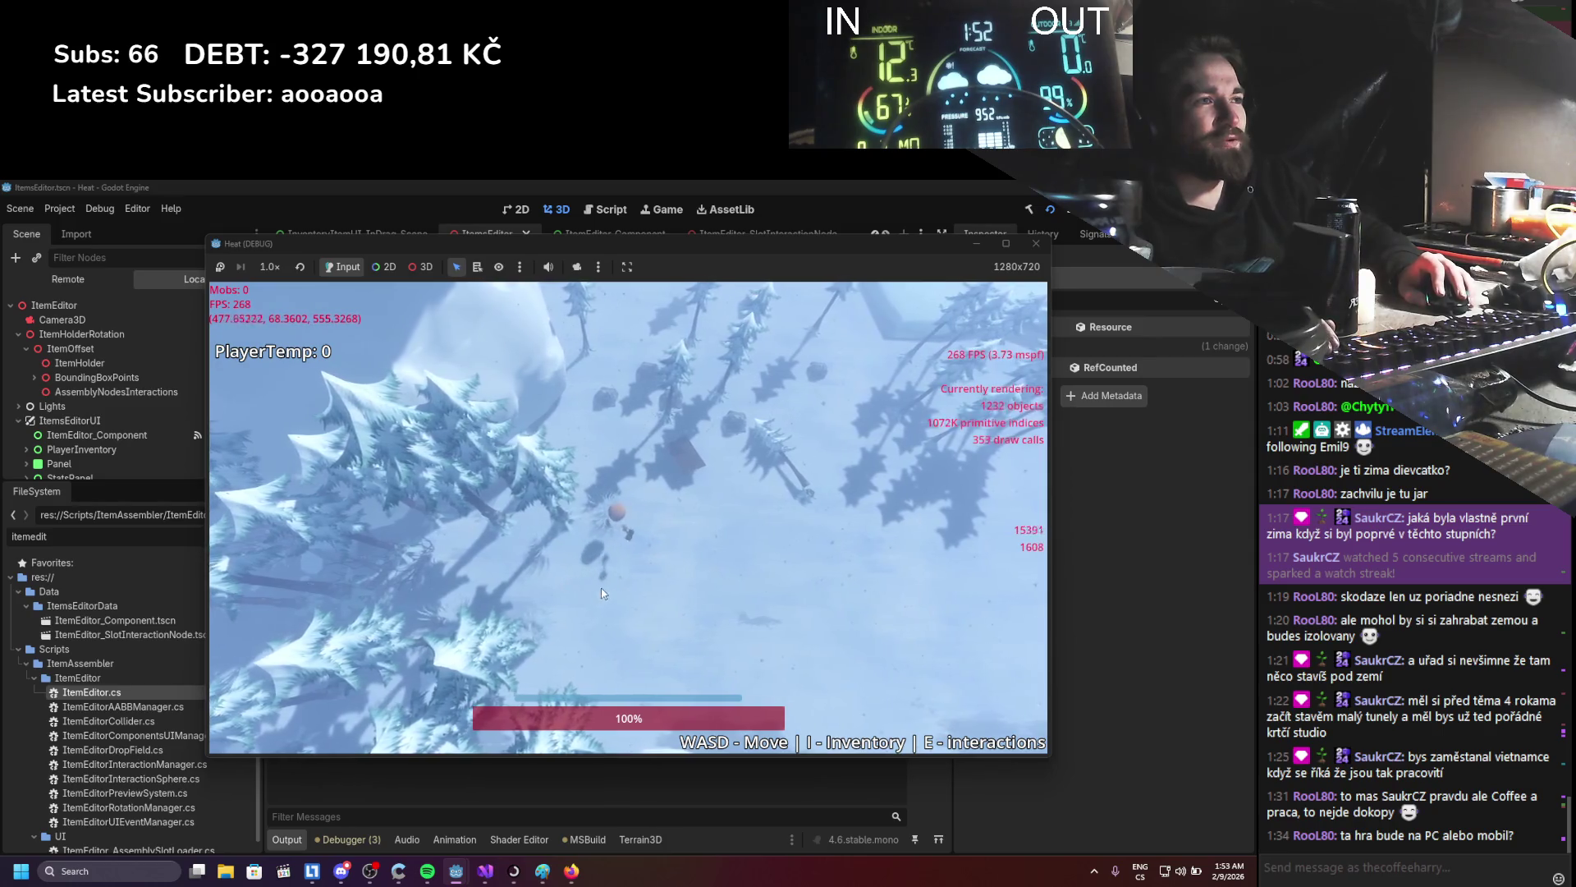
key(a)
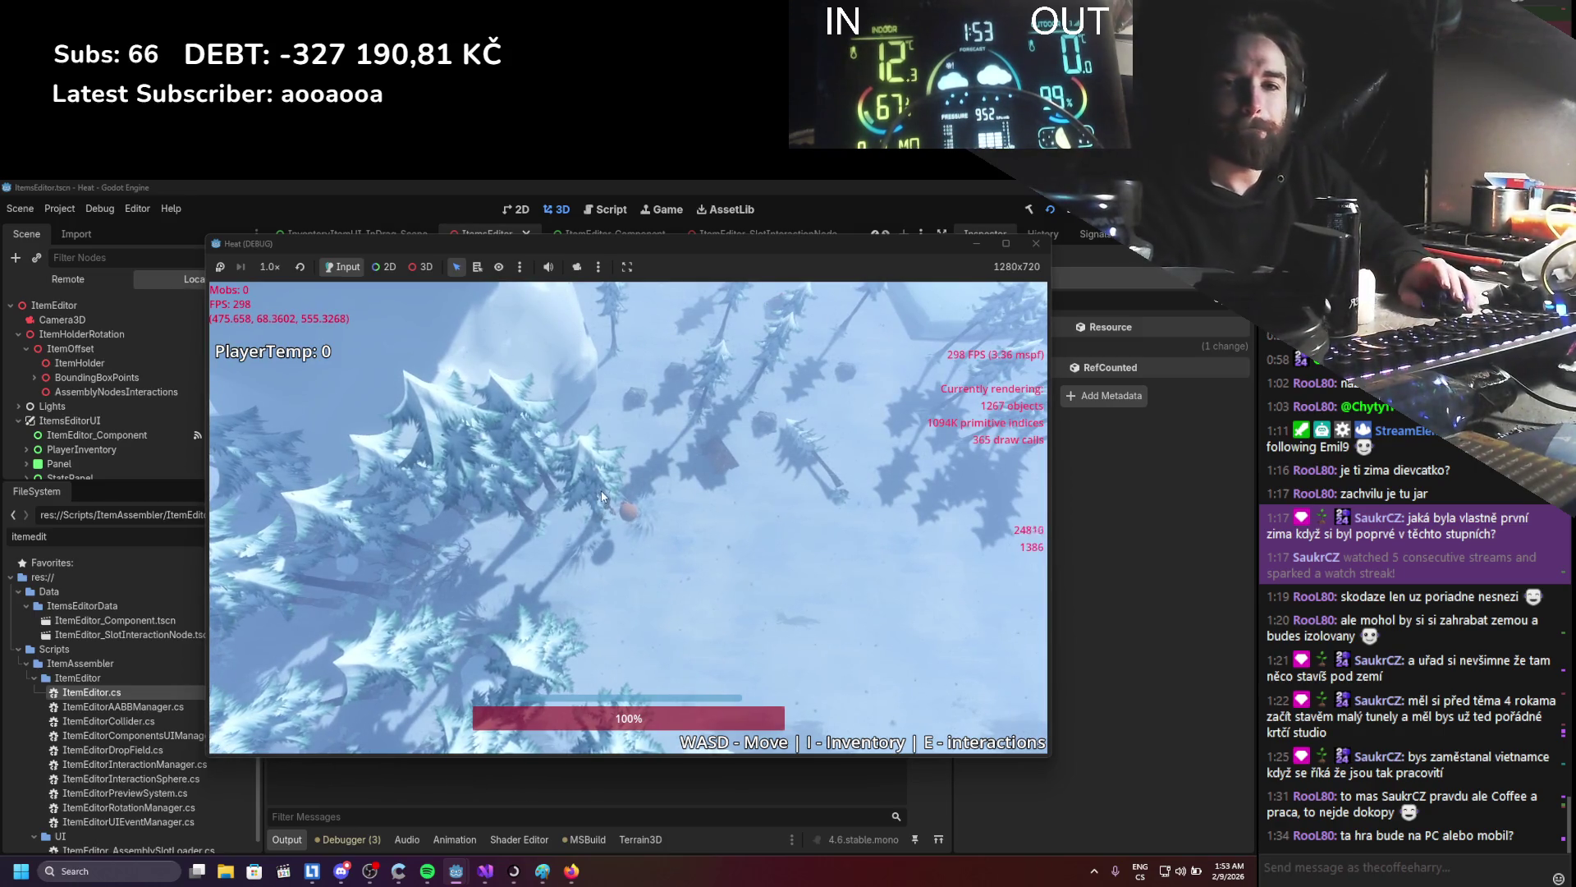
key(d)
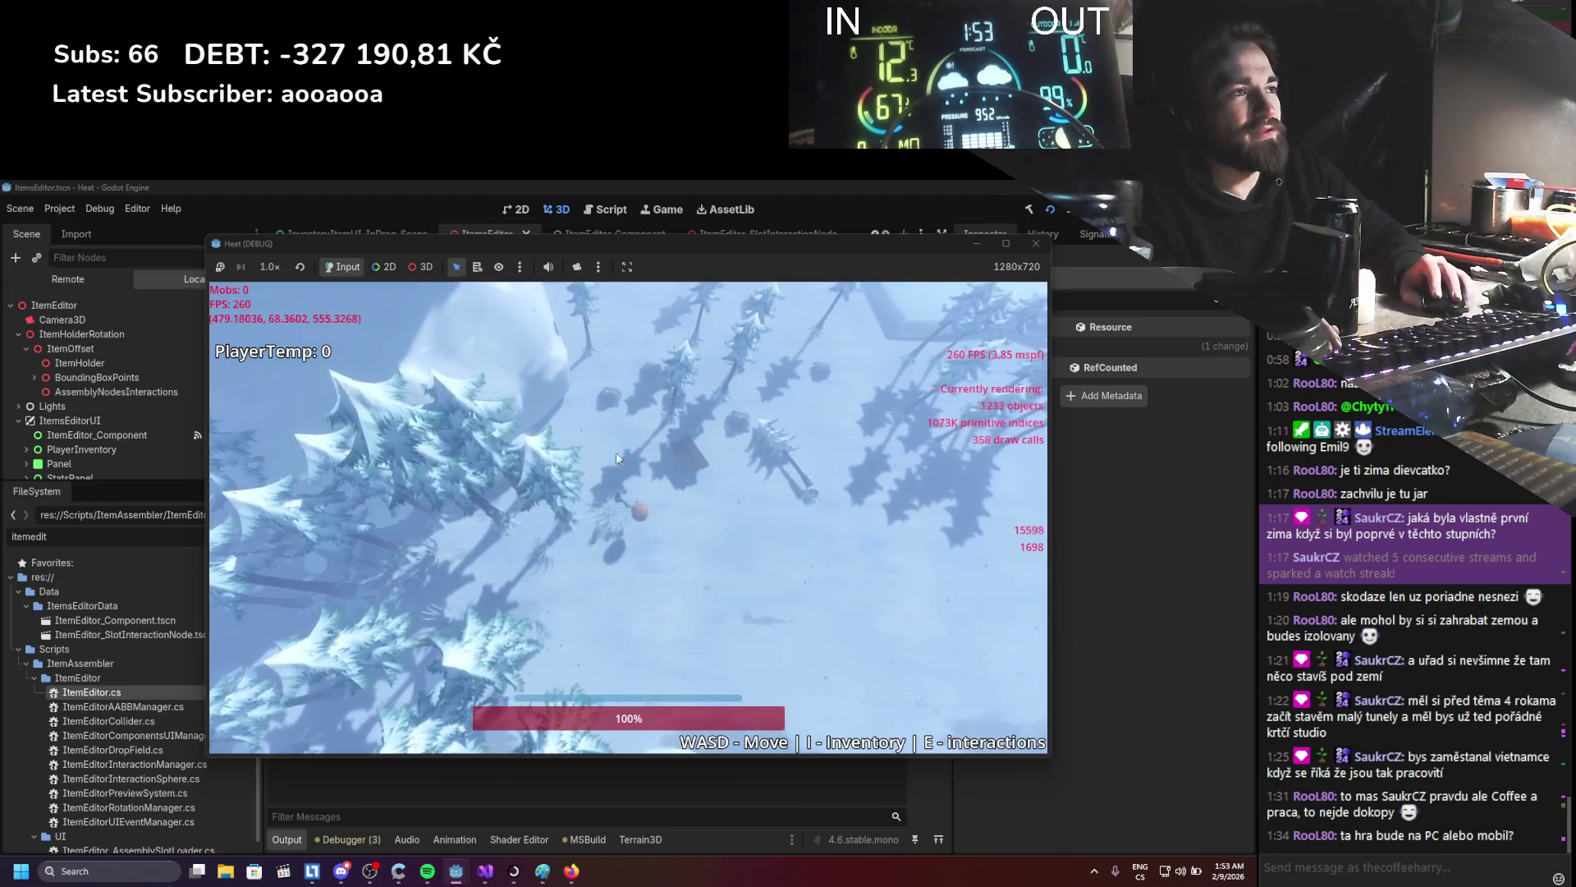
key(w)
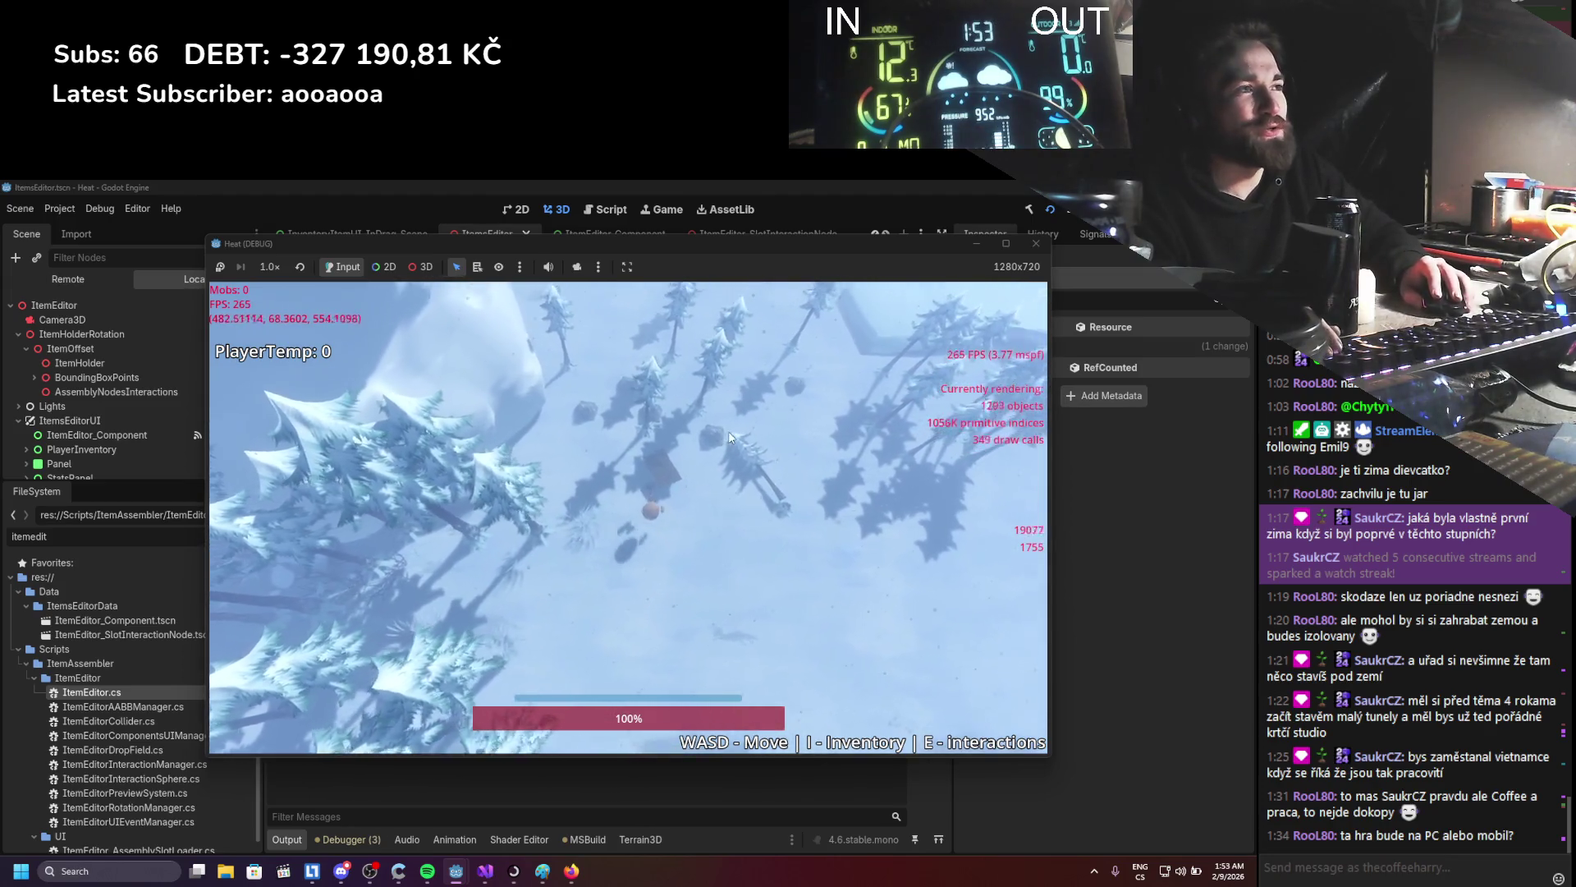
key(s)
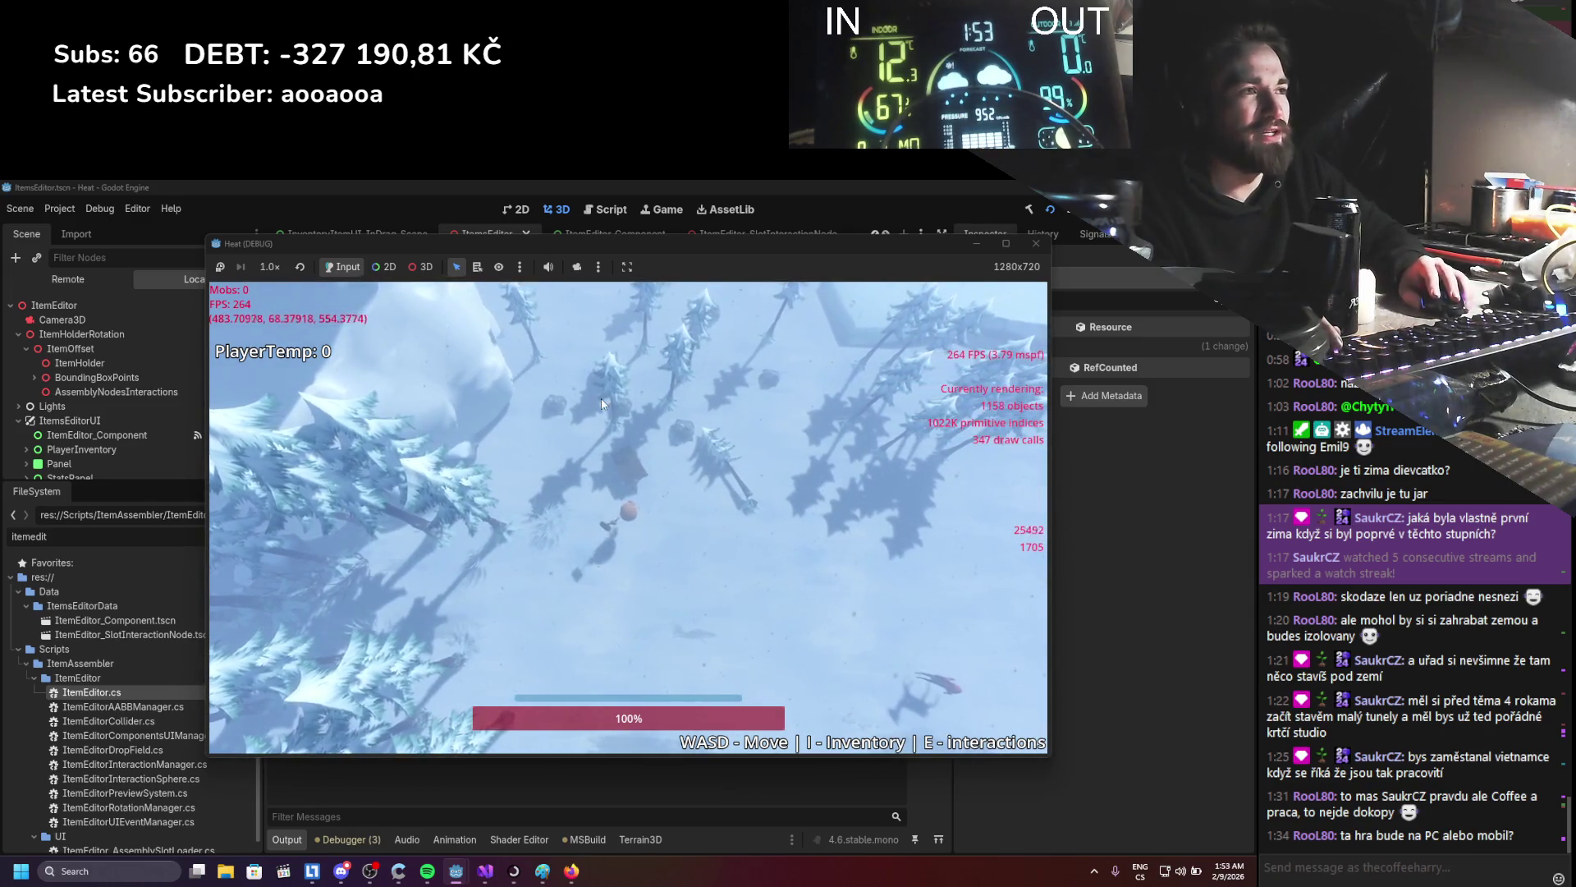
key(s)
key(d)
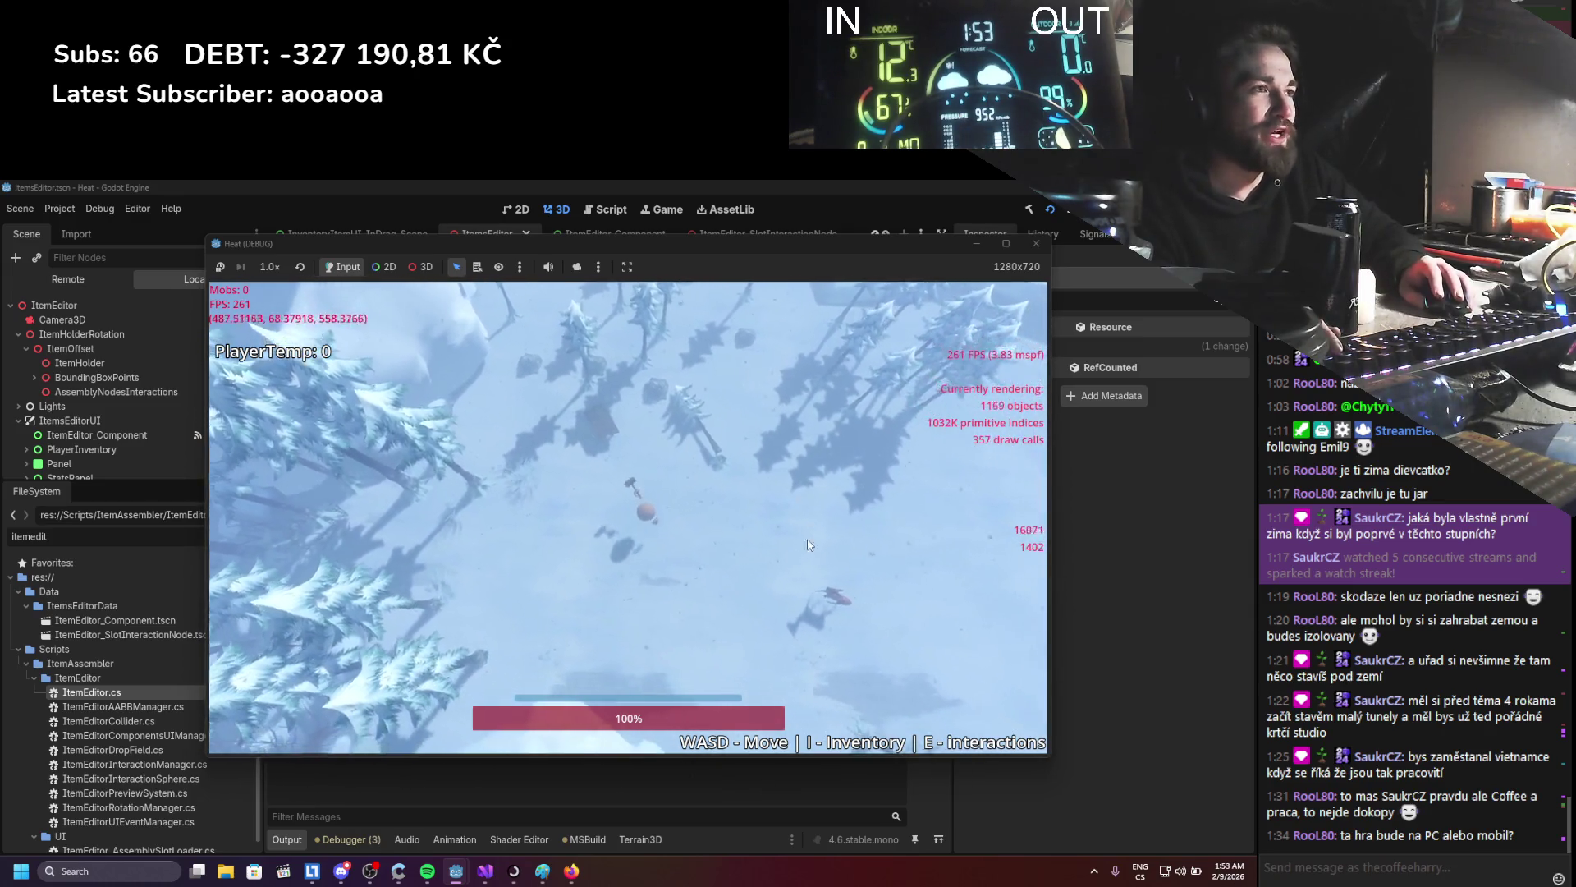
key(a)
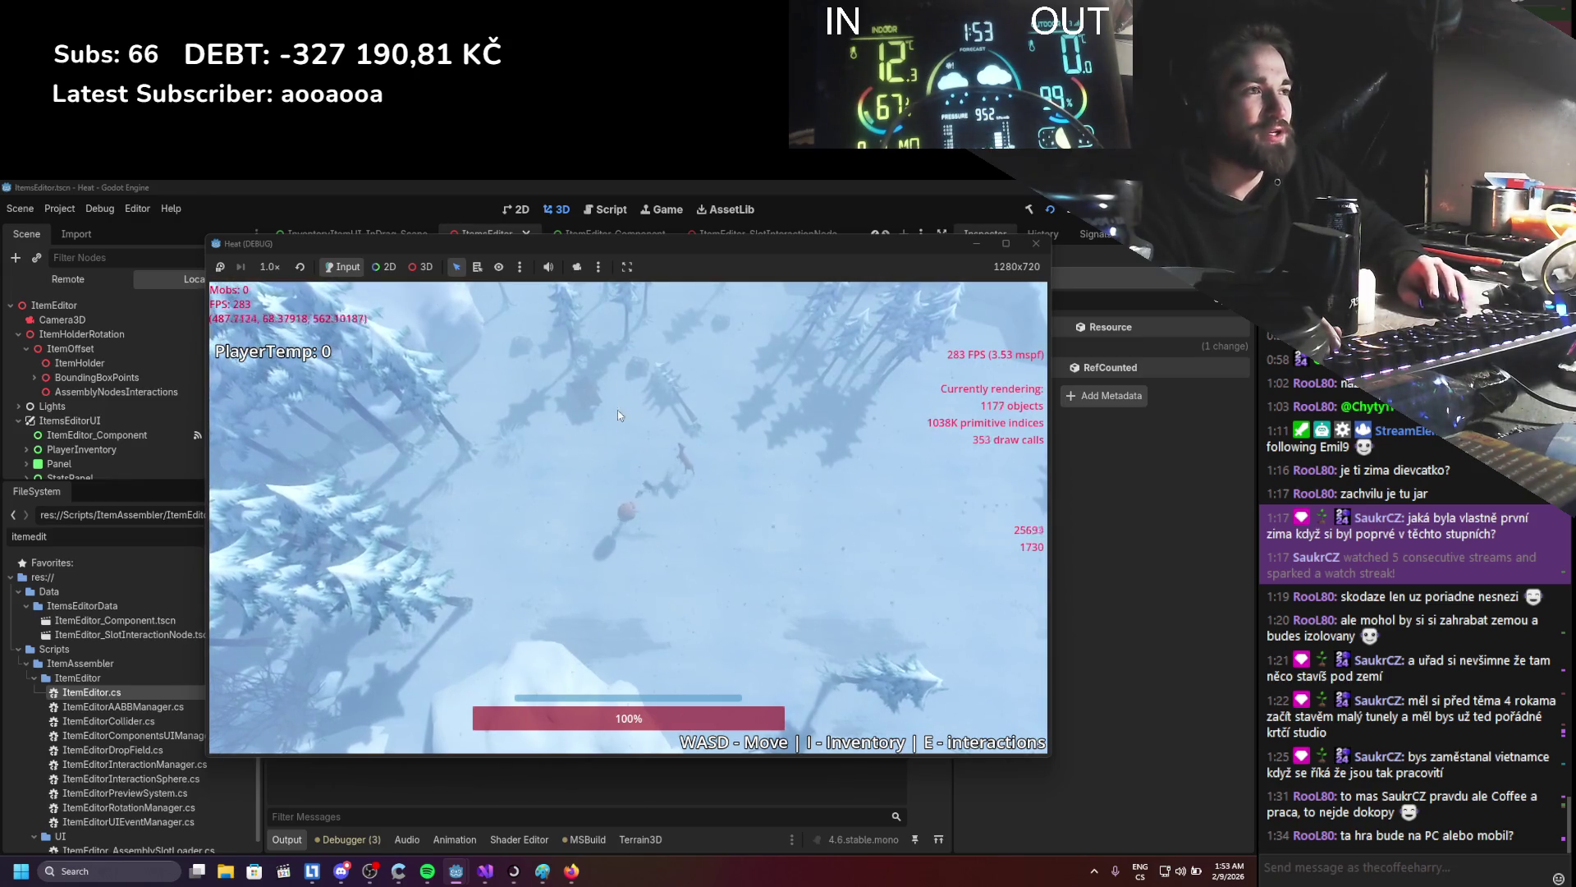
key(w)
key(d)
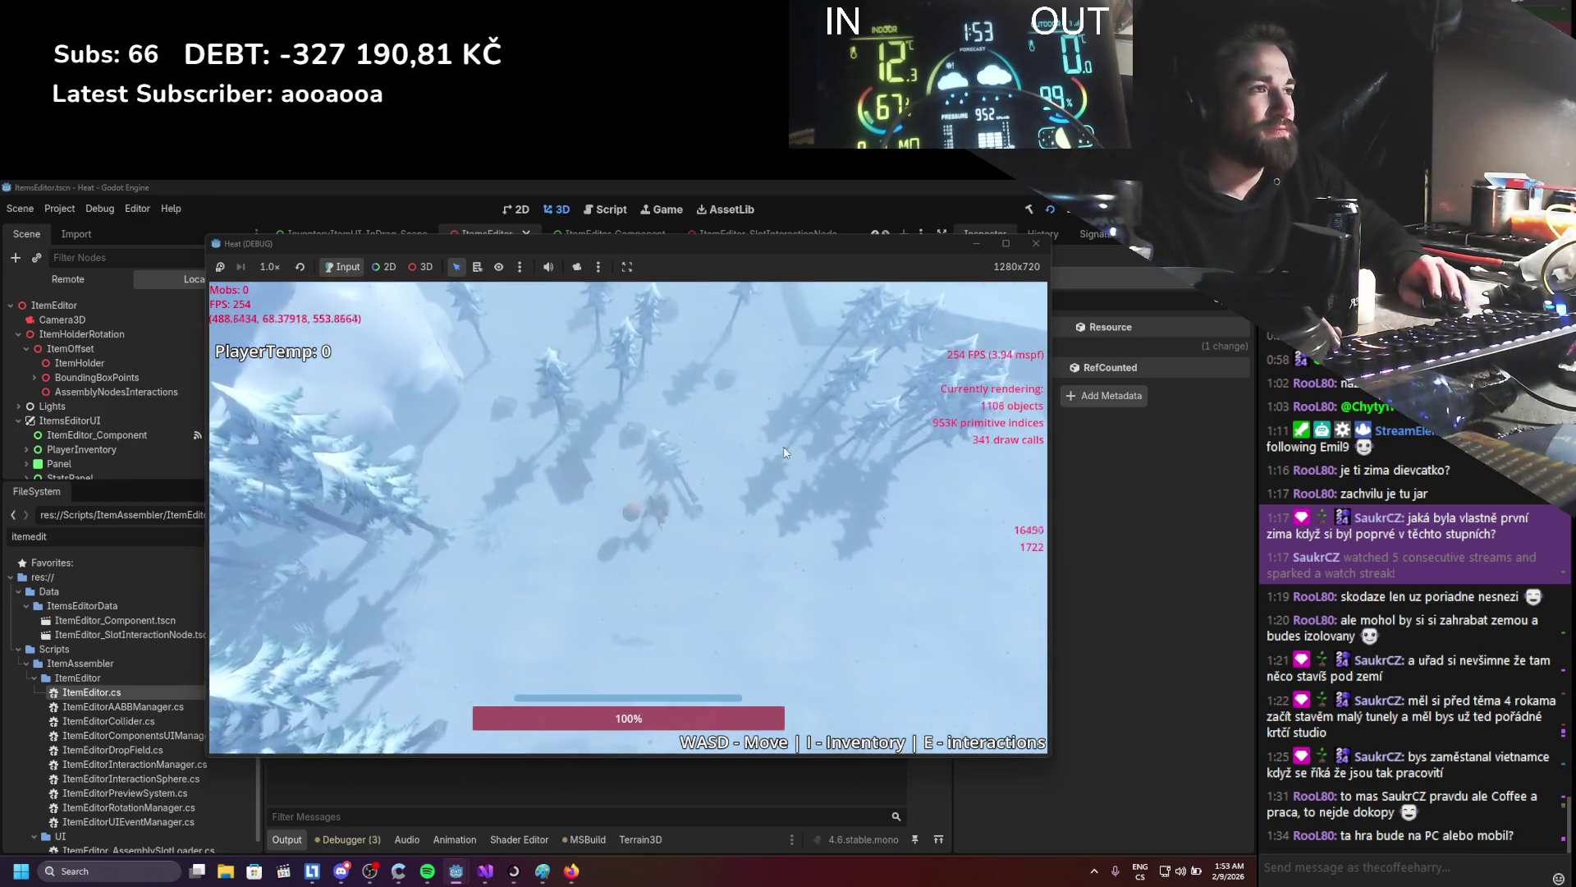
key(w)
key(a)
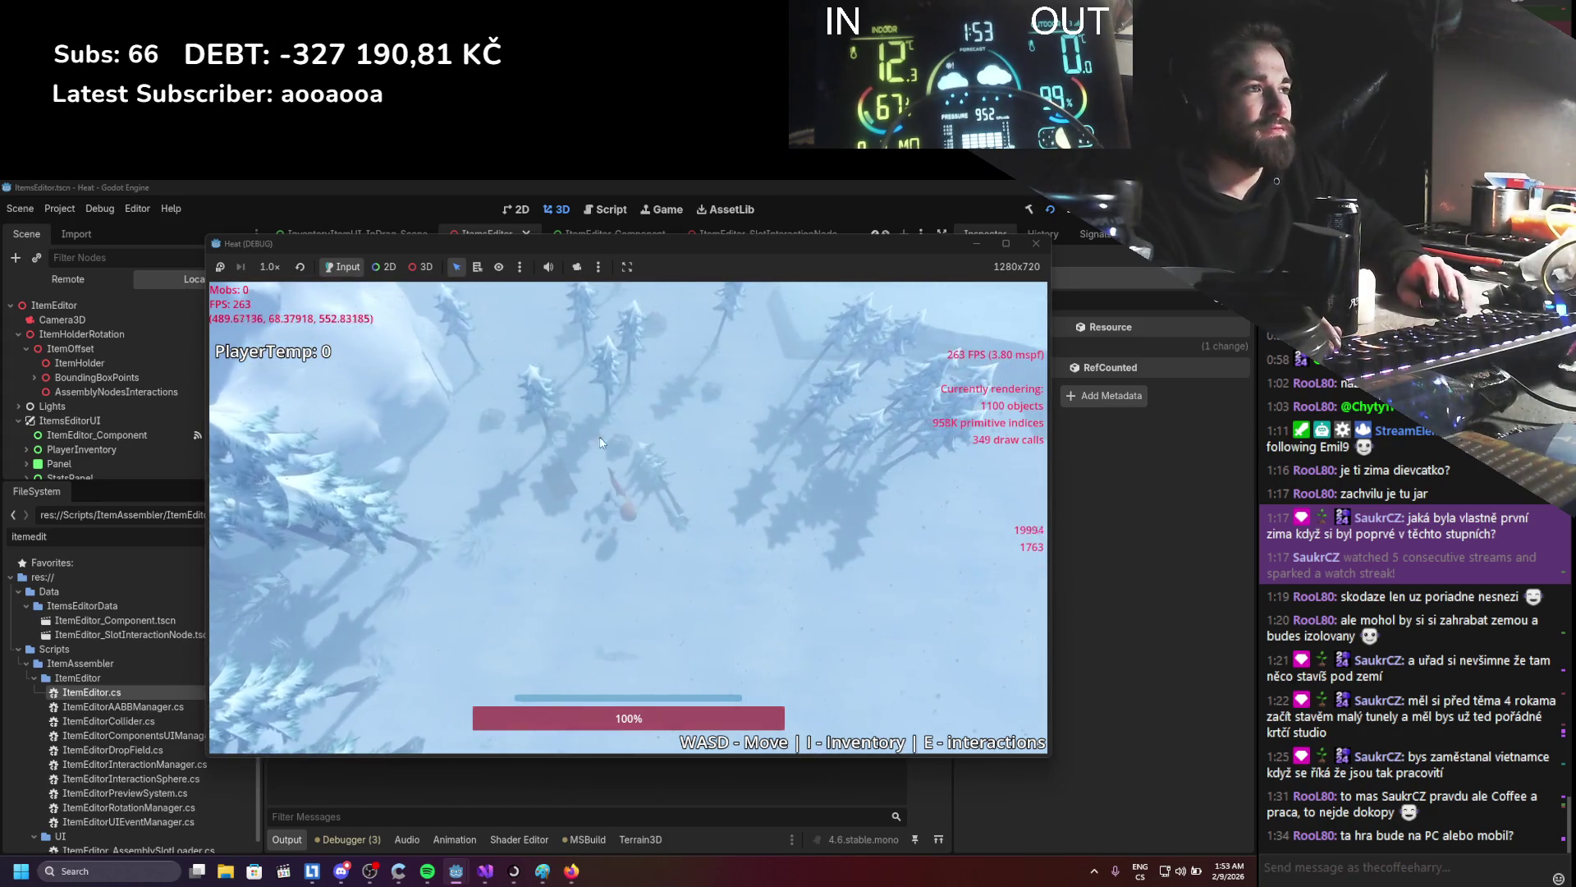
key(s)
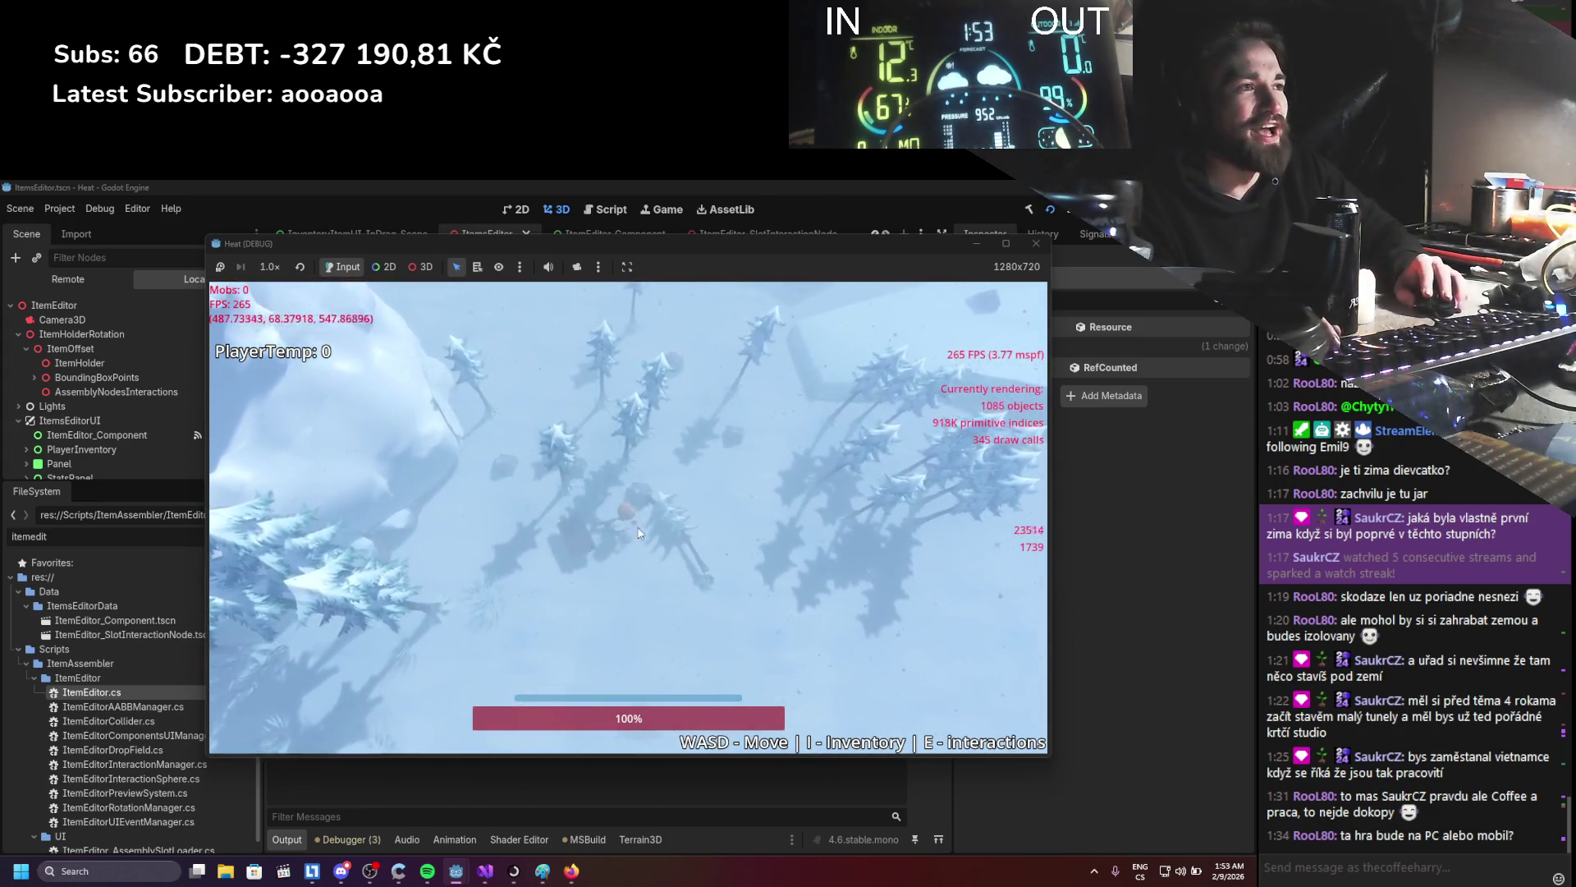
key(a)
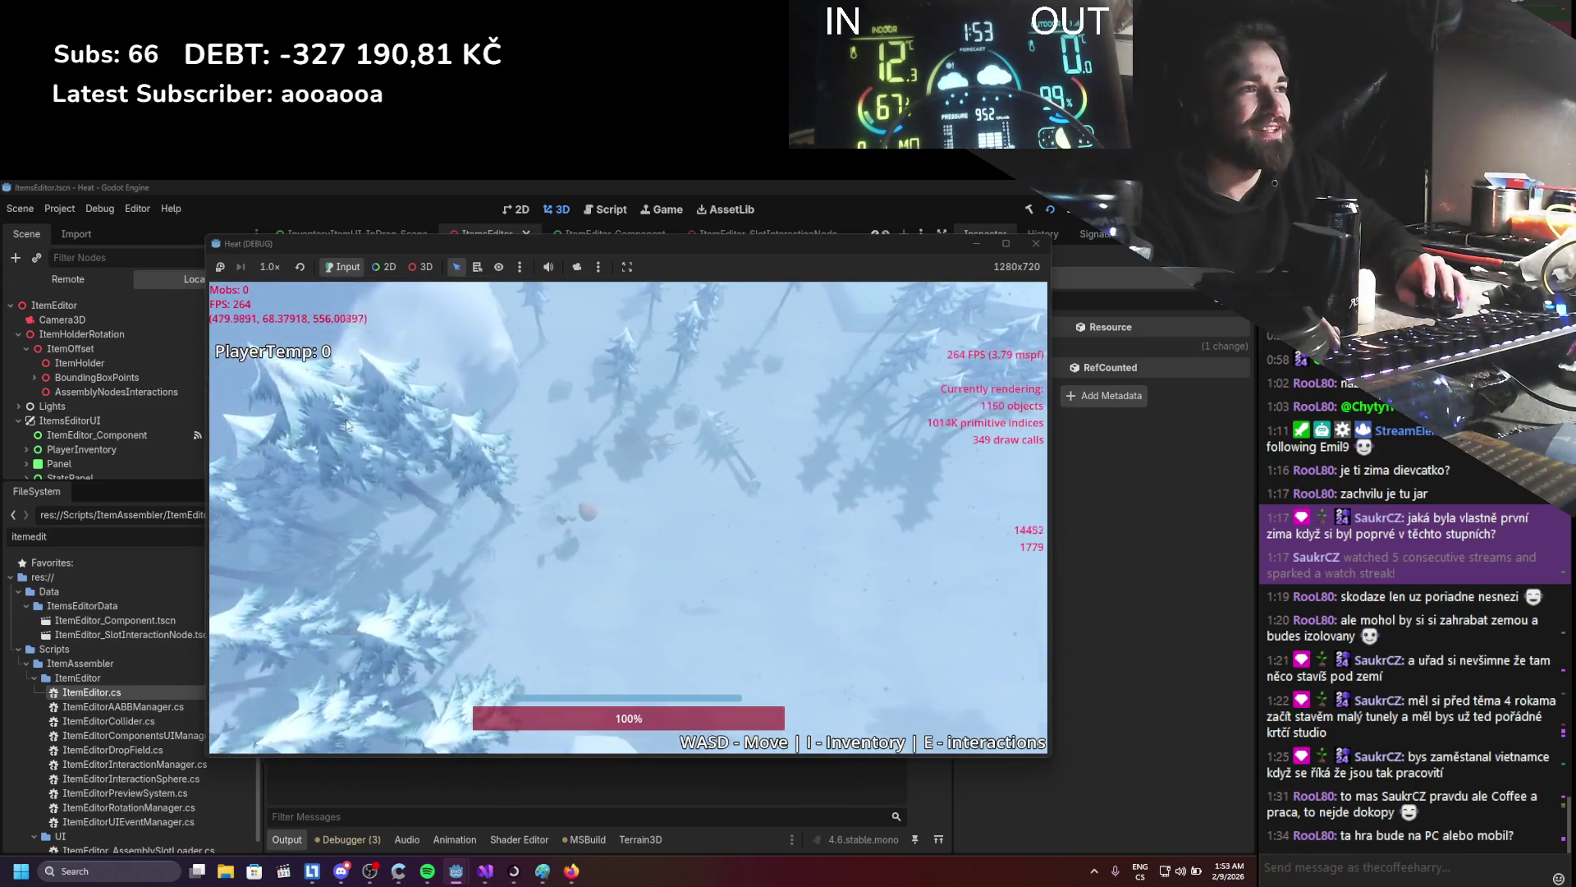
key(d)
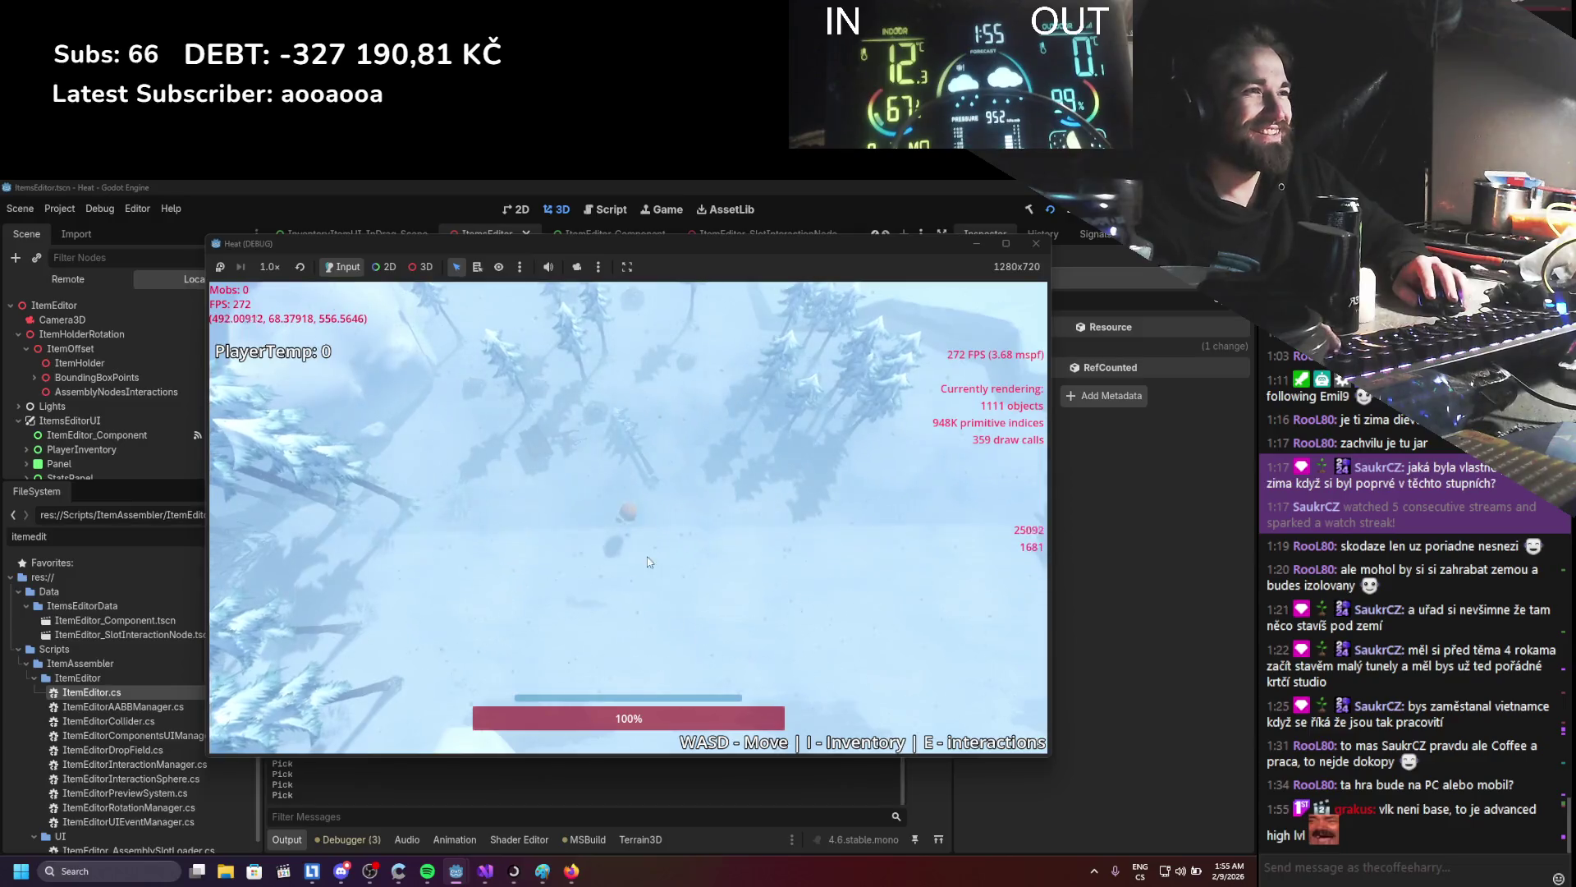
key(w)
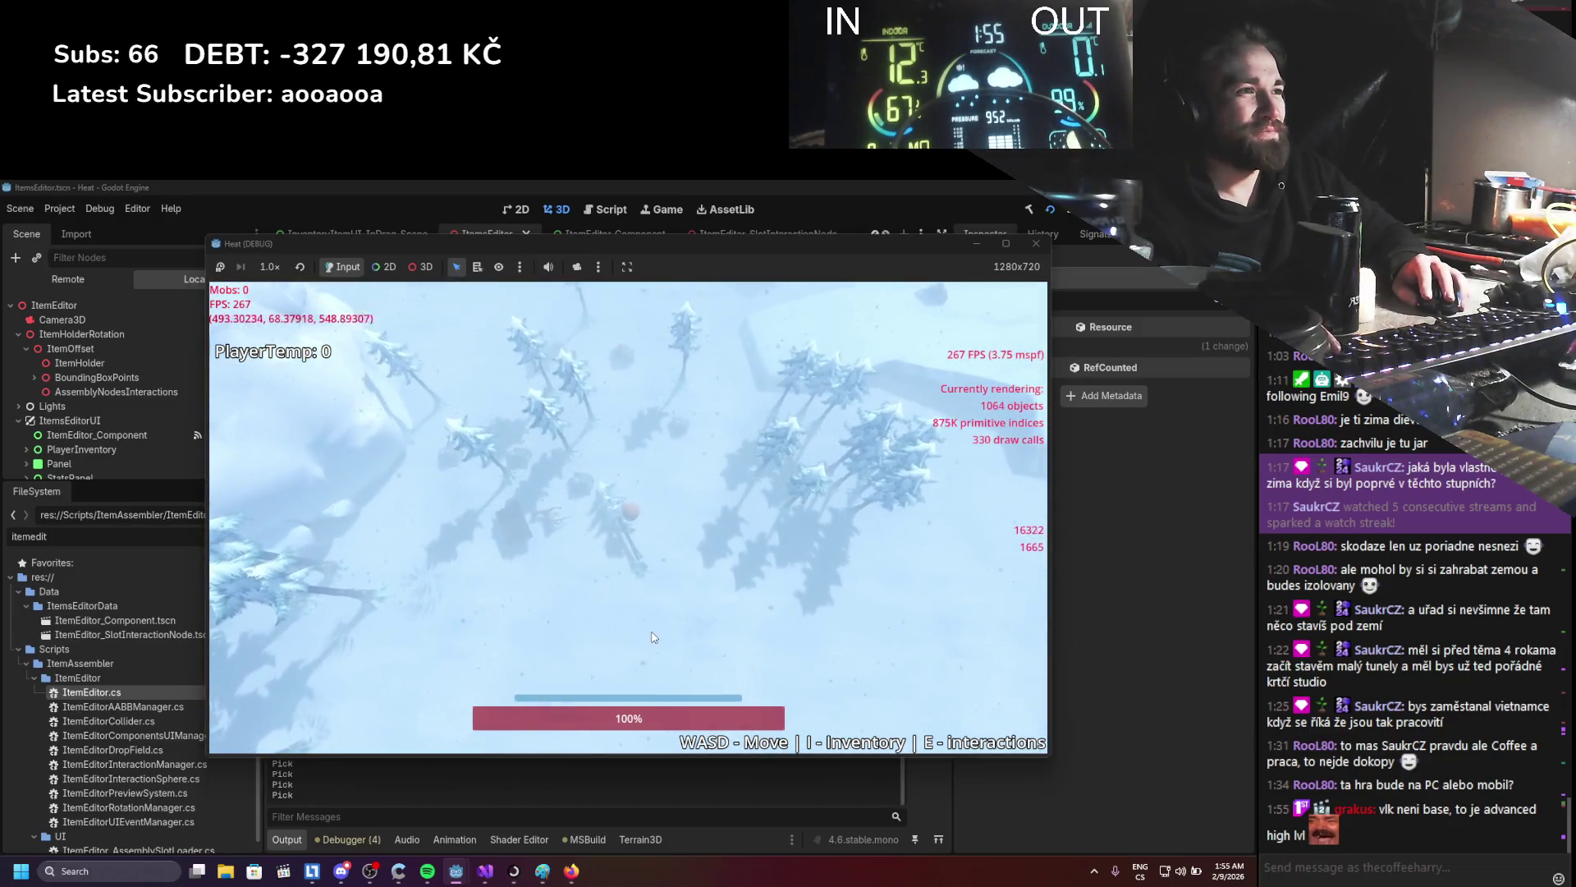
key(s)
key(a)
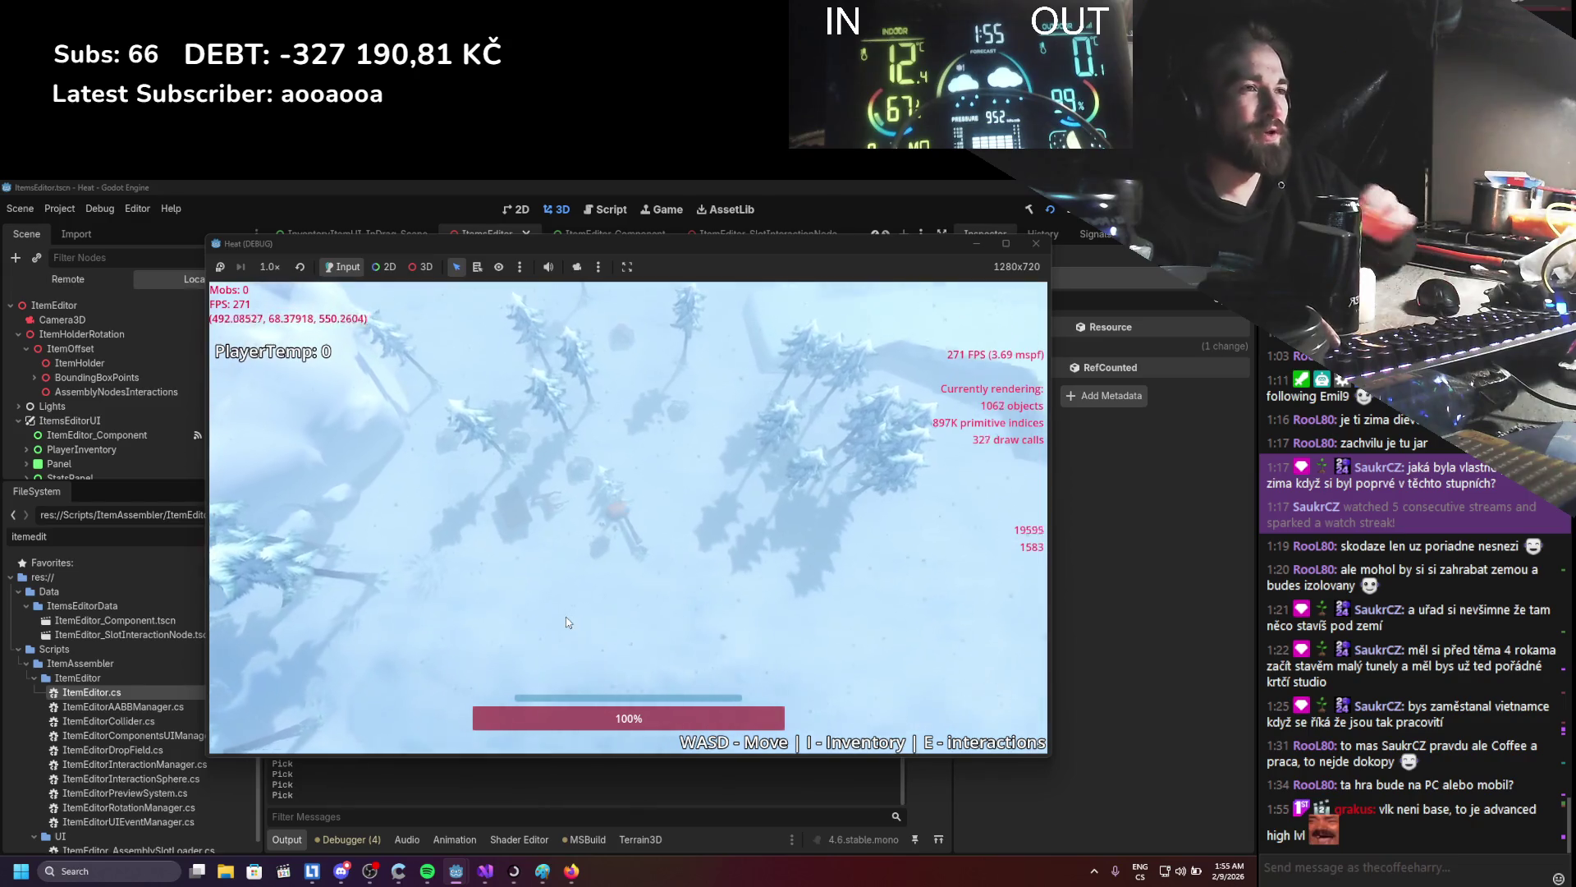
key(w)
key(d)
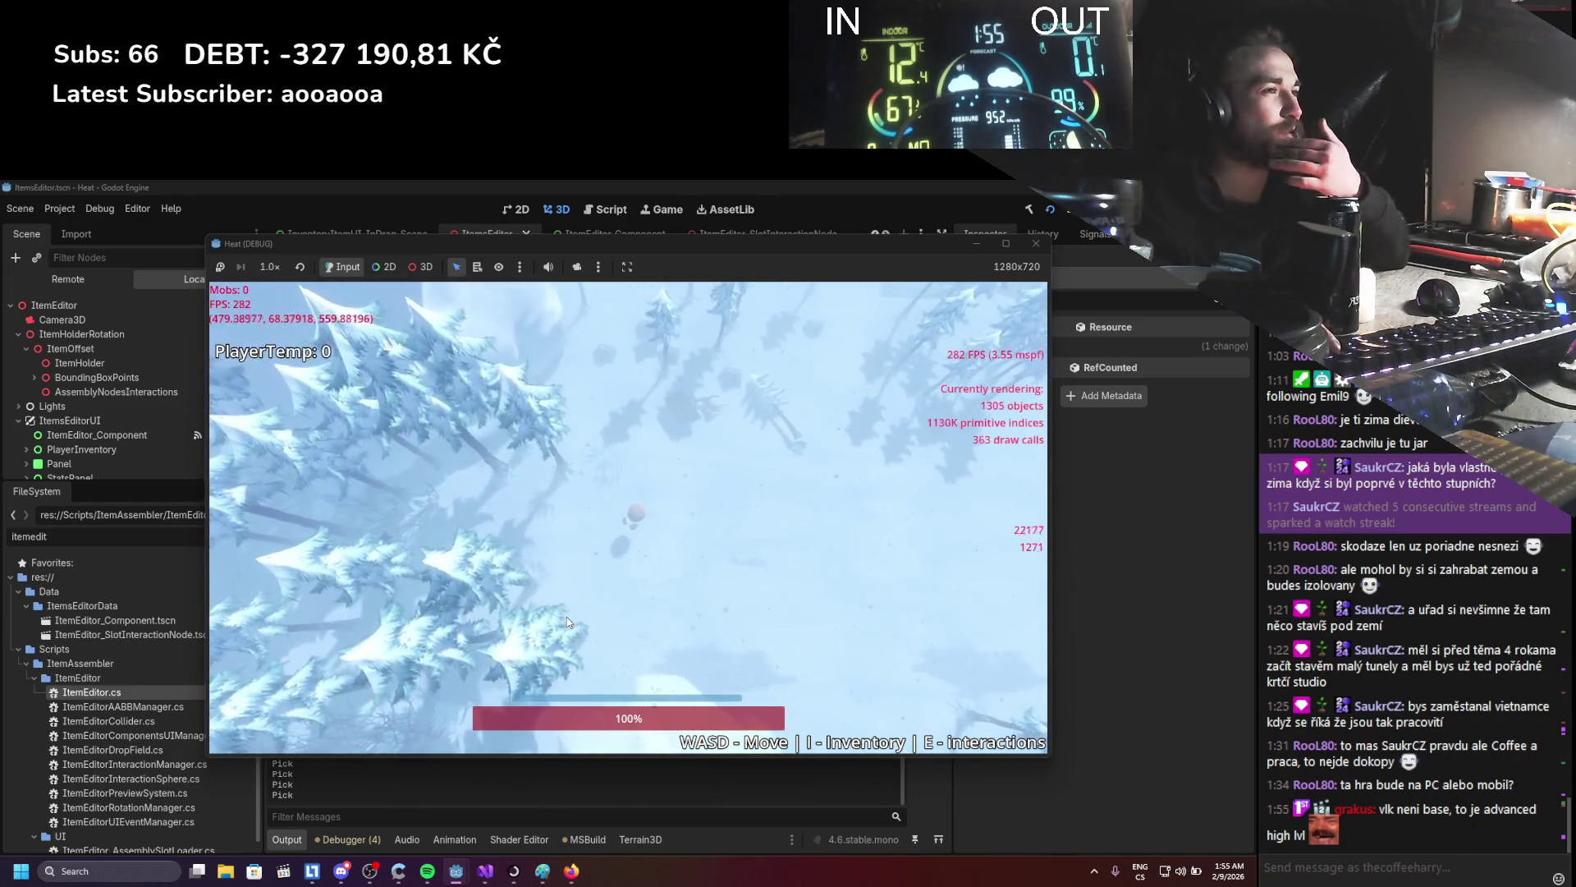
key(w)
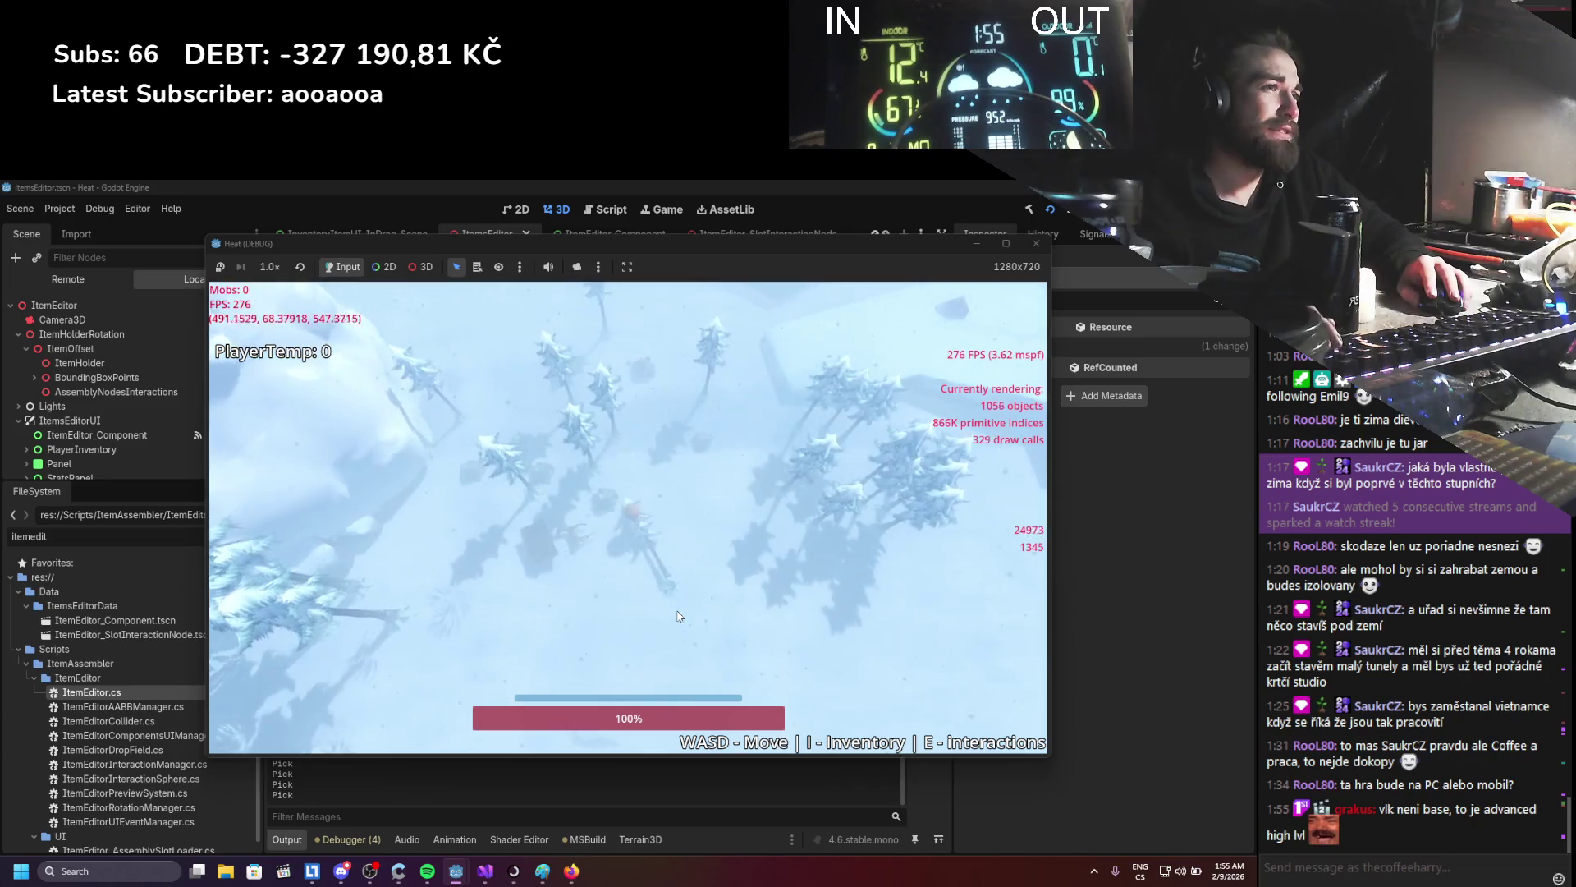
key(s)
key(a)
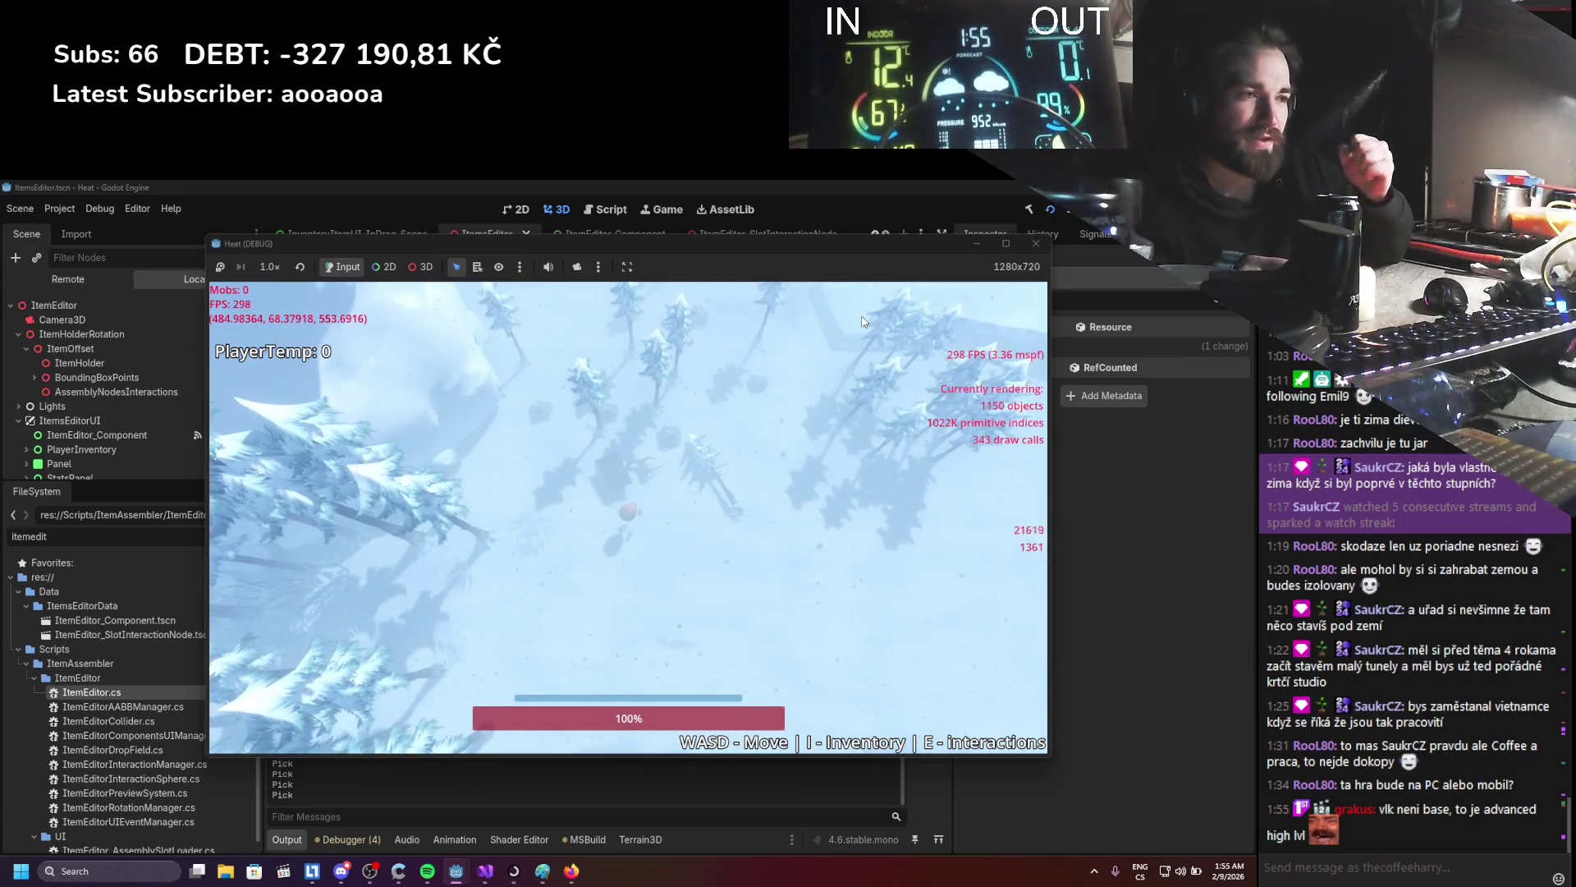
- Stop the game, launch Git Extensions, skip the settings checklist and open the E:\GodotProjects\Heat\ repository
click(1036, 243)
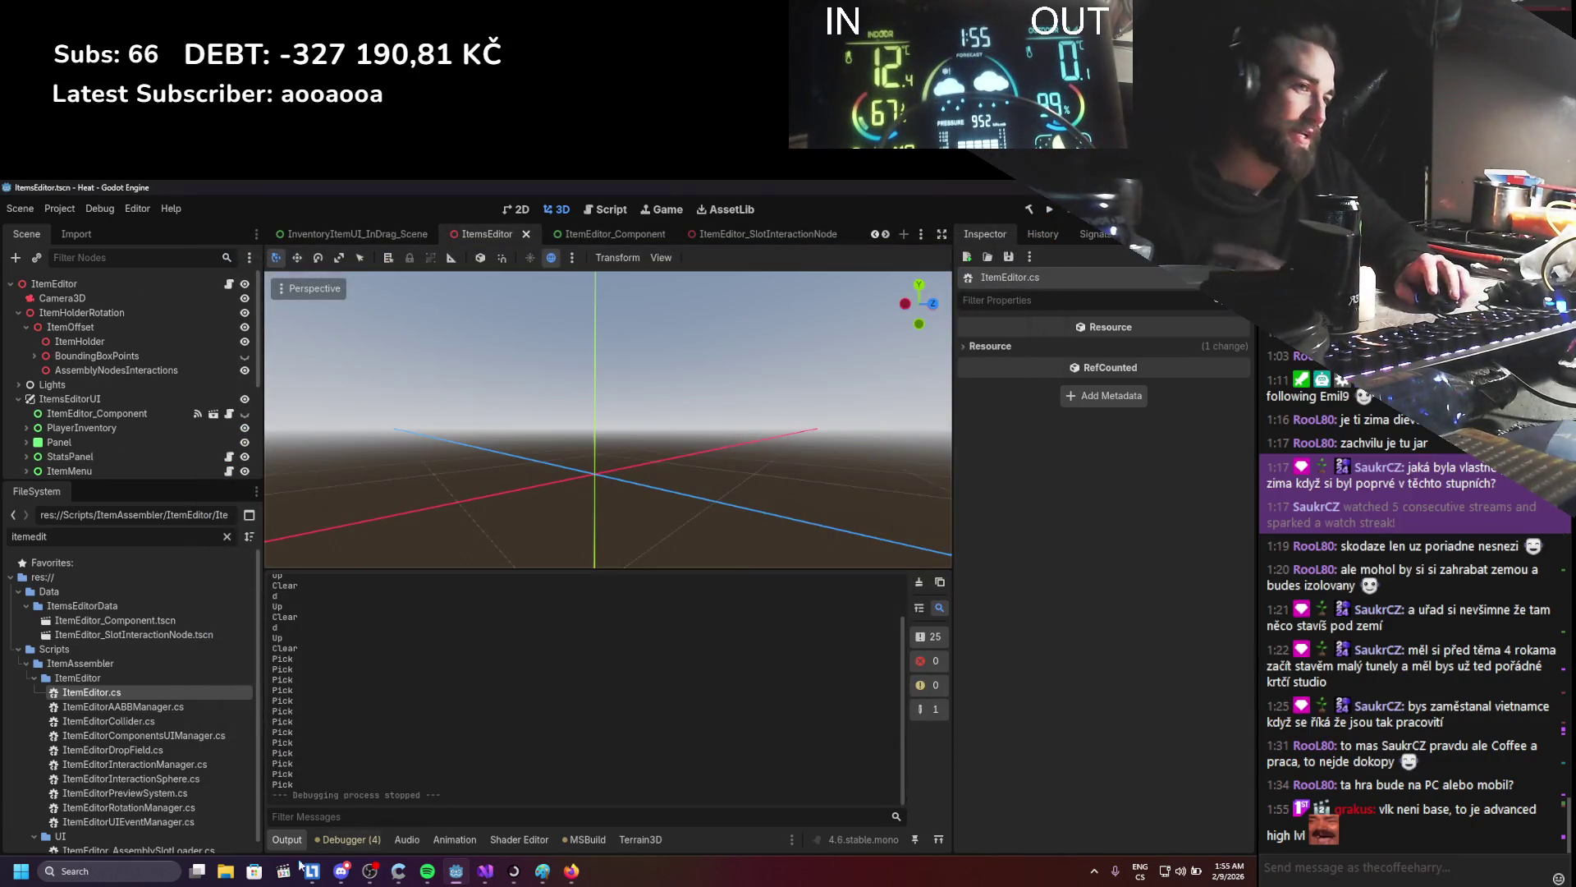
click(151, 878)
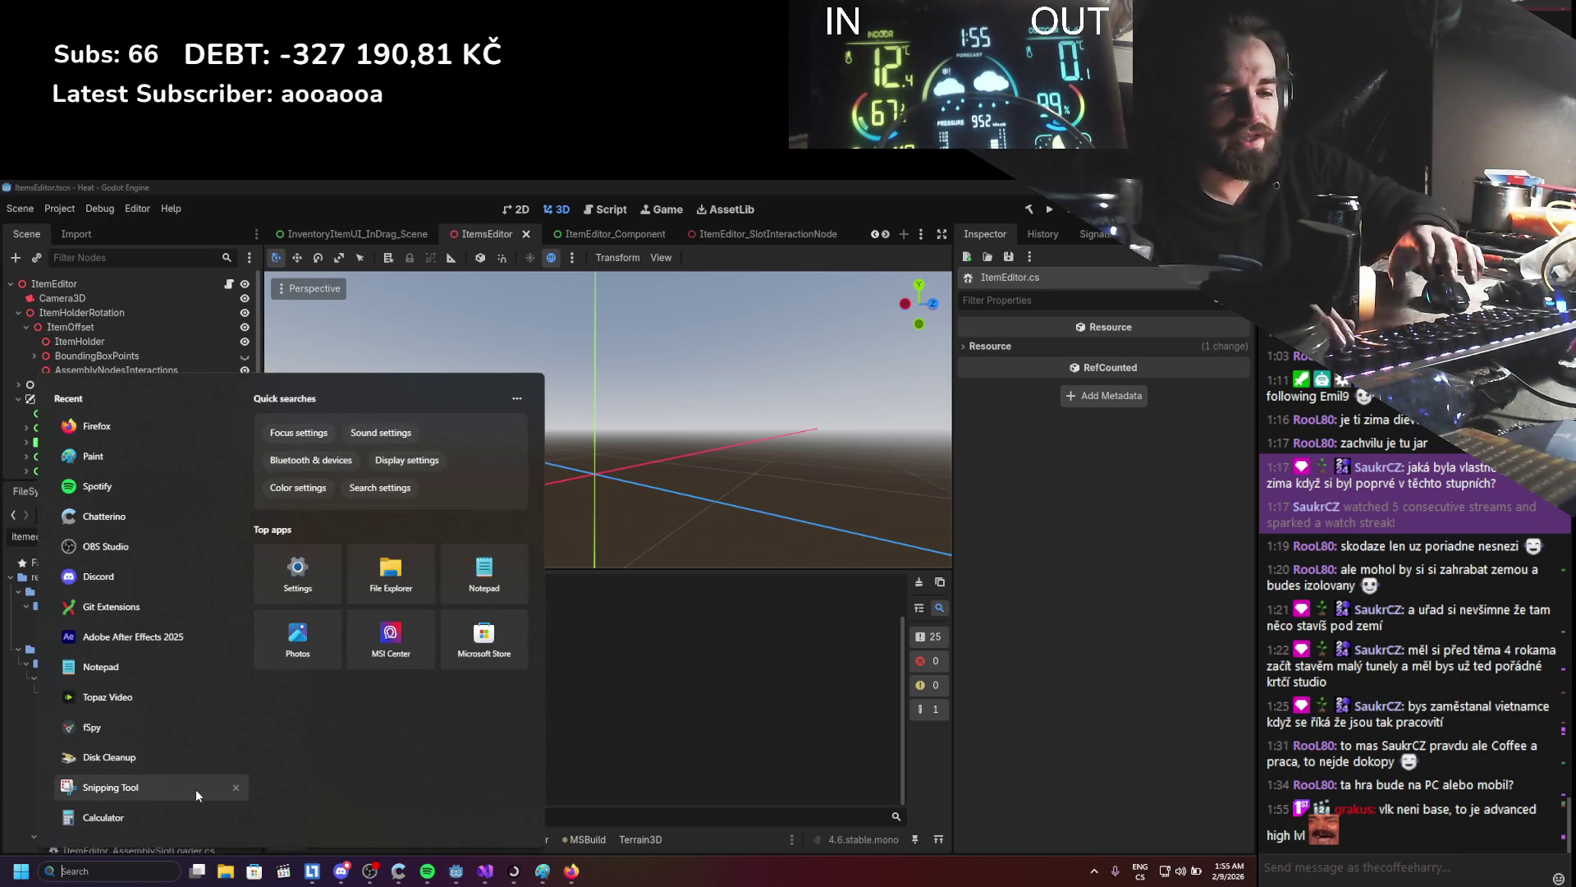
text(git)
click(136, 487)
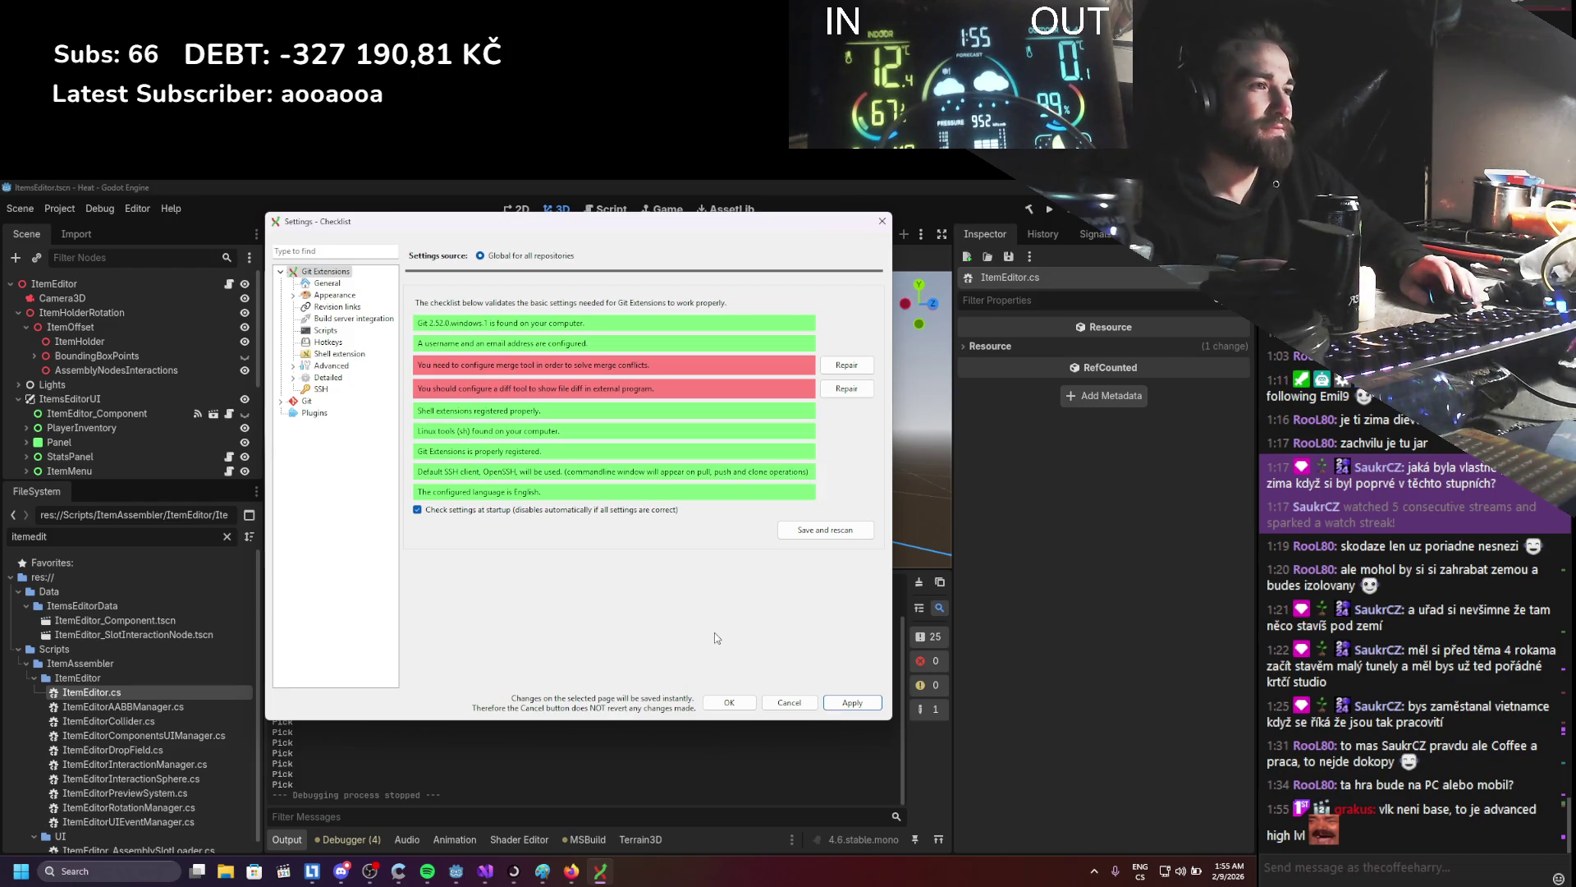
click(771, 705)
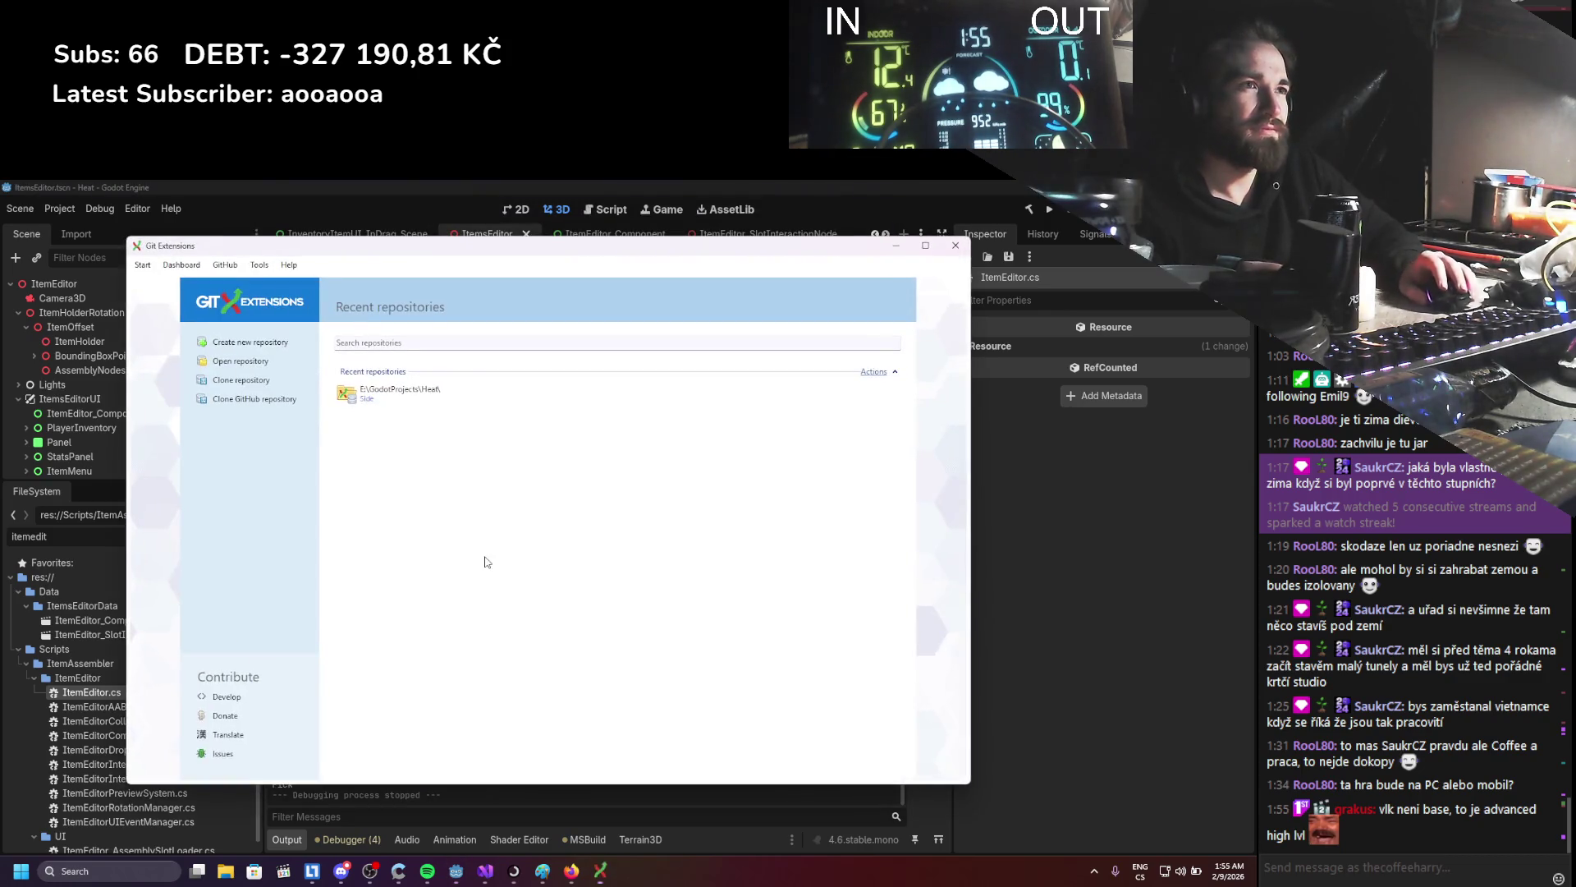
click(428, 394)
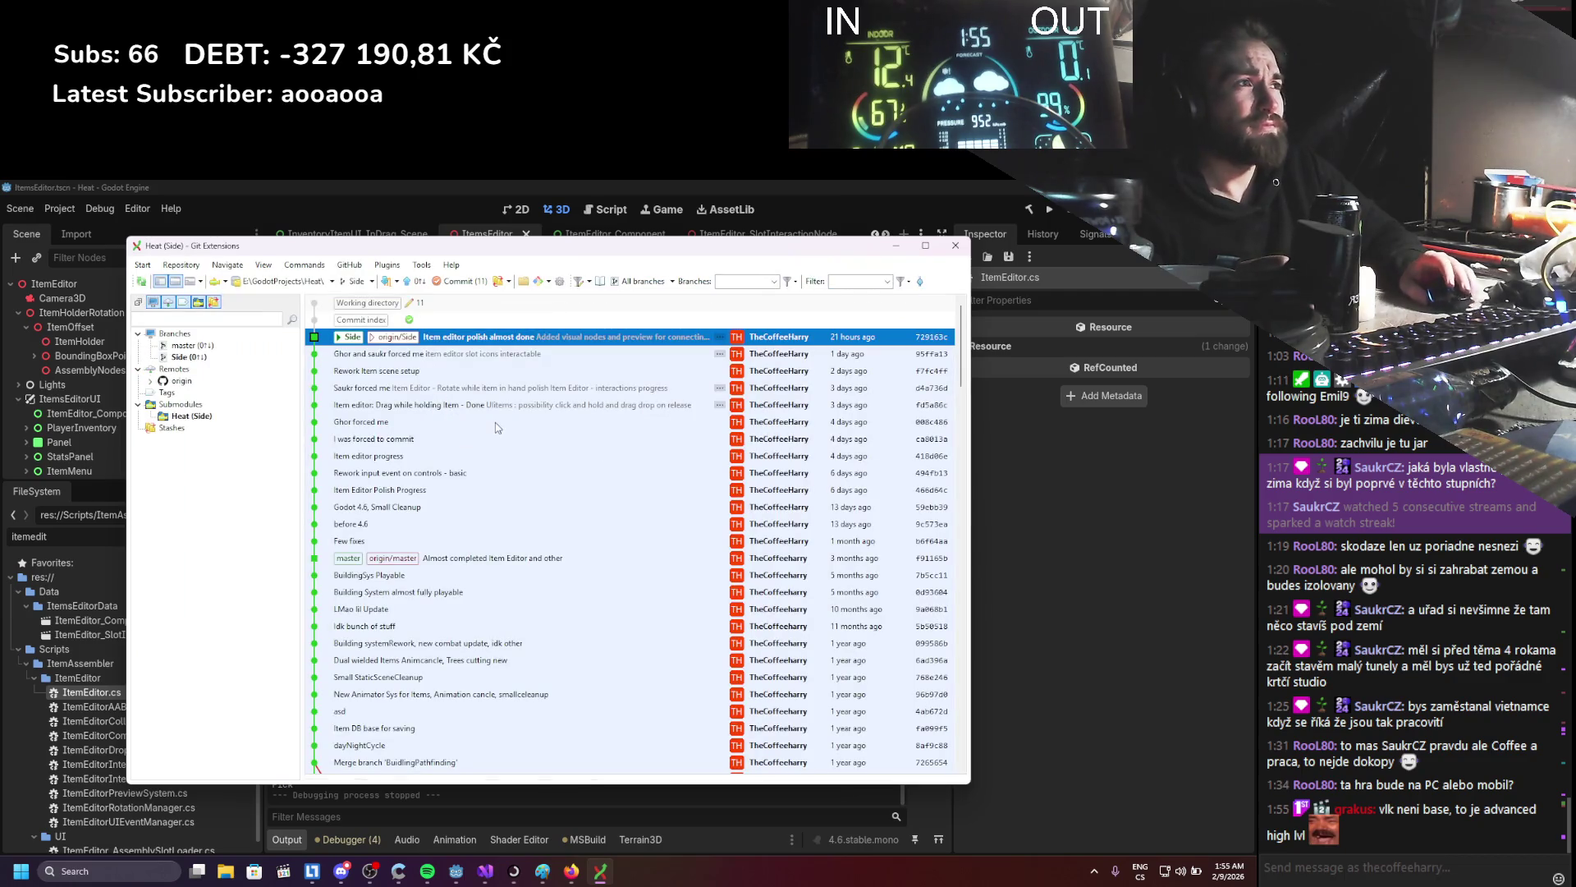
- Stage all 11 changes and Commit & push them with the message 'ItemEditor - done for now'
click(472, 284)
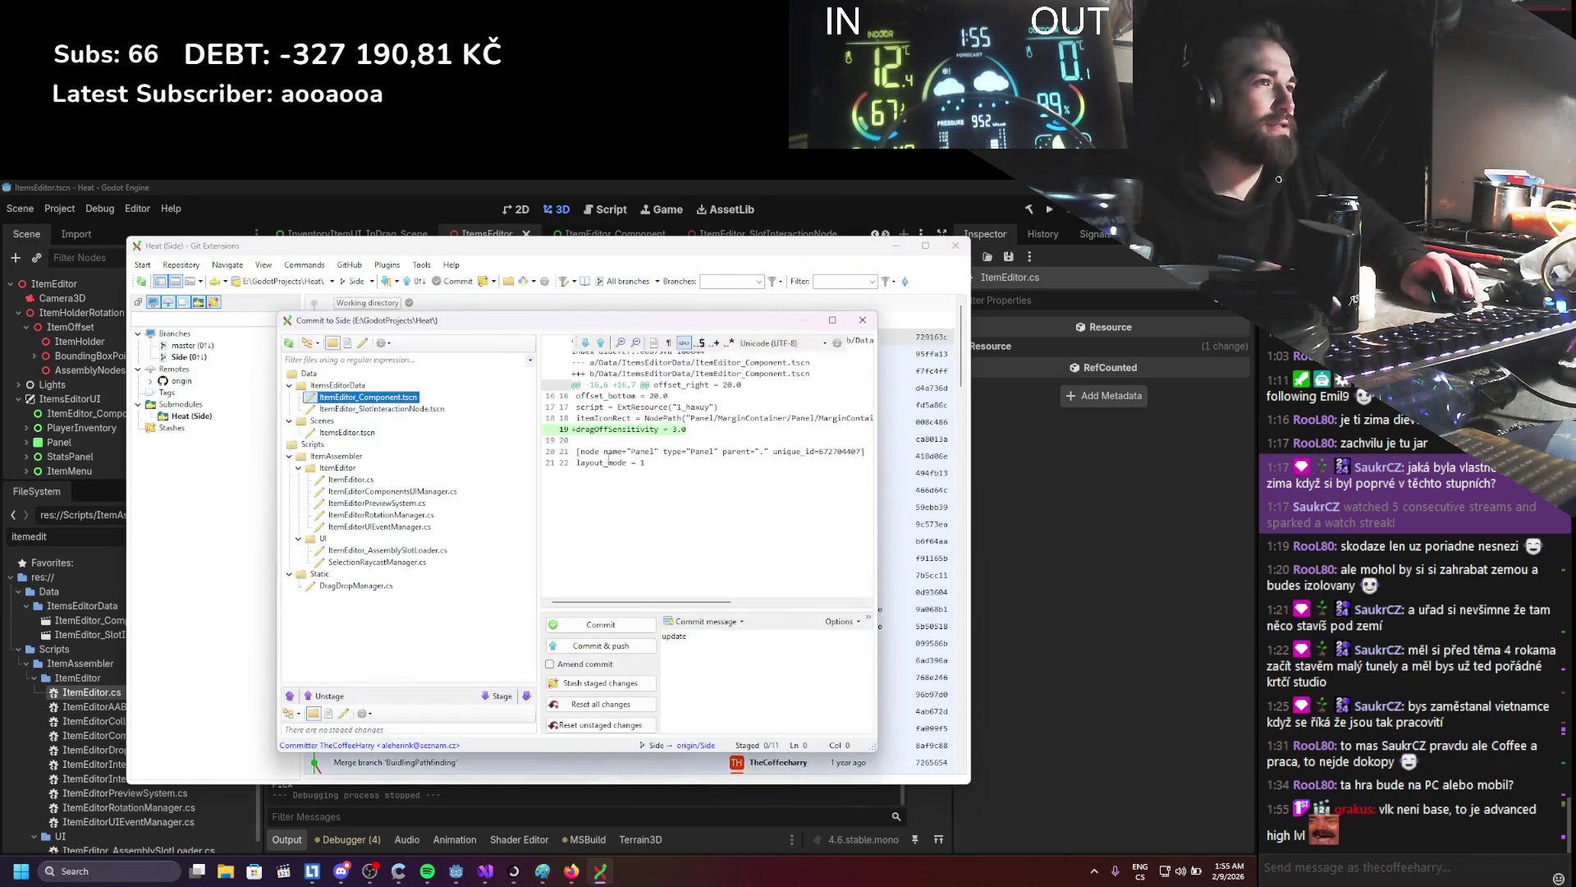
click(720, 655)
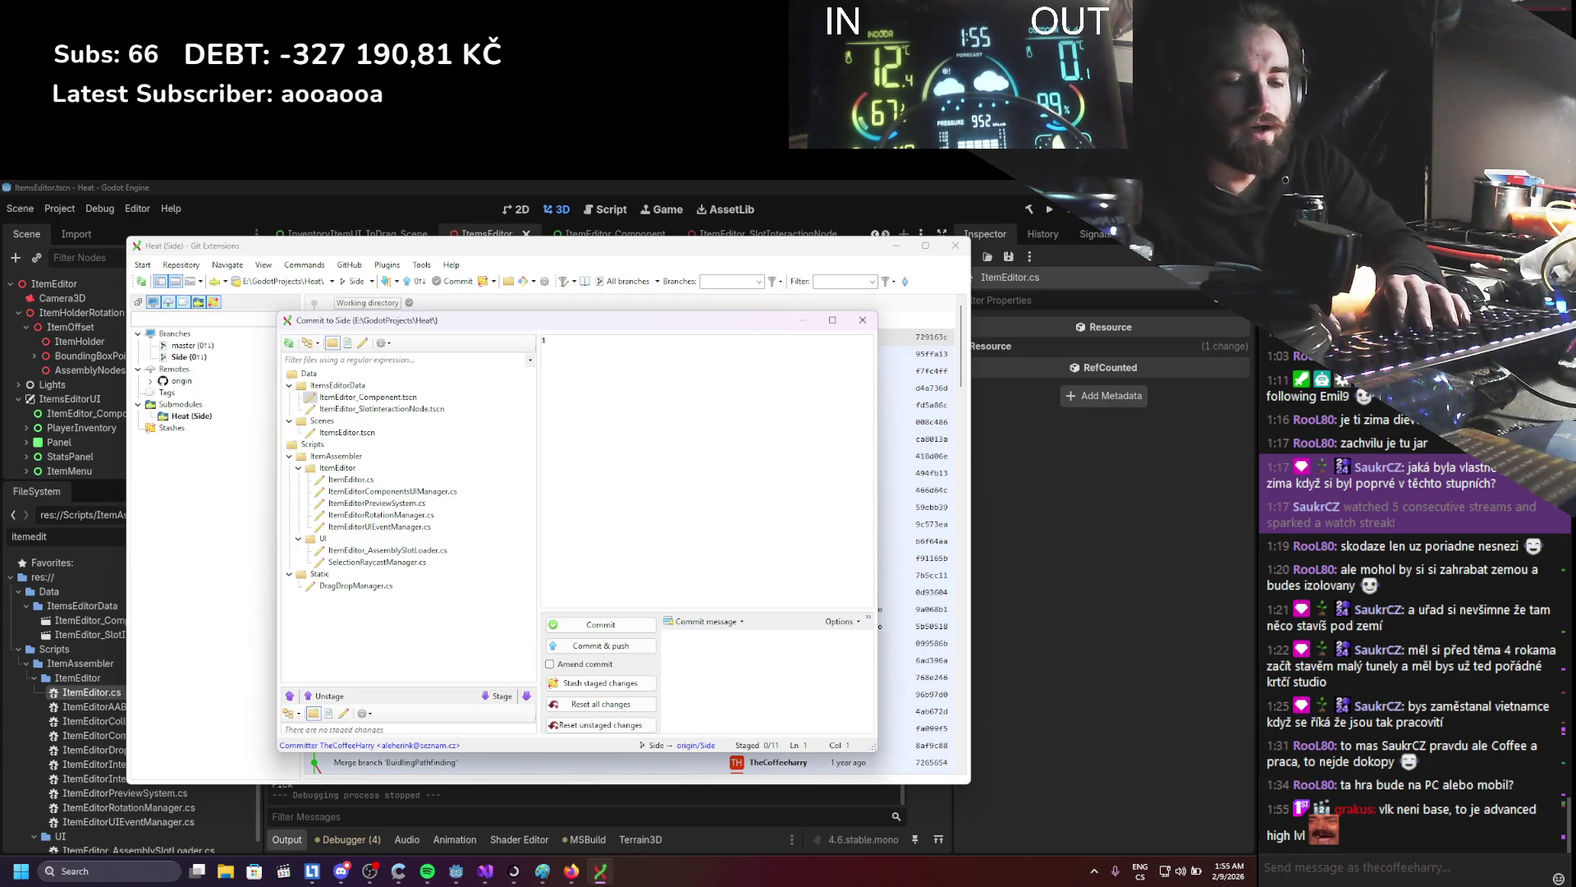
text(fixmEditr)
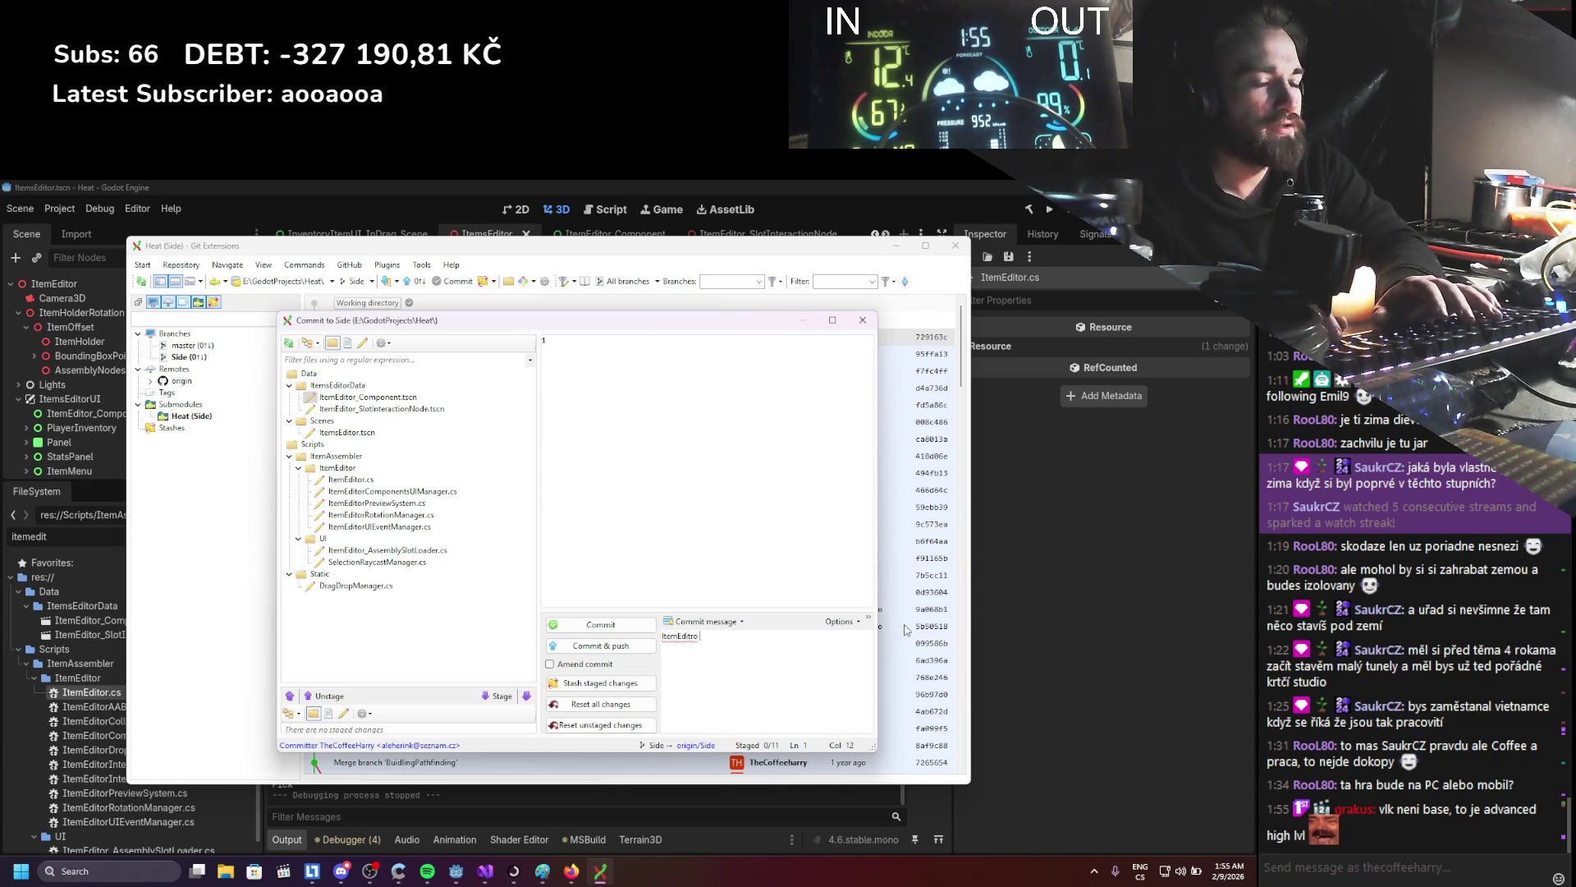
text( or)
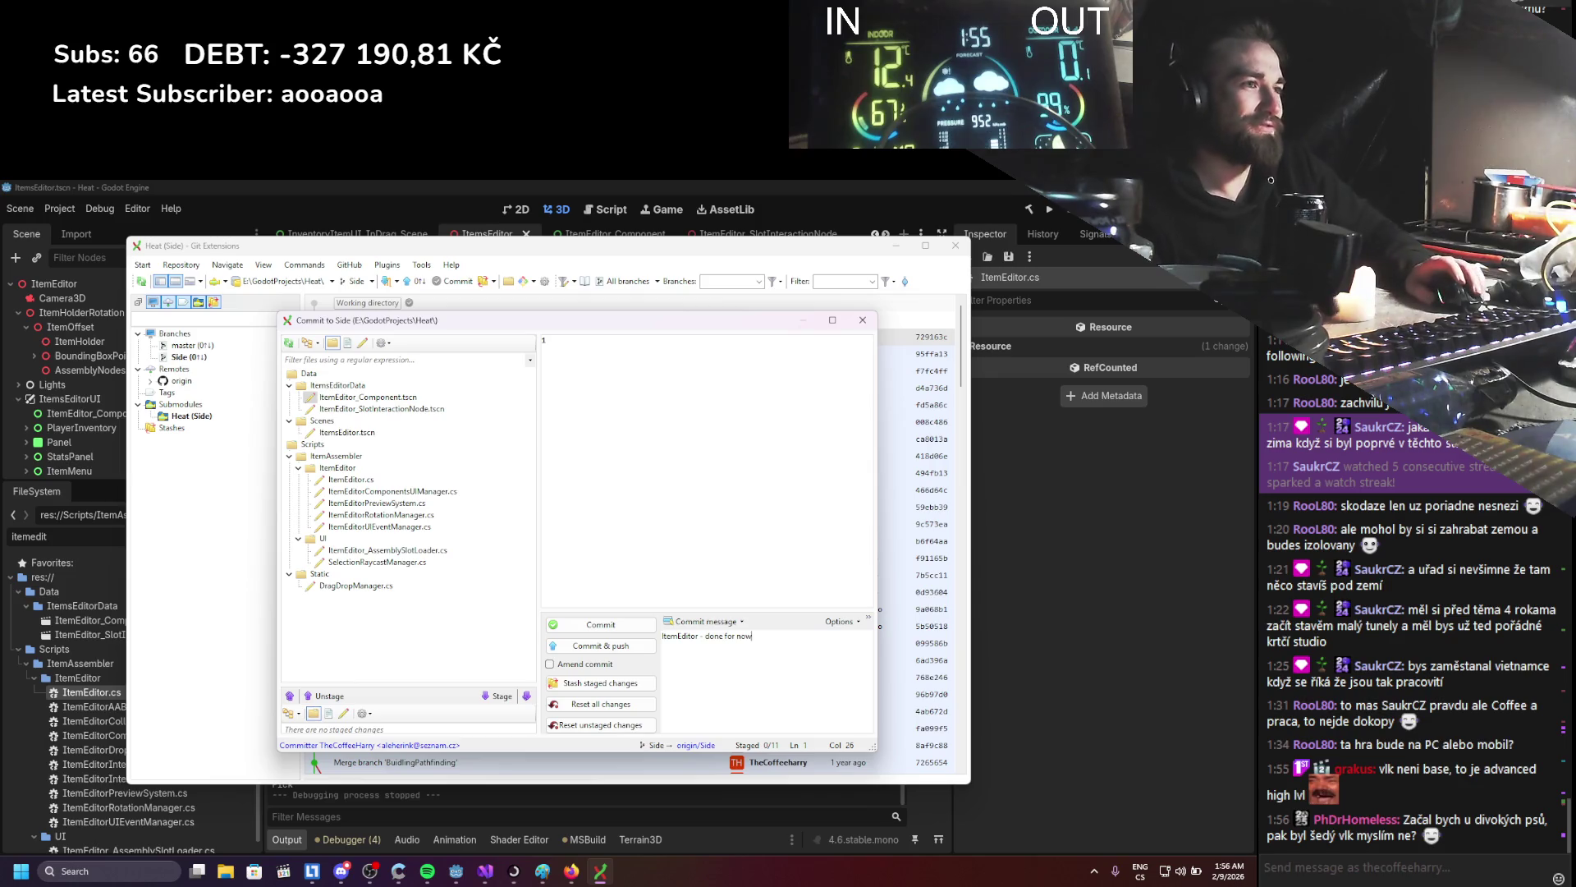
click(528, 696)
click(568, 624)
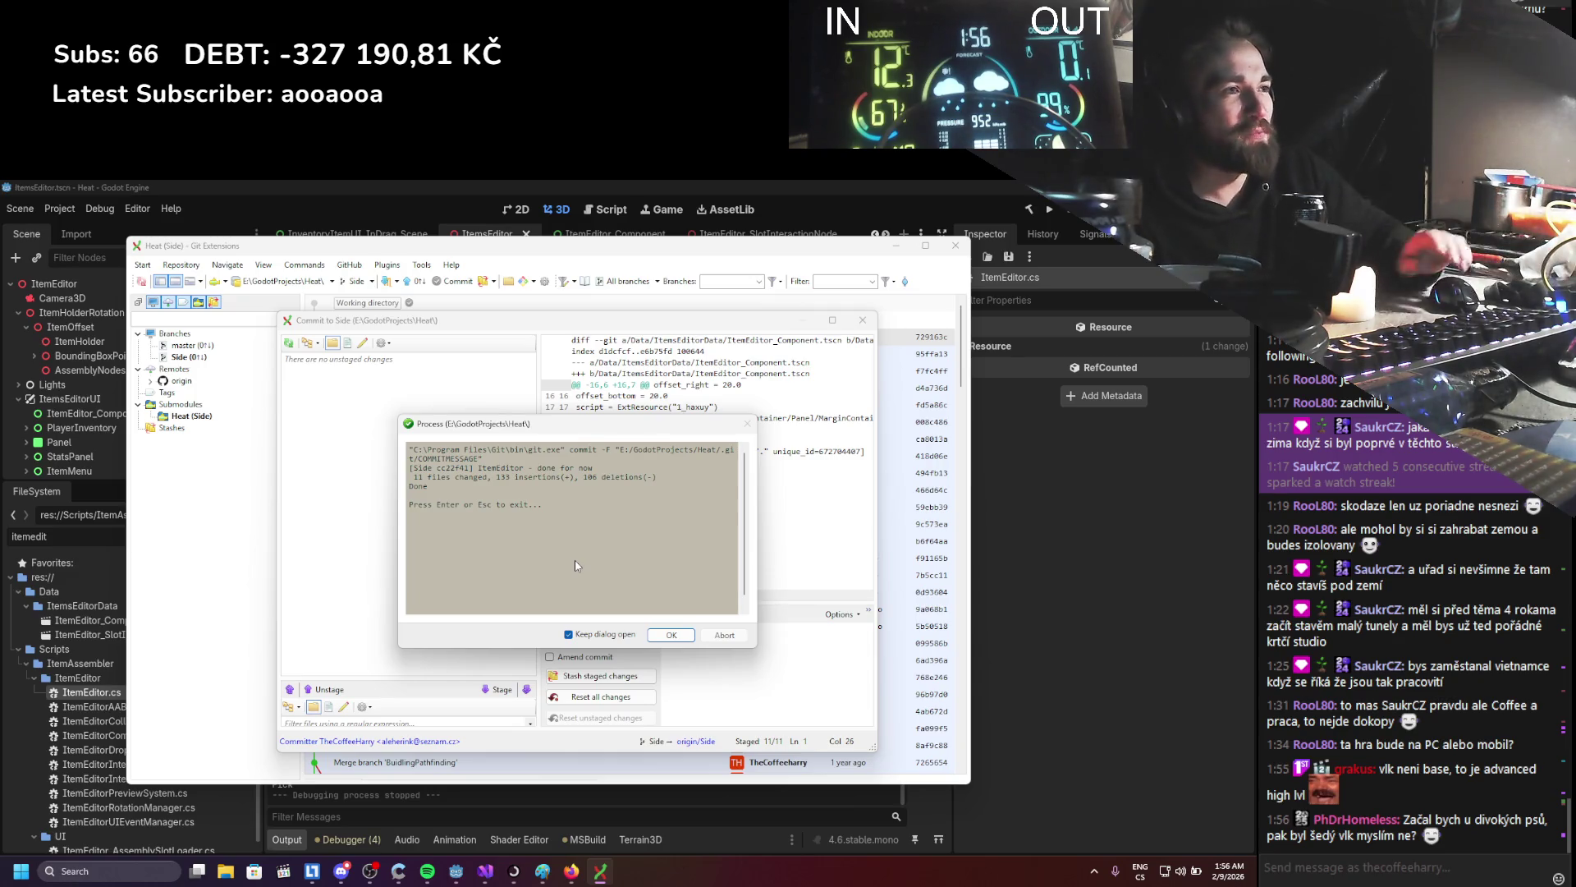
- Confirm the commit result and close the push-to-origin output once it reports Done
click(665, 634)
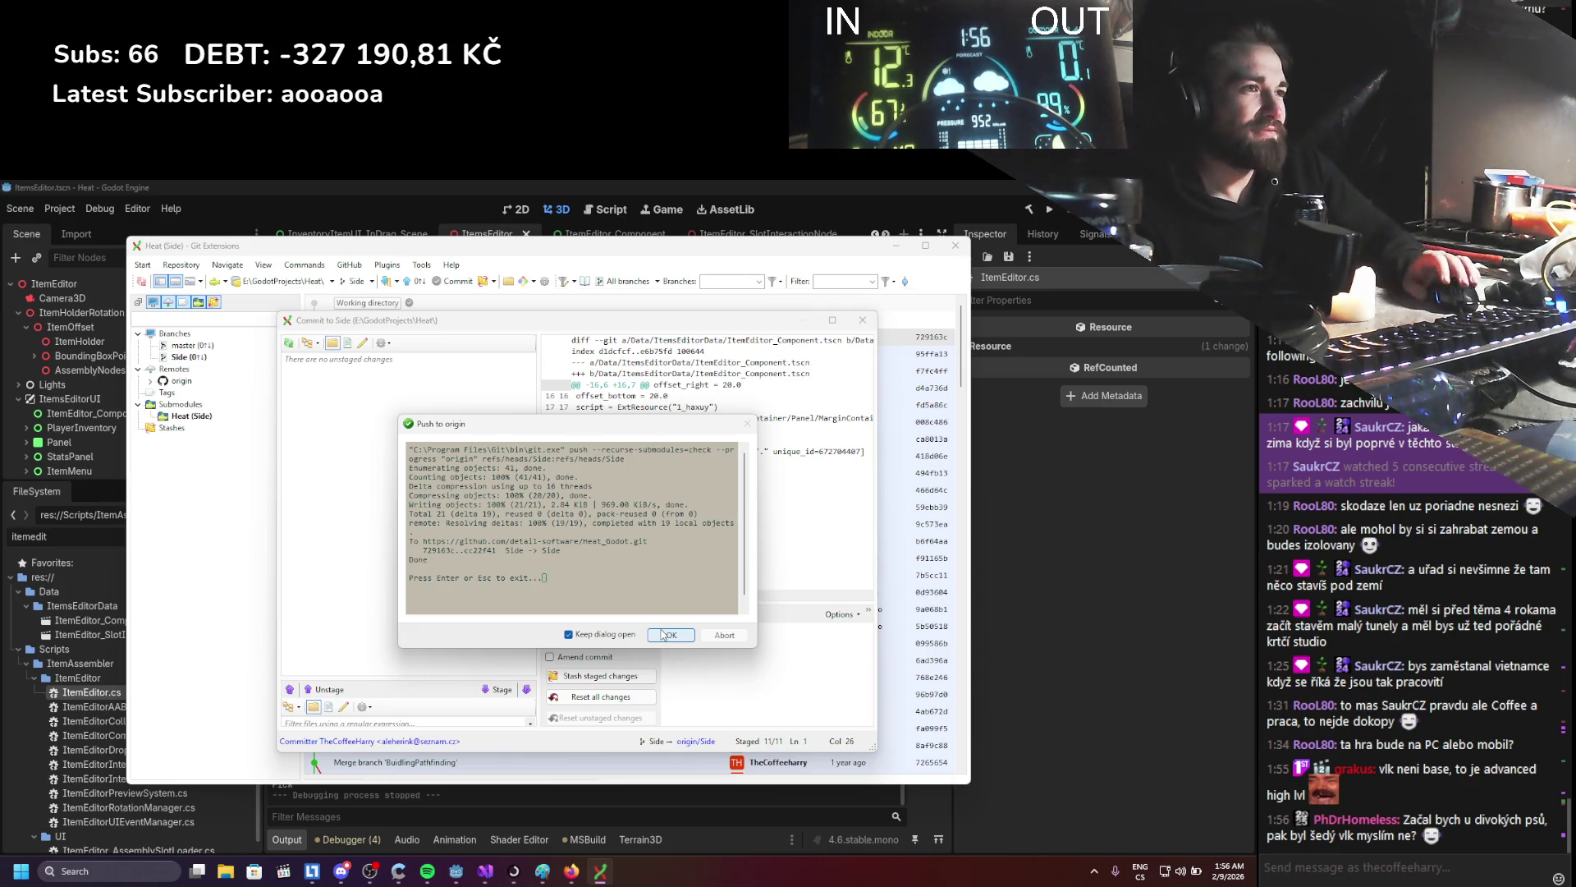
click(662, 635)
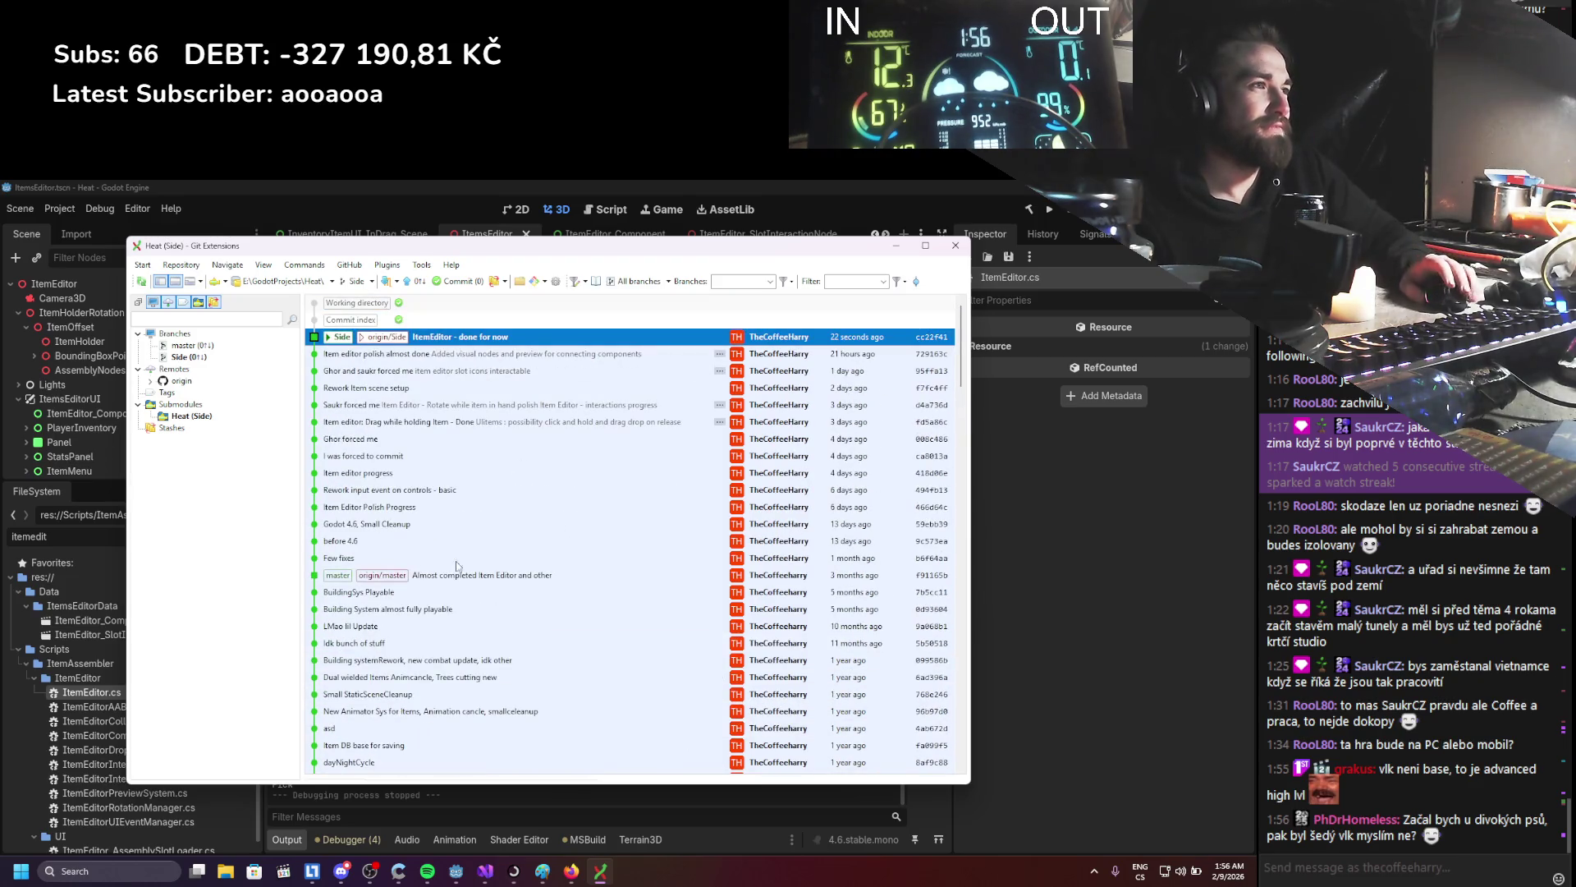
key(Down)
key(Down)
key(Down)
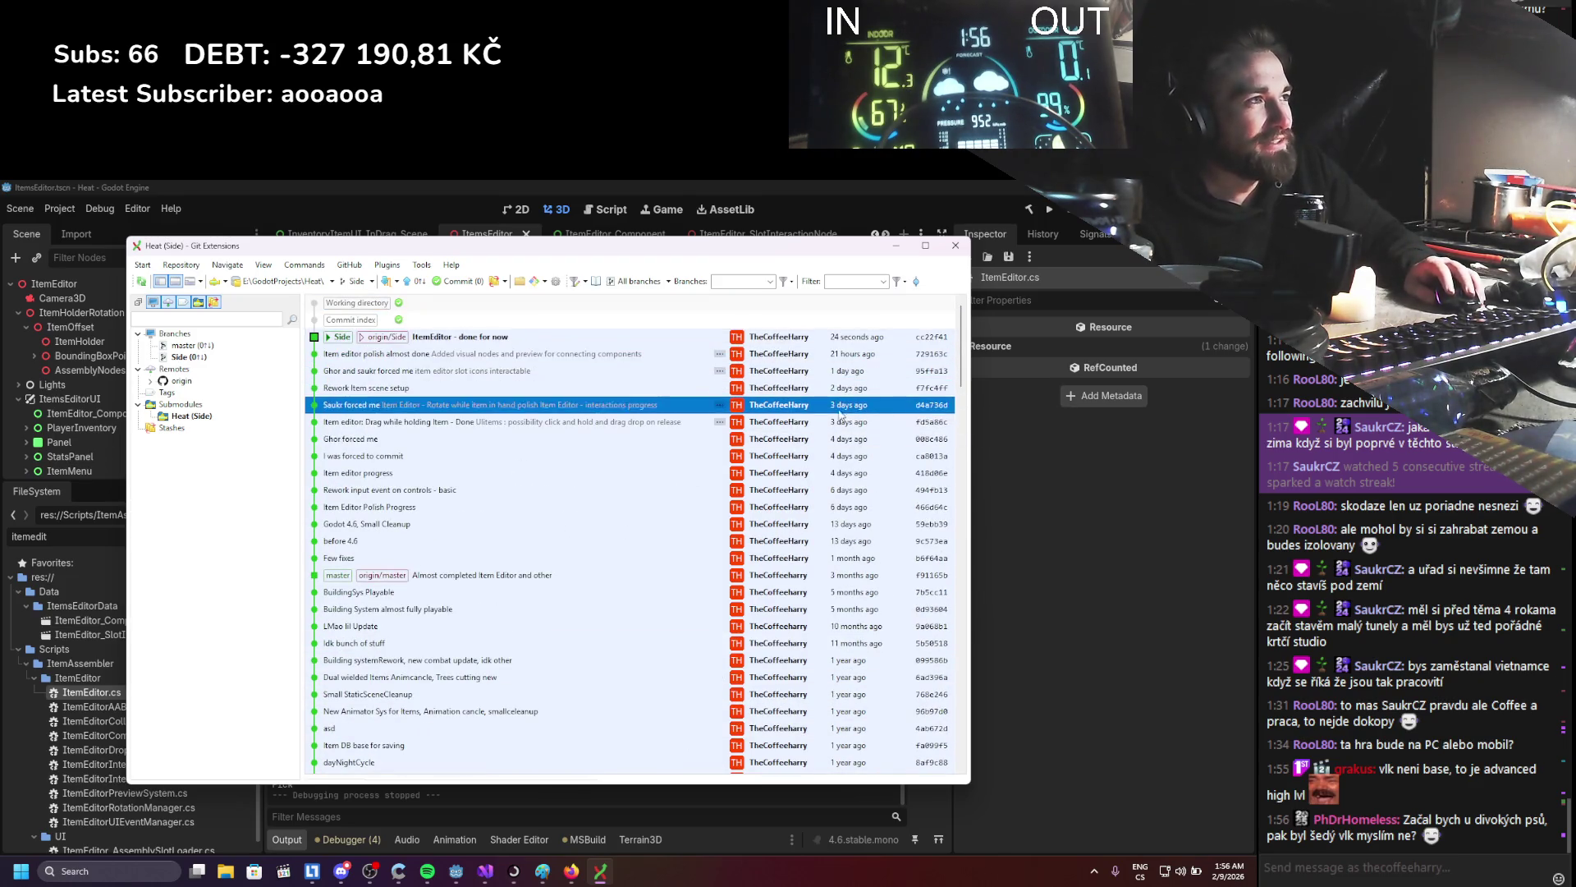
key(Down)
key(Down)
key(Down)
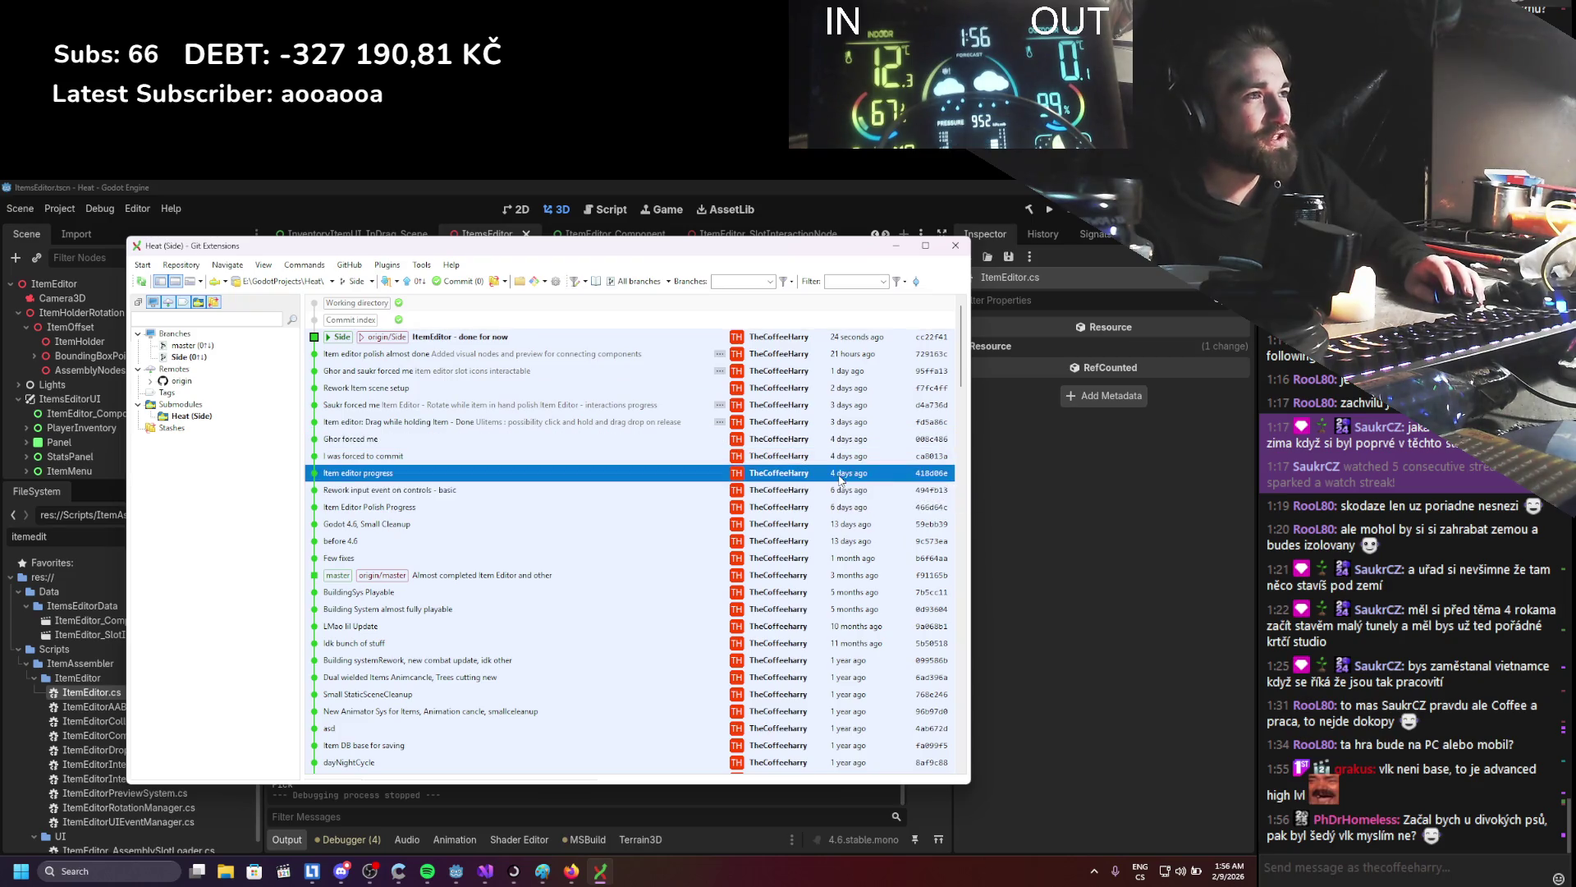
key(Up)
key(Down)
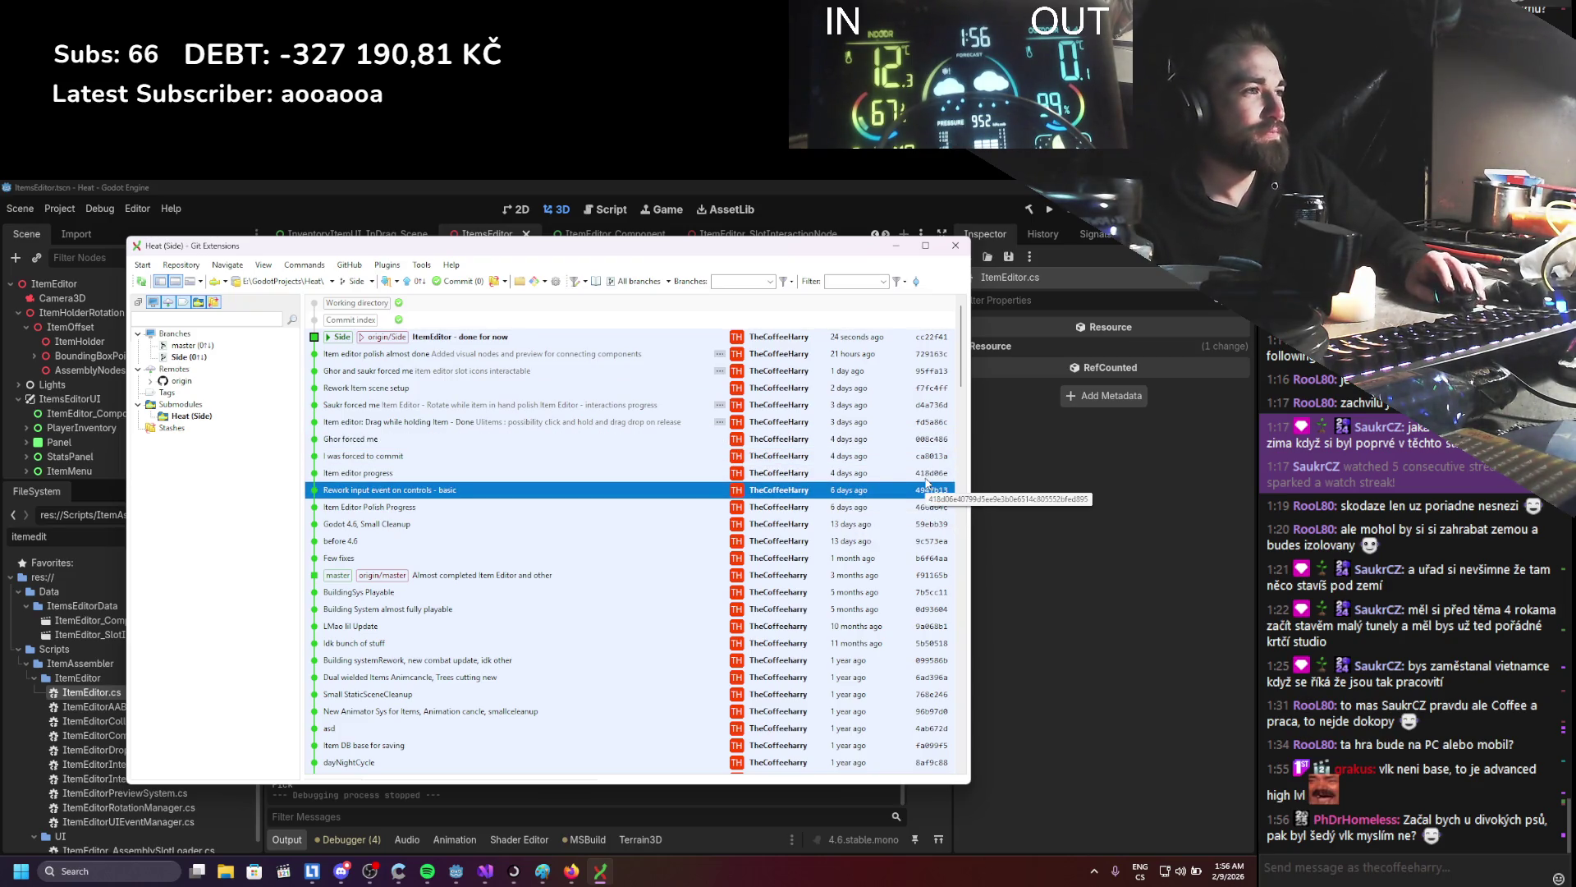
click(846, 594)
click(847, 624)
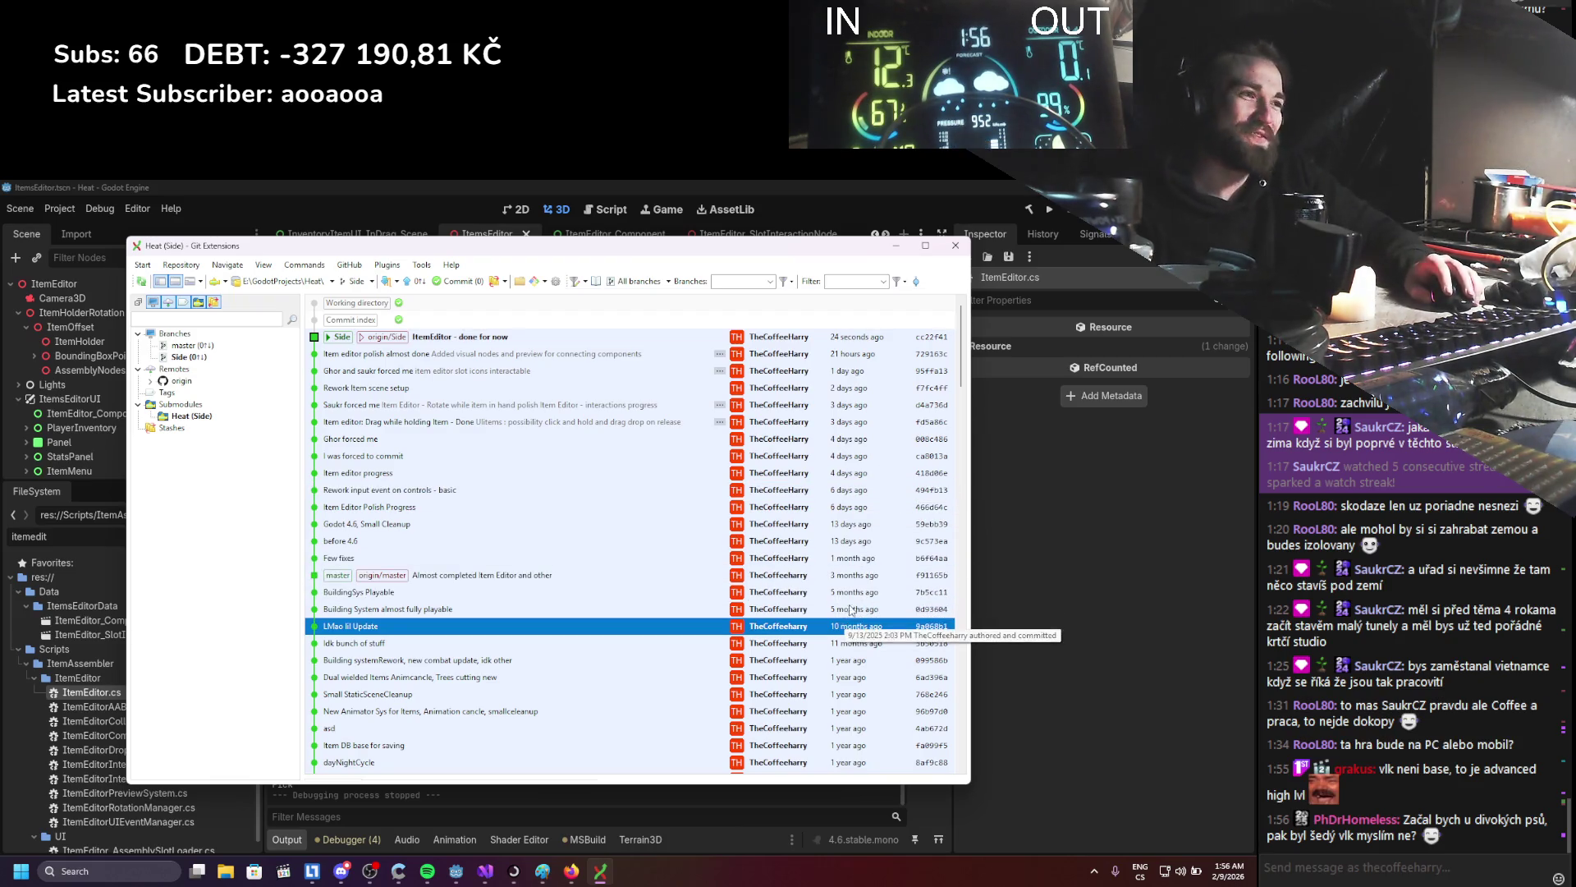